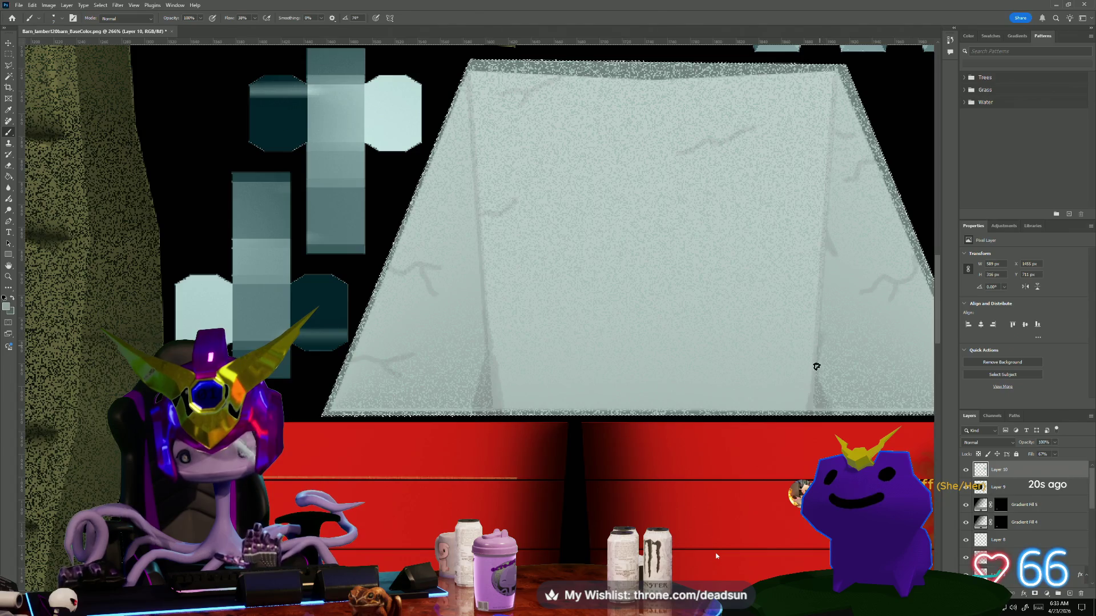
scroll(805, 399, "right", 5, "shift")
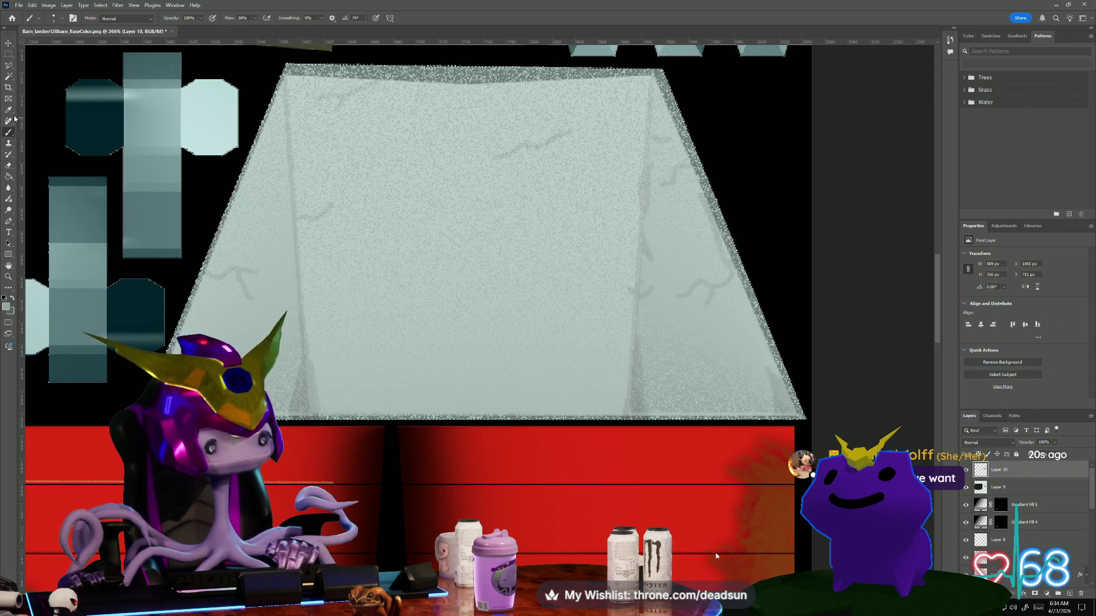
Switch to the Eraser and reduce its brush size one notch in the preset picker.
left_click(11, 169)
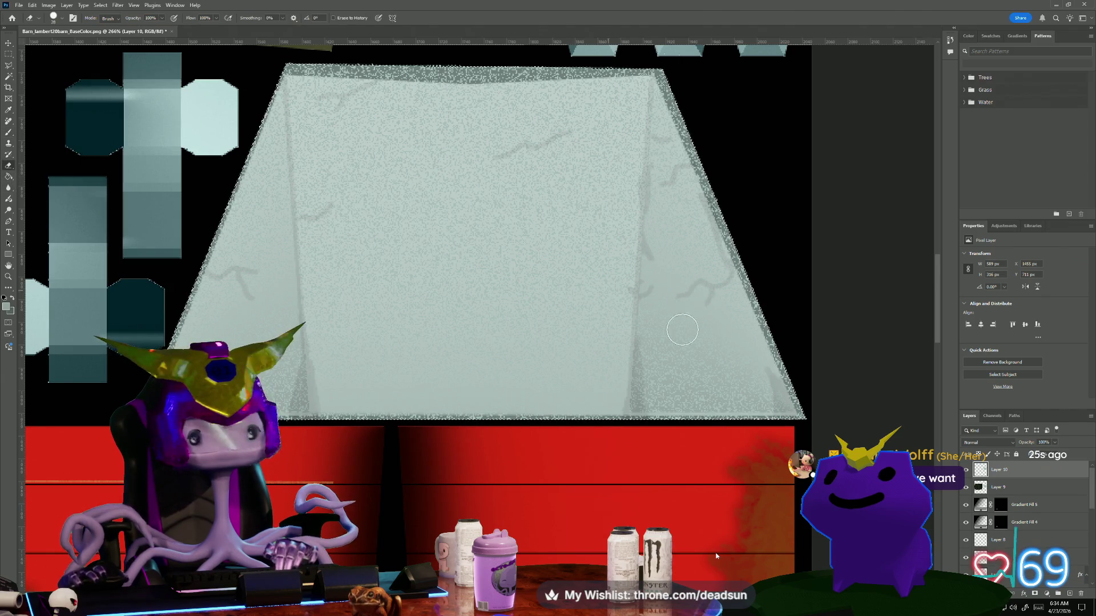
left_click(61, 18)
key("bracketleft")
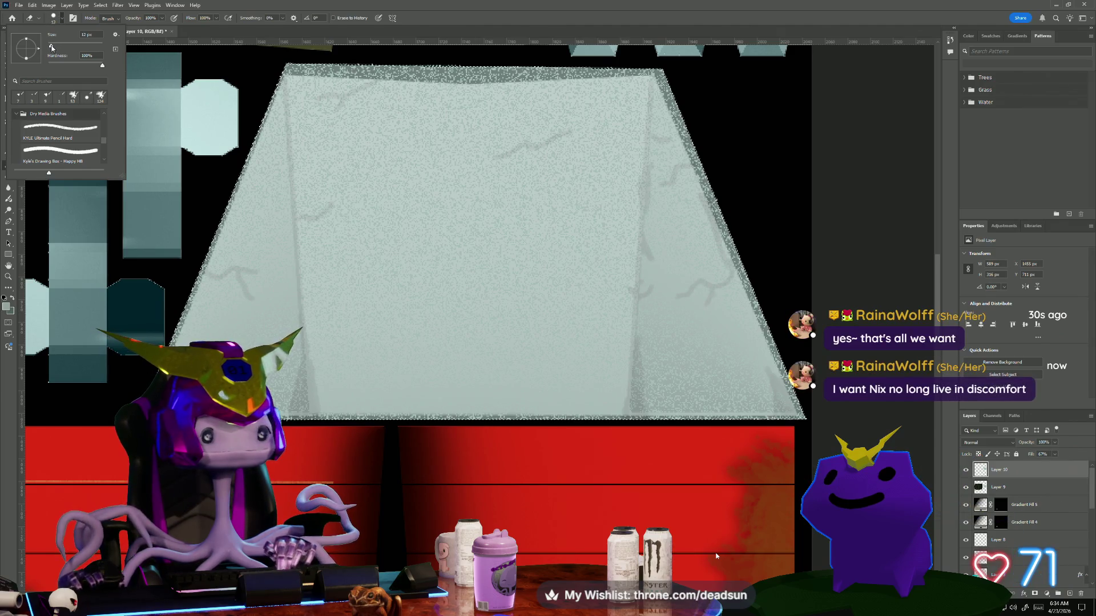
left_click(701, 320)
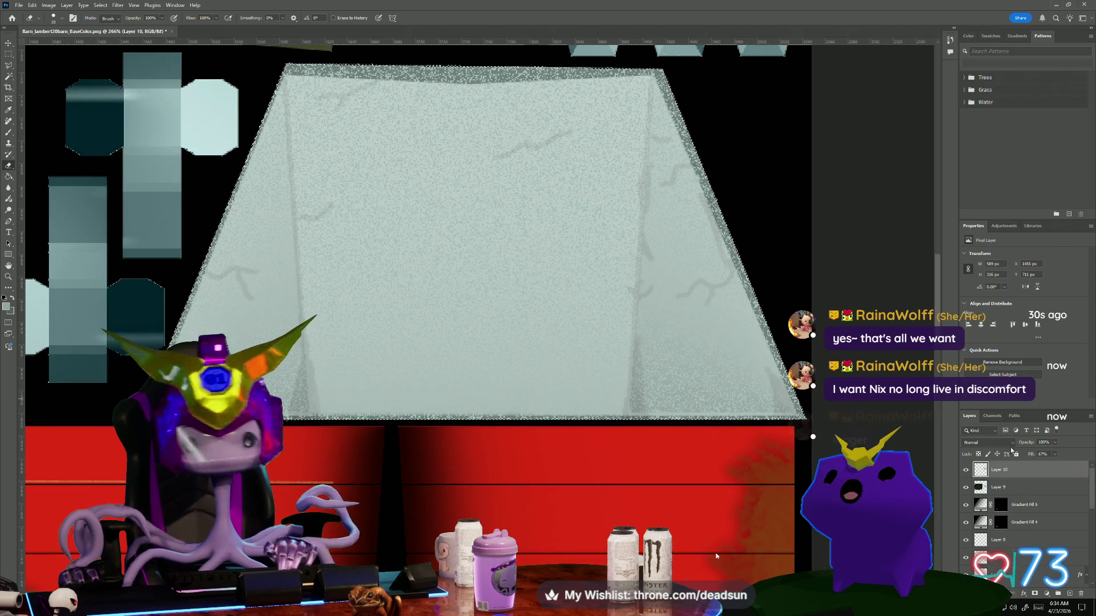
scroll(565, 362, "down", 2, "alt")
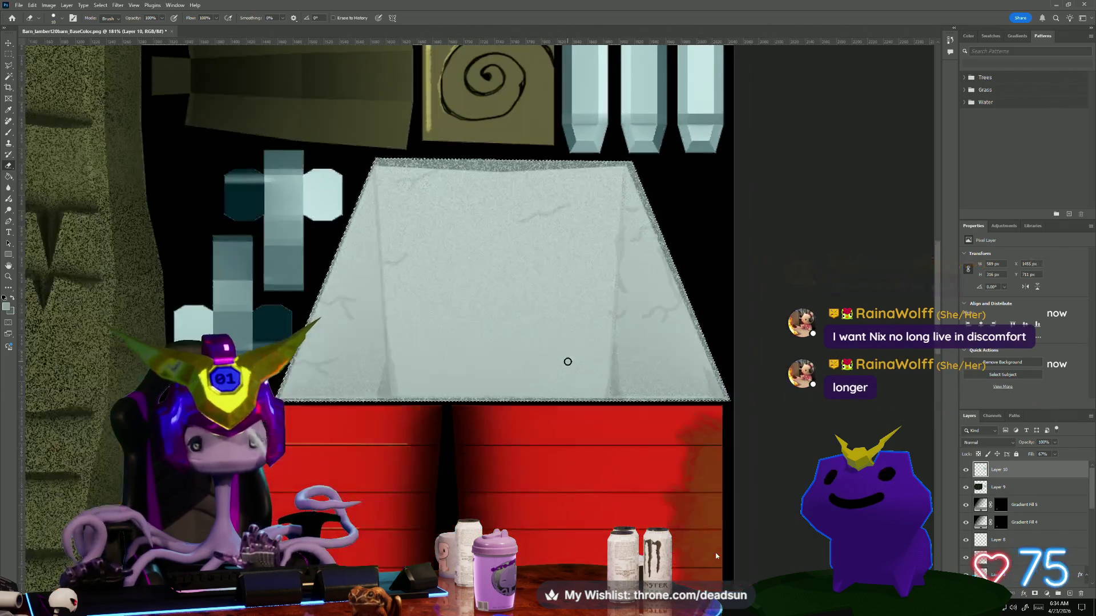
scroll(565, 363, "up", 1, "alt")
scroll(565, 362, "up", 1, "alt")
Add a new empty layer on top and bring up the foreground colour picker.
key("ctrl+shift+alt+n")
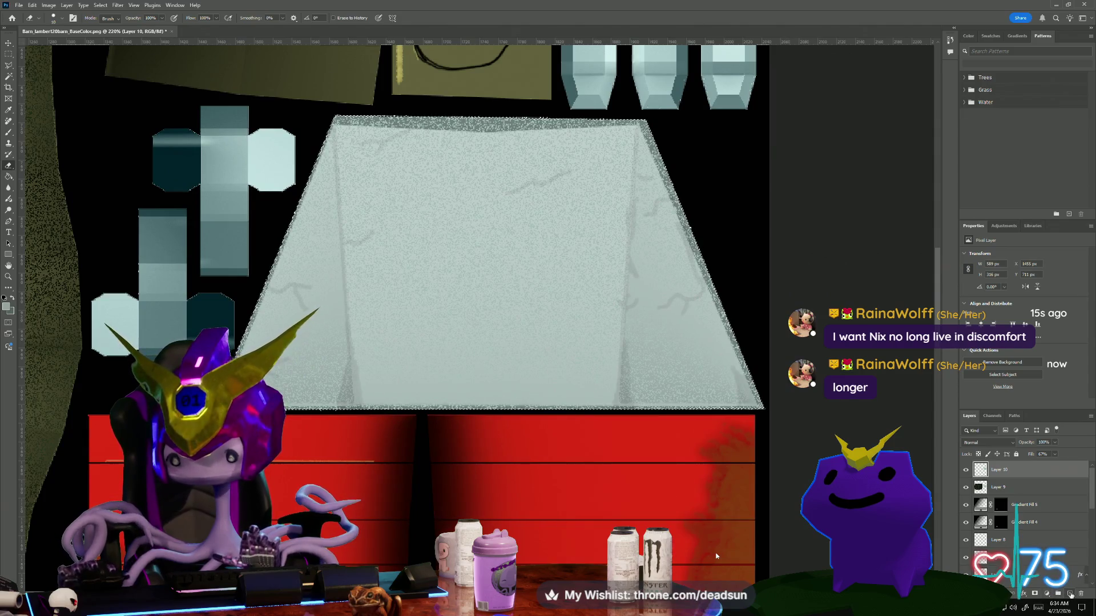
left_click(7, 305)
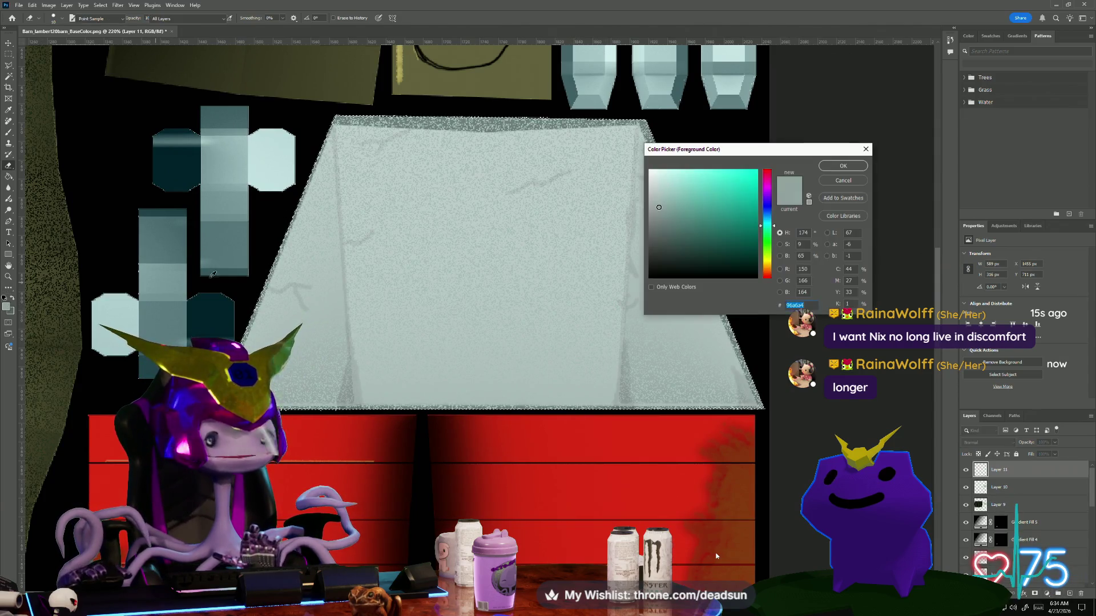
Keep the chosen light colour and paint highlight strokes along the trapezoid's edges with the Brush.
left_click(842, 165)
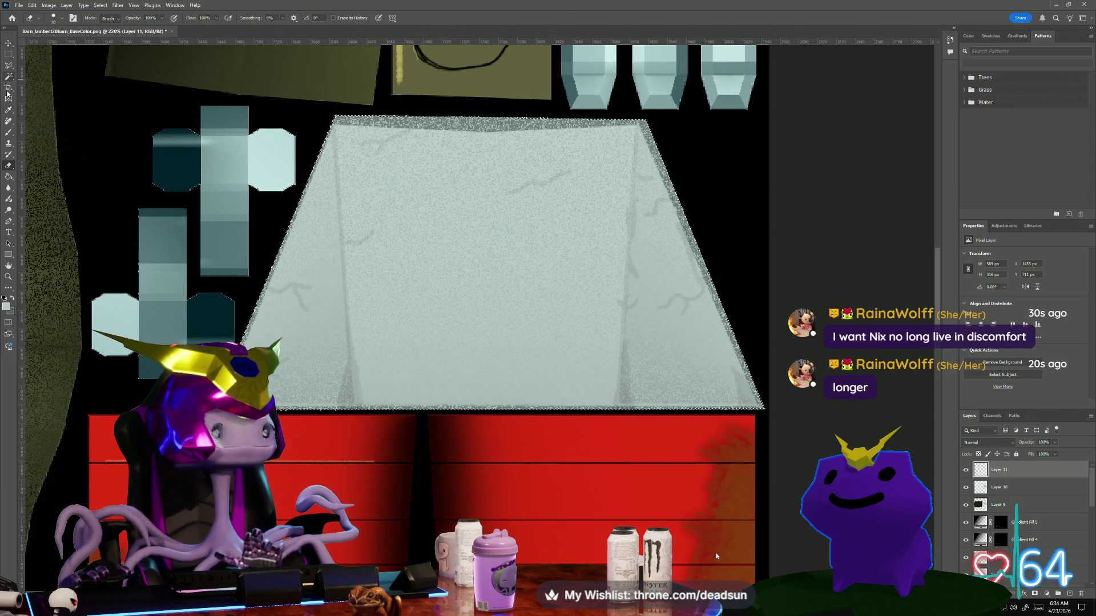
key("b")
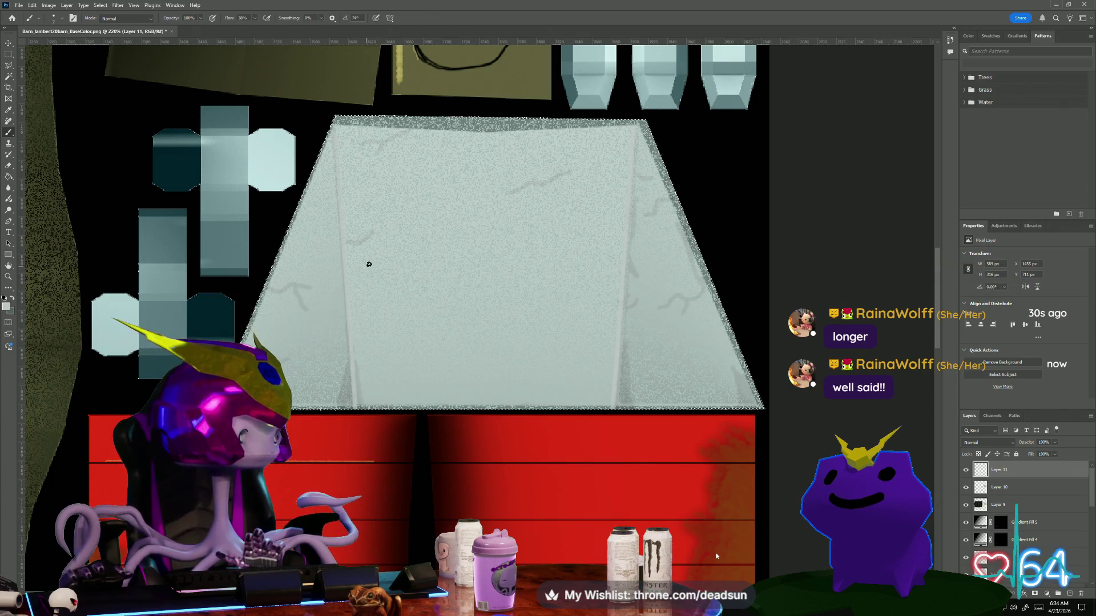
scroll(369, 263, "up", 2, "alt")
scroll(379, 251, "up", 2, "alt")
scroll(310, 238, "up", 1, "alt")
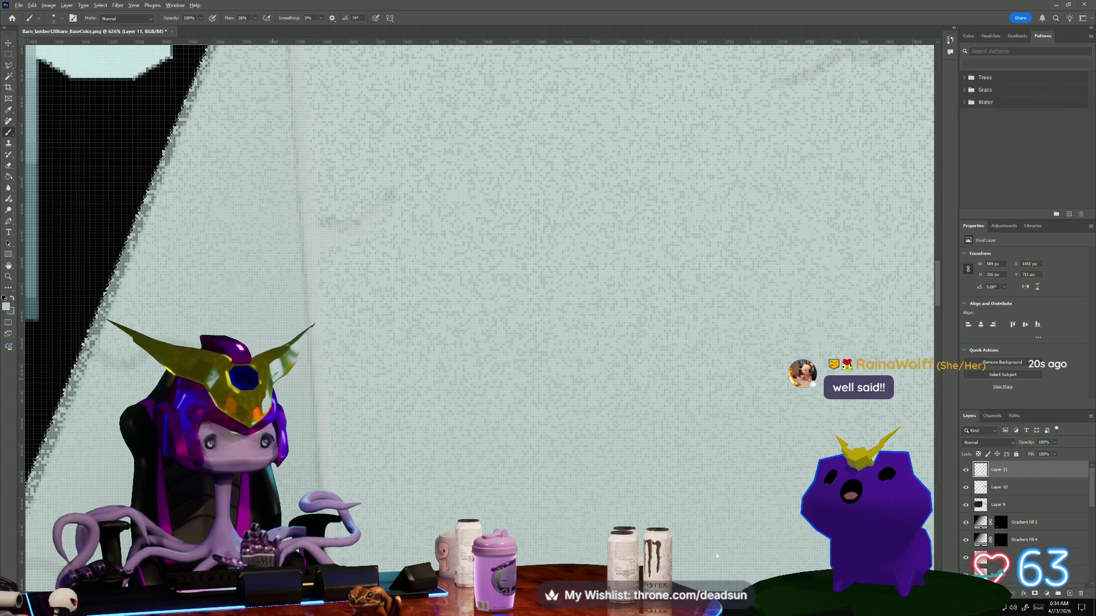
scroll(717, 557, "down", 3, "alt")
scroll(717, 556, "down", 2, "alt")
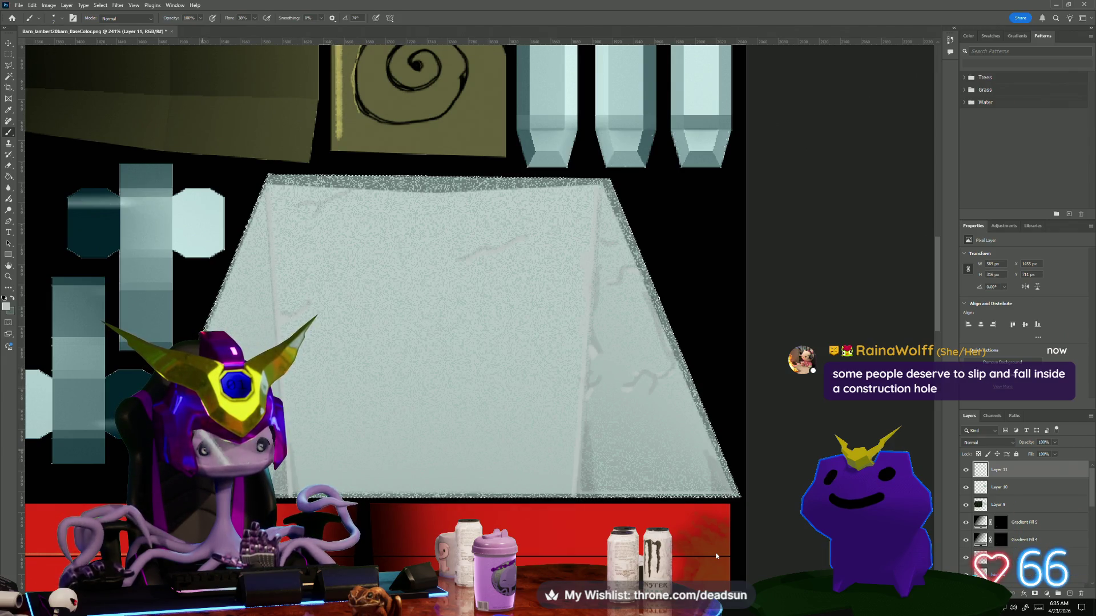
scroll(334, 449, "down", 1, "alt")
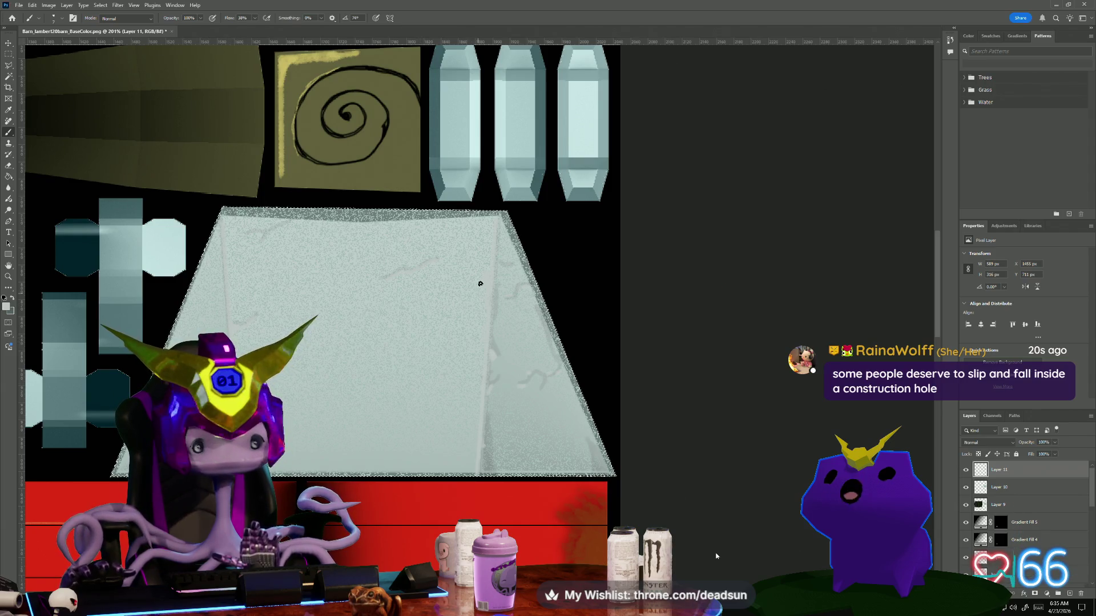
scroll(281, 288, "down", 3, "alt")
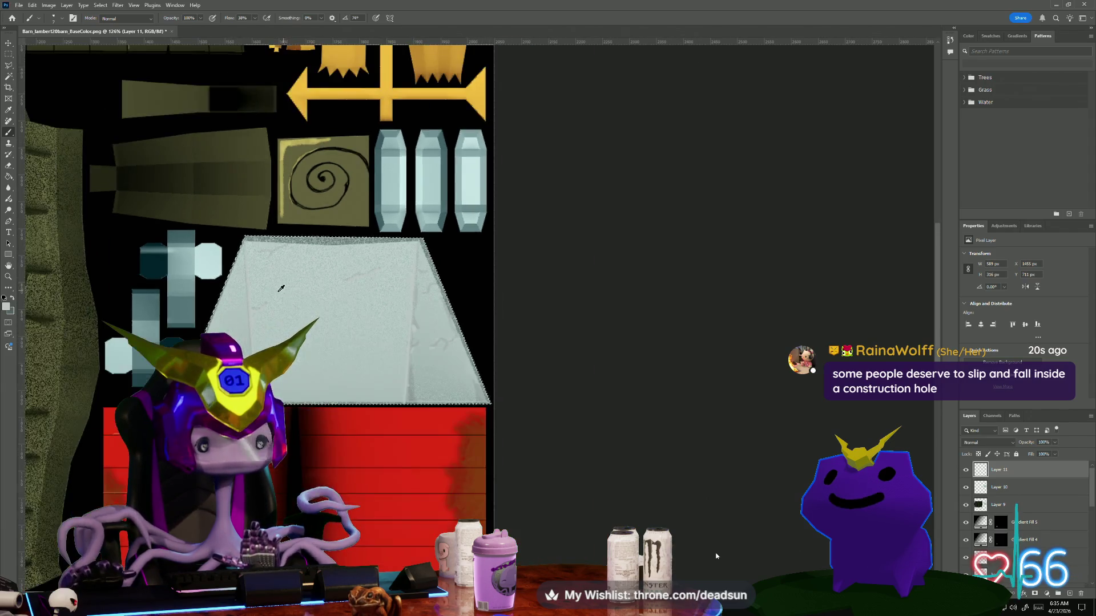
Switch to the Rectangular Marquee, view the whole texture sheet and reach the file commands.
key("m")
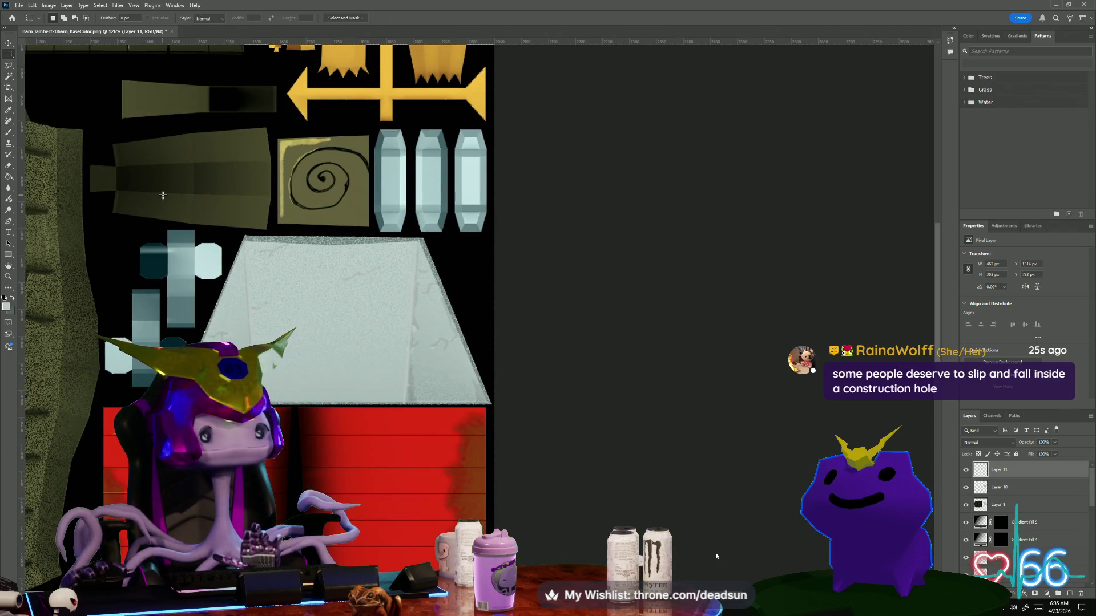
scroll(281, 289, "down", 2, "alt")
scroll(282, 287, "down", 2, "alt")
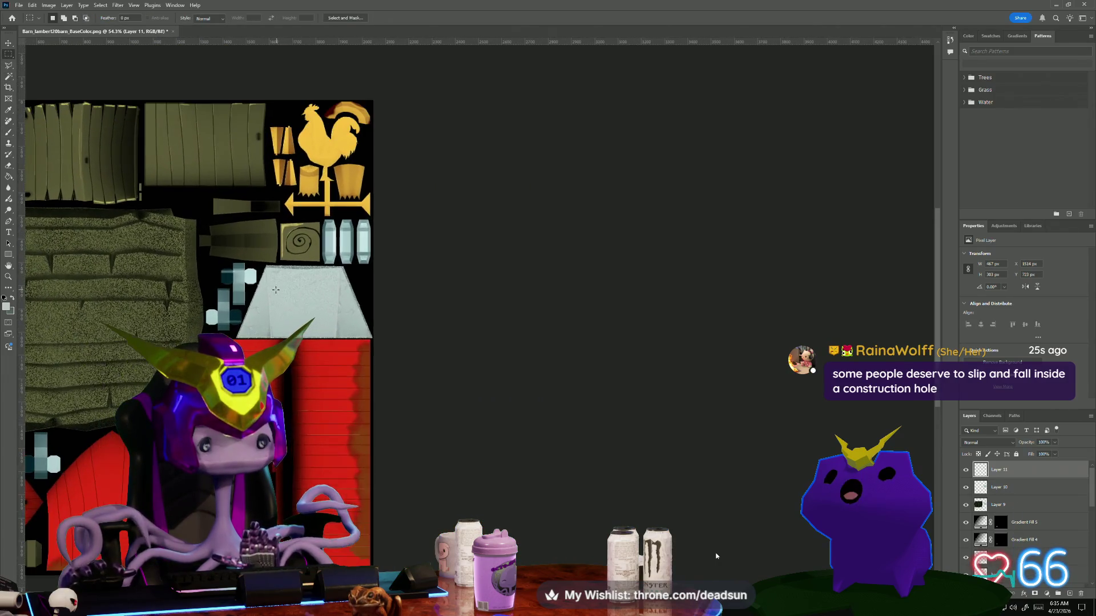
left_click_drag(391, 303, 417, 328)
scroll(418, 328, "up", 5, "alt")
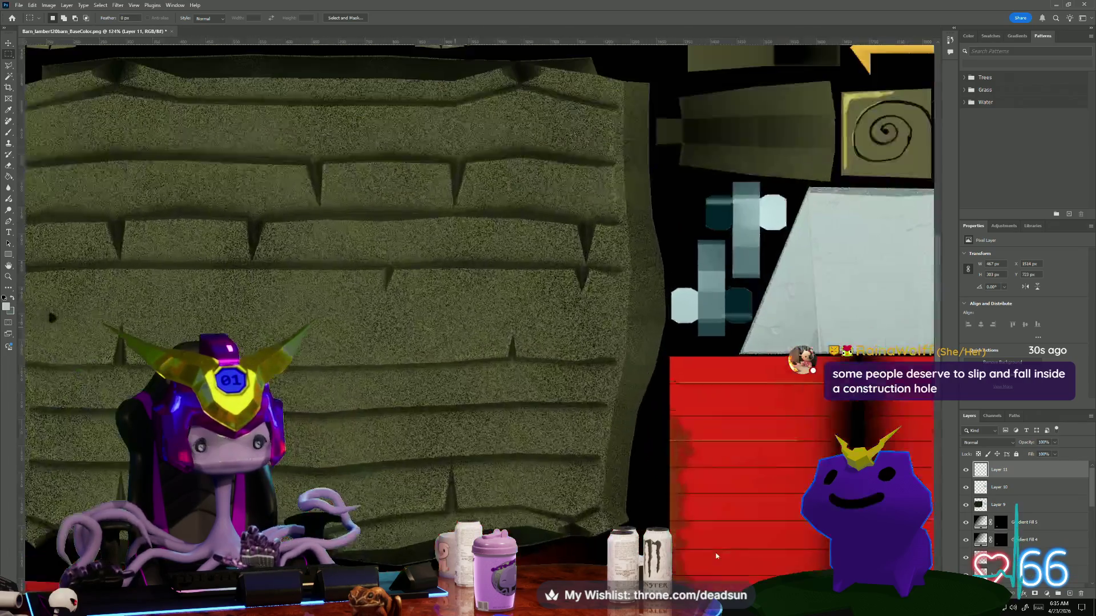
scroll(428, 330, "up", 2, "alt")
scroll(446, 330, "down", 2, "alt")
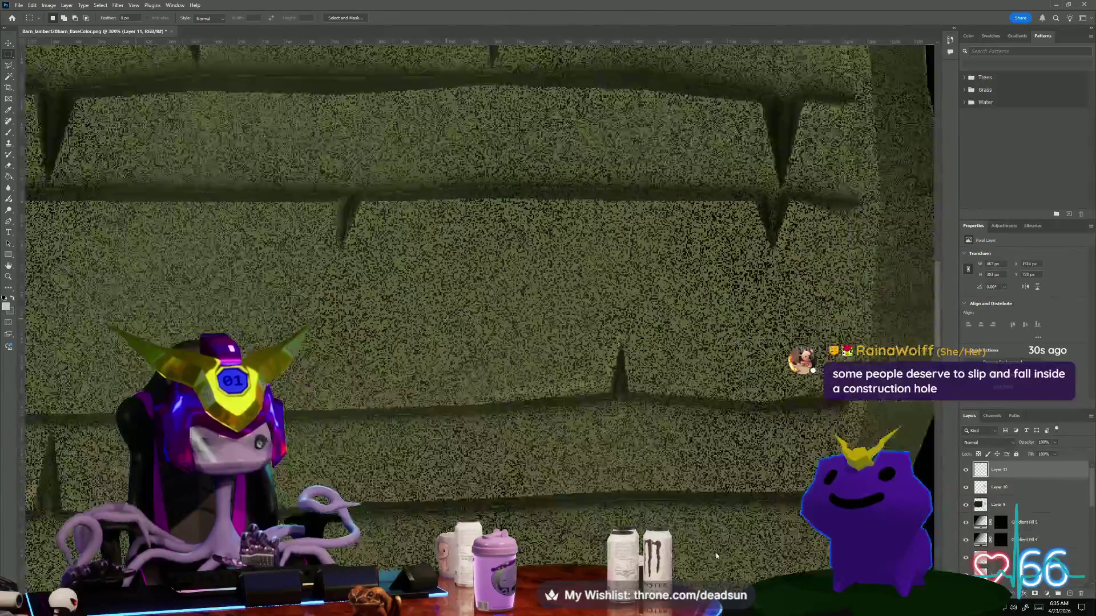
scroll(465, 332, "down", 2, "alt")
scroll(465, 332, "down", 2, "alt")
scroll(441, 325, "down", 2, "alt")
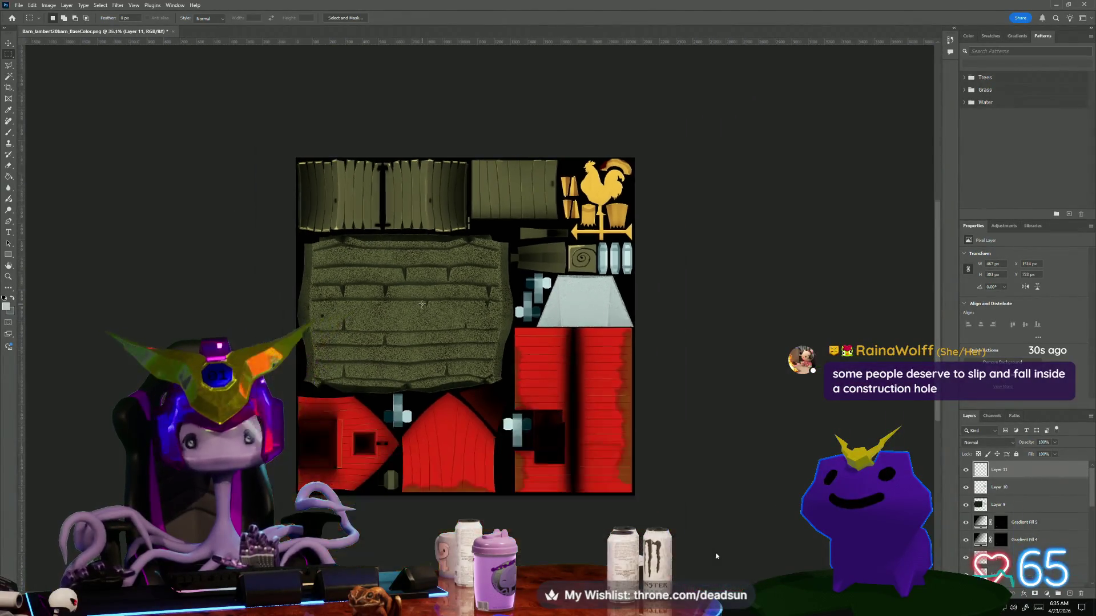
scroll(429, 313, "up", 1, "alt")
scroll(409, 298, "down", 1, "alt")
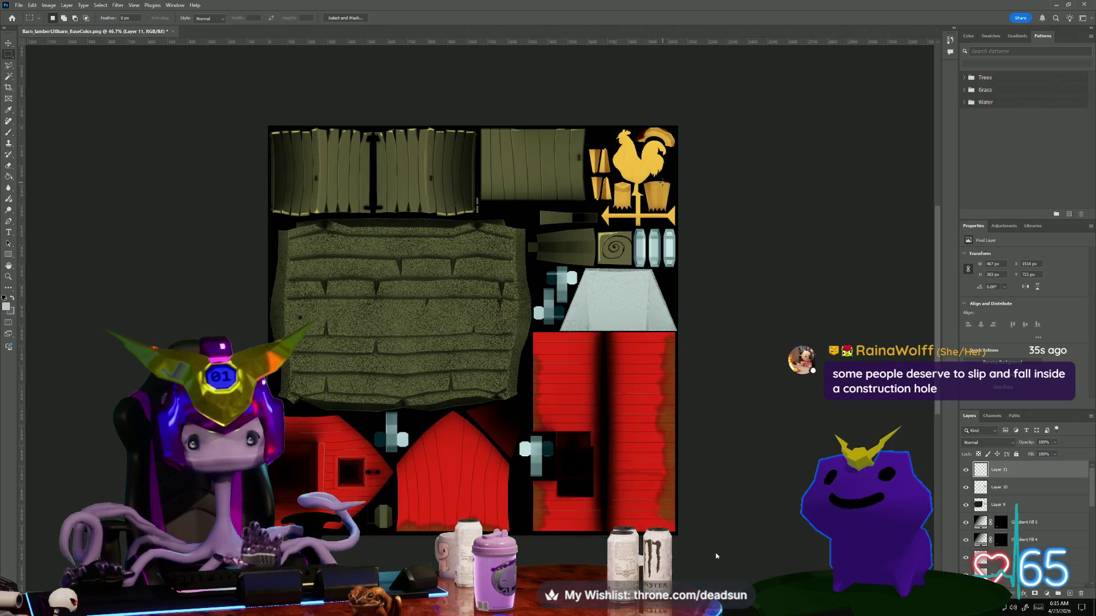
scroll(471, 330, "down", 1, "alt")
scroll(471, 329, "up", 1, "alt")
scroll(470, 330, "down", 1, "alt")
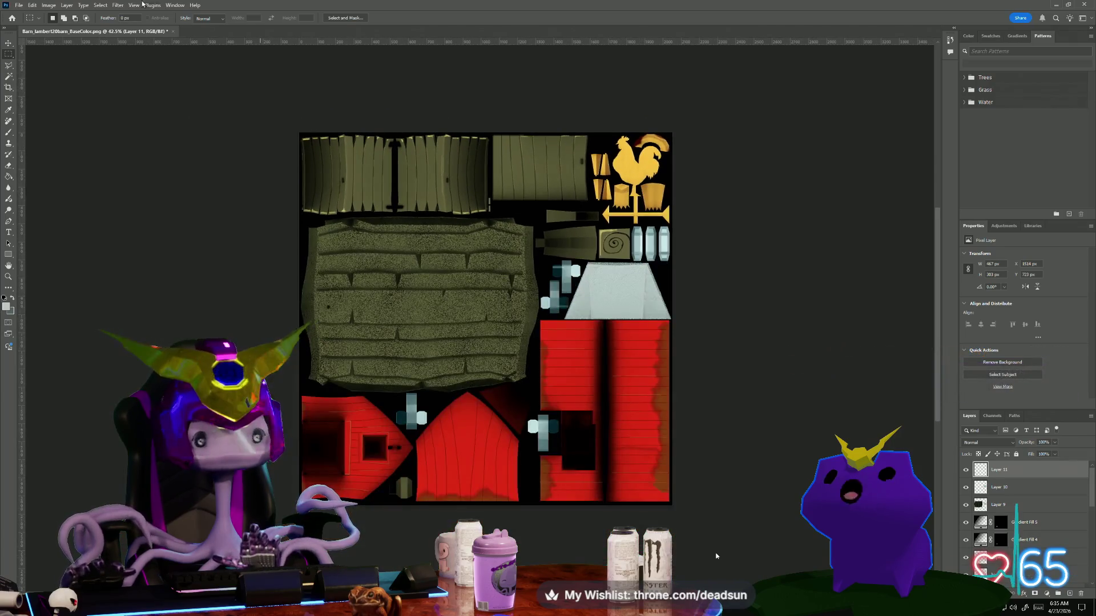
left_click(18, 6)
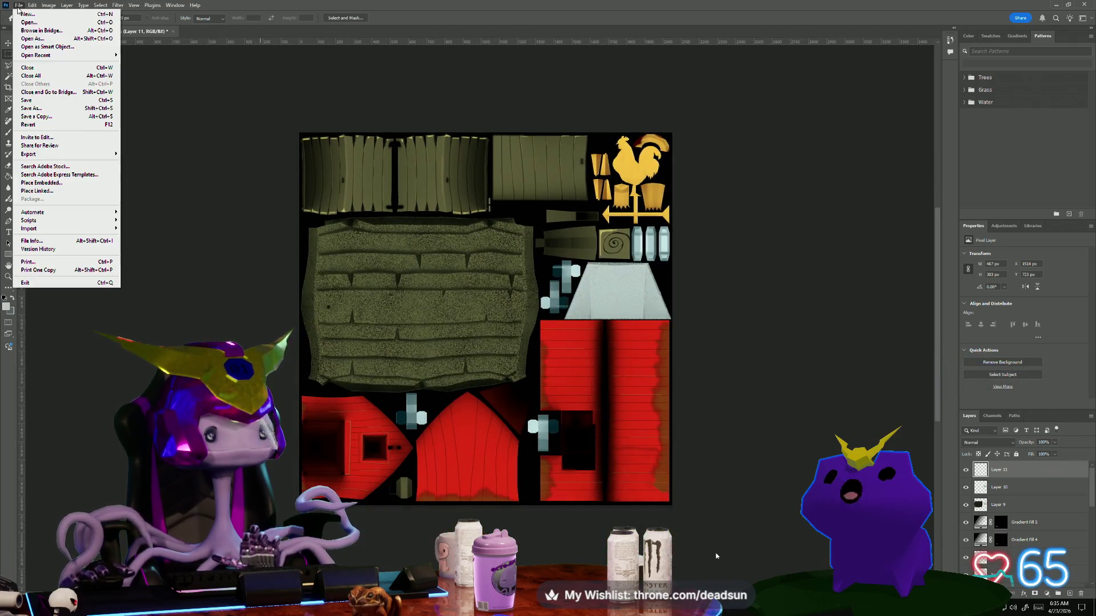
Save a PNG copy over the existing Barn_BaseColor.png, accepting the PNG options.
left_click(54, 108)
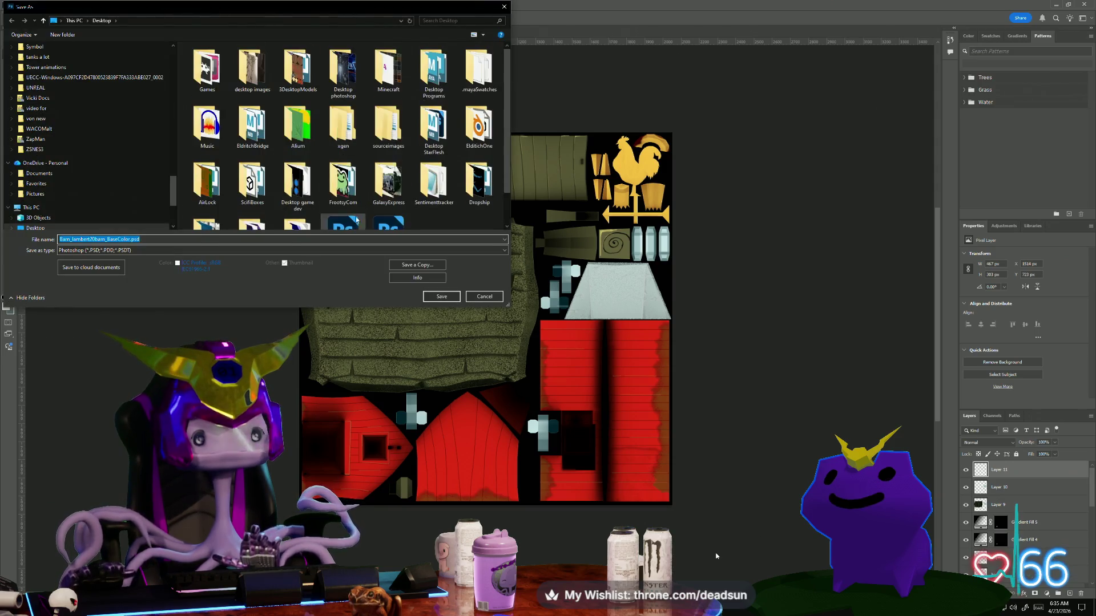
left_click(484, 297)
left_click(18, 6)
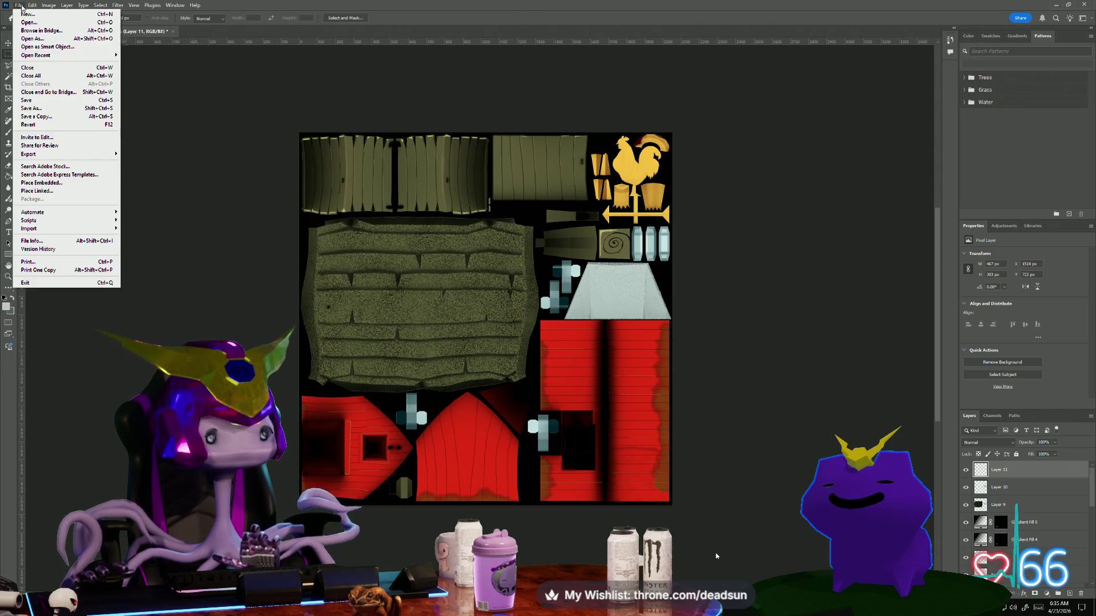
left_click(52, 118)
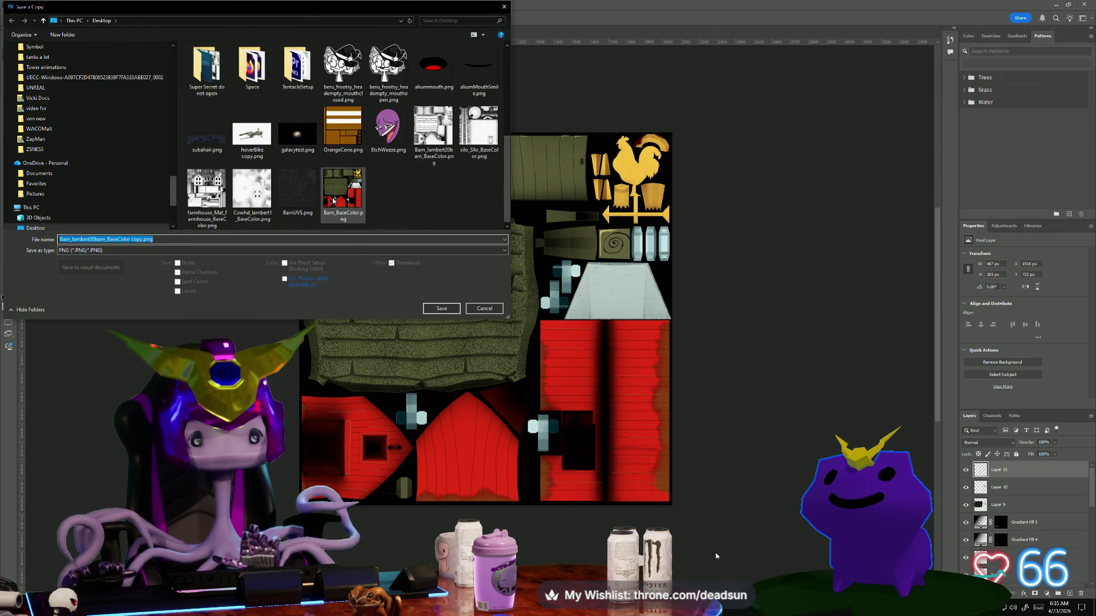
left_click(441, 308)
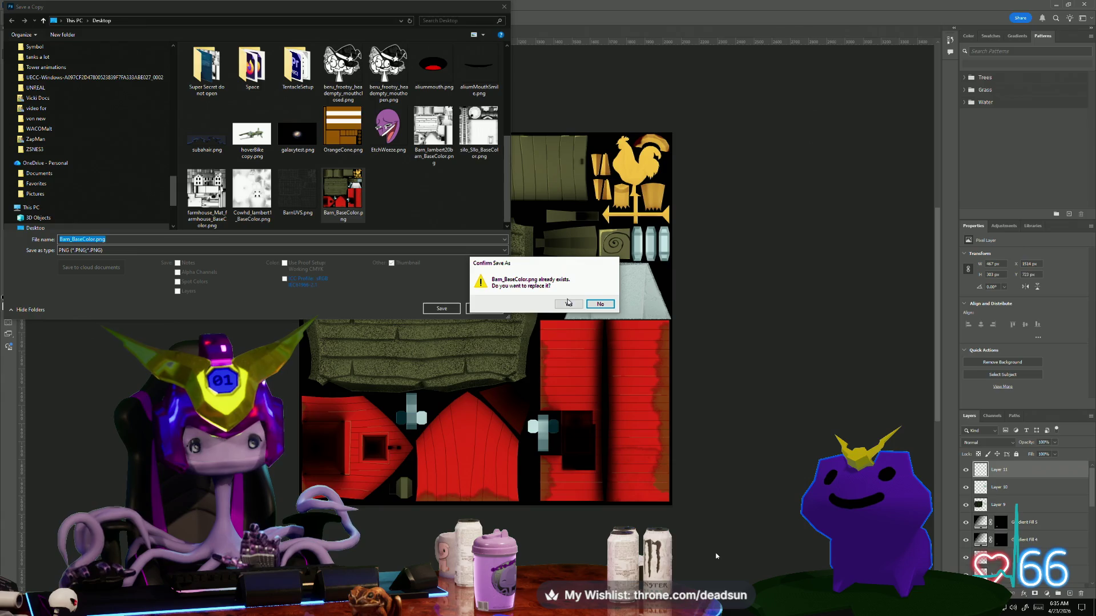
left_click(568, 305)
left_click(595, 187)
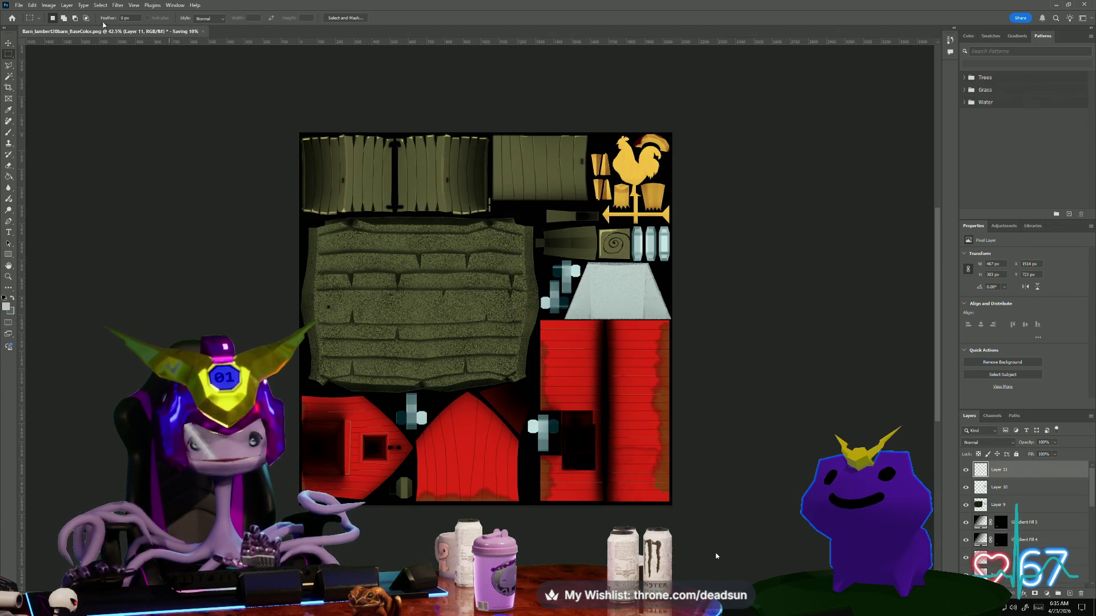
Save the atlas as a Photoshop file named barn via Save As.
left_click(18, 4)
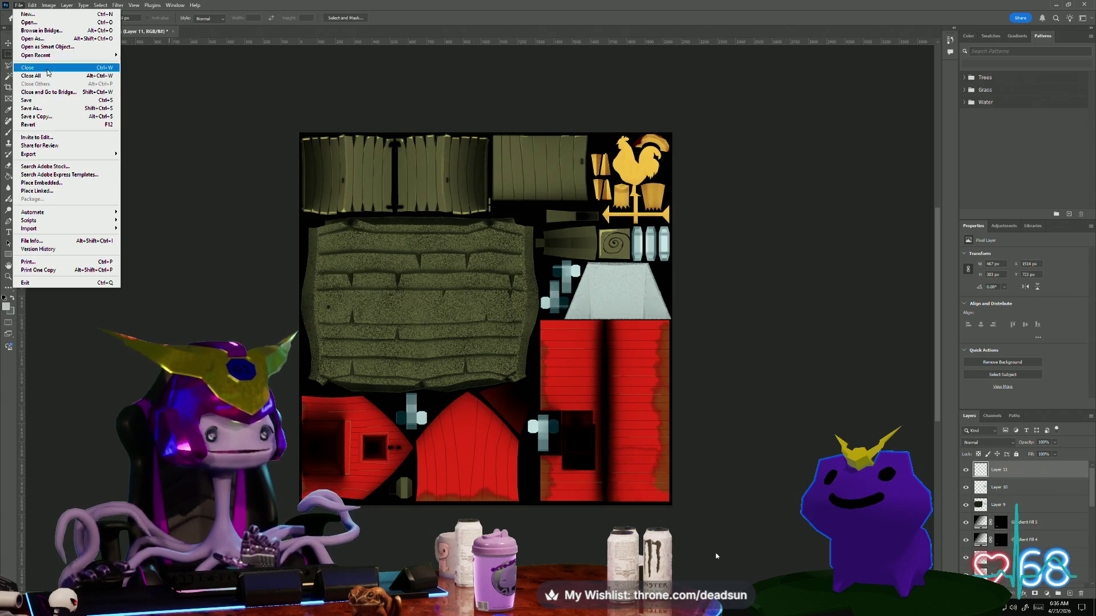
left_click(39, 117)
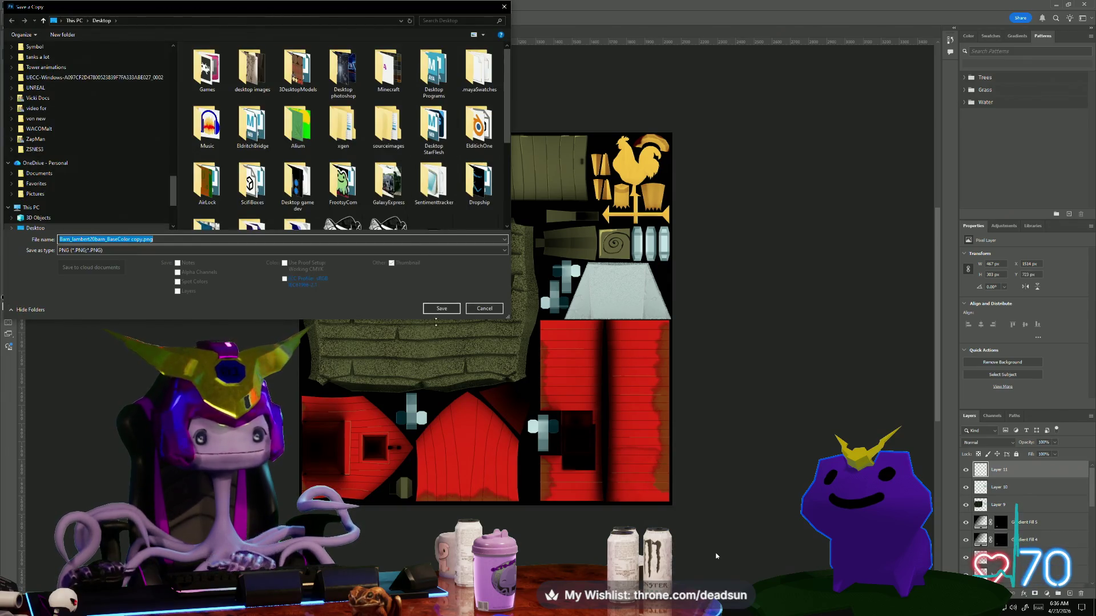
left_click(485, 309)
left_click(19, 4)
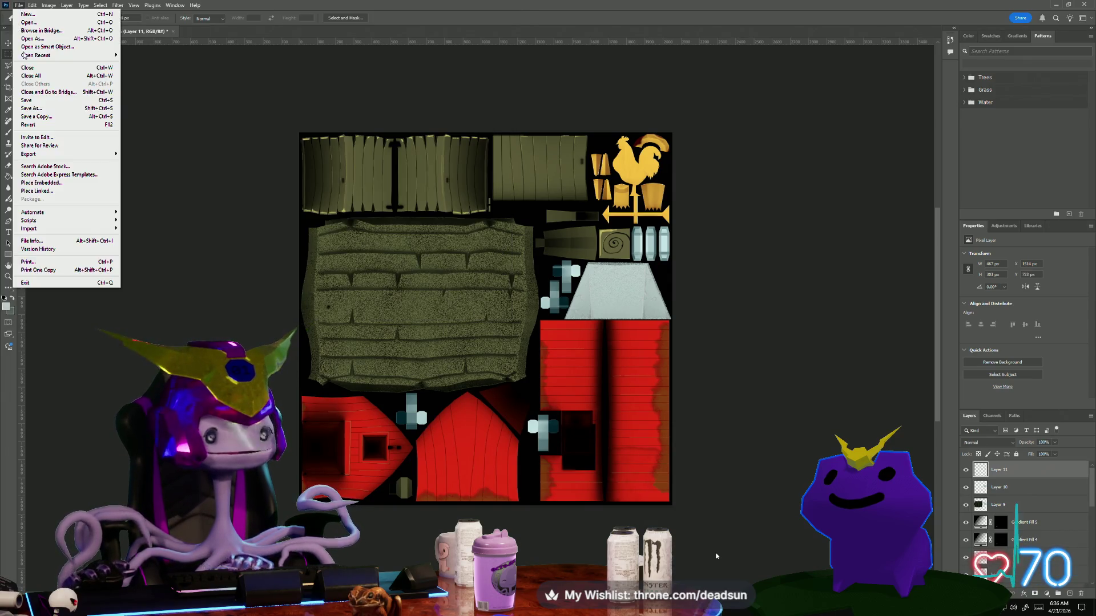
left_click(41, 110)
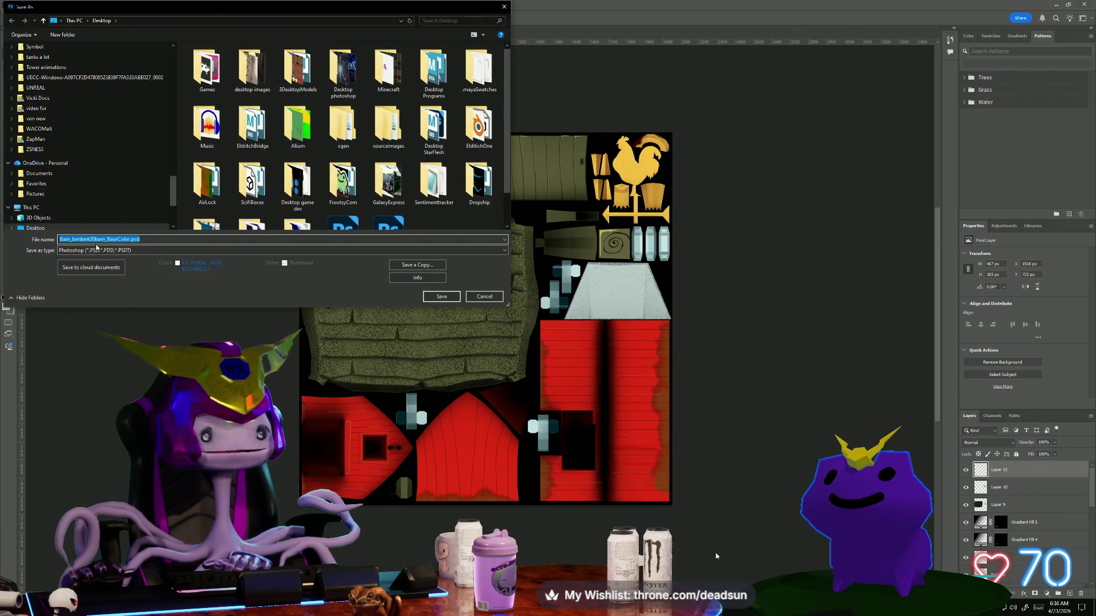
type("mlt")
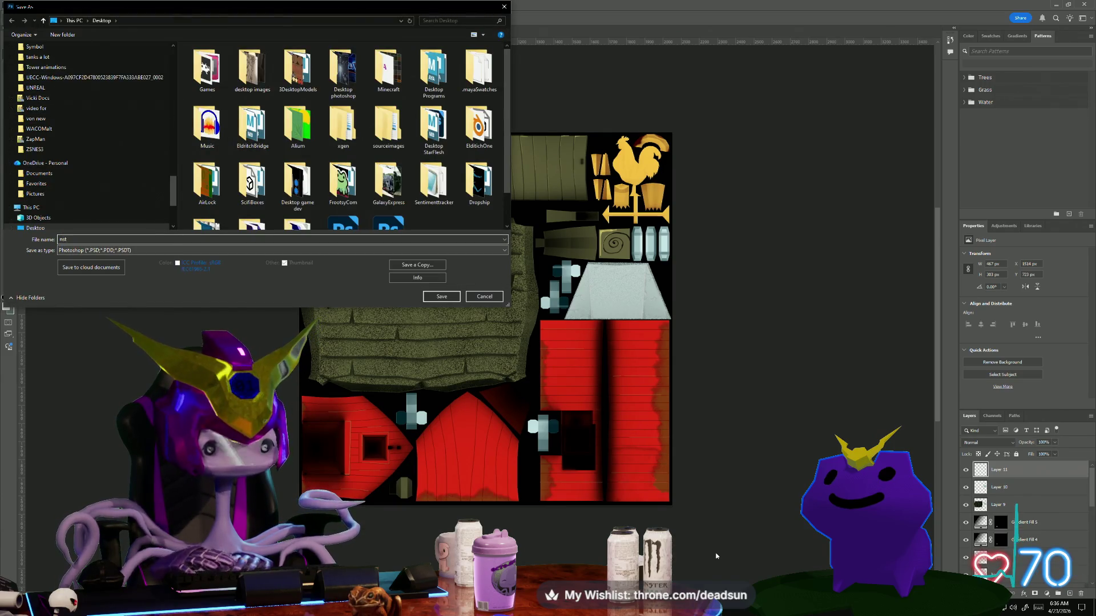
key("BackSpace")
key("BackSpace")
type("bar")
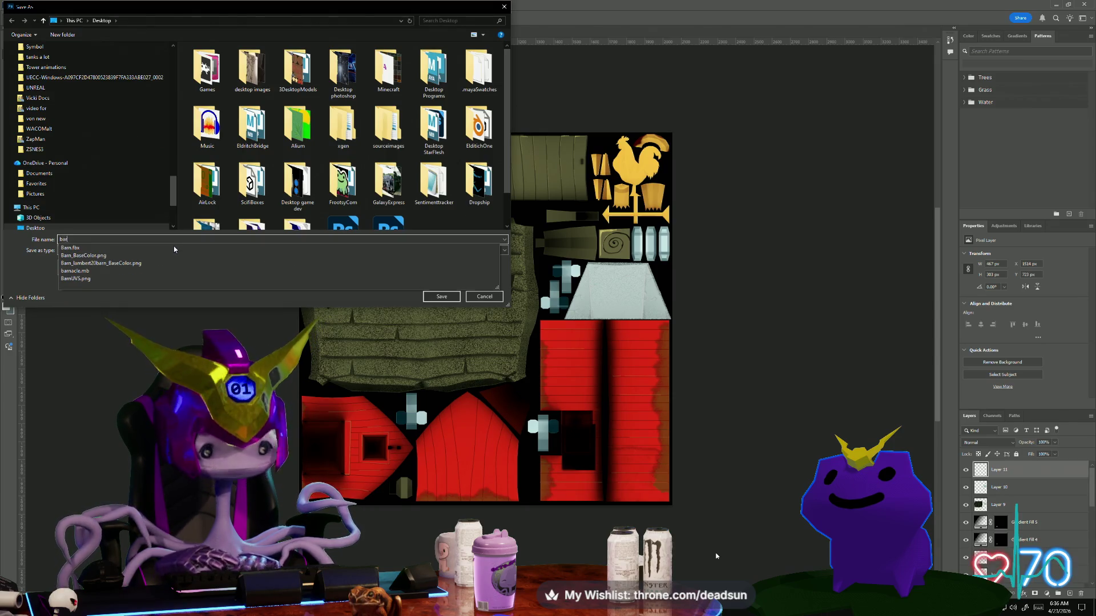
type("n")
left_click(441, 298)
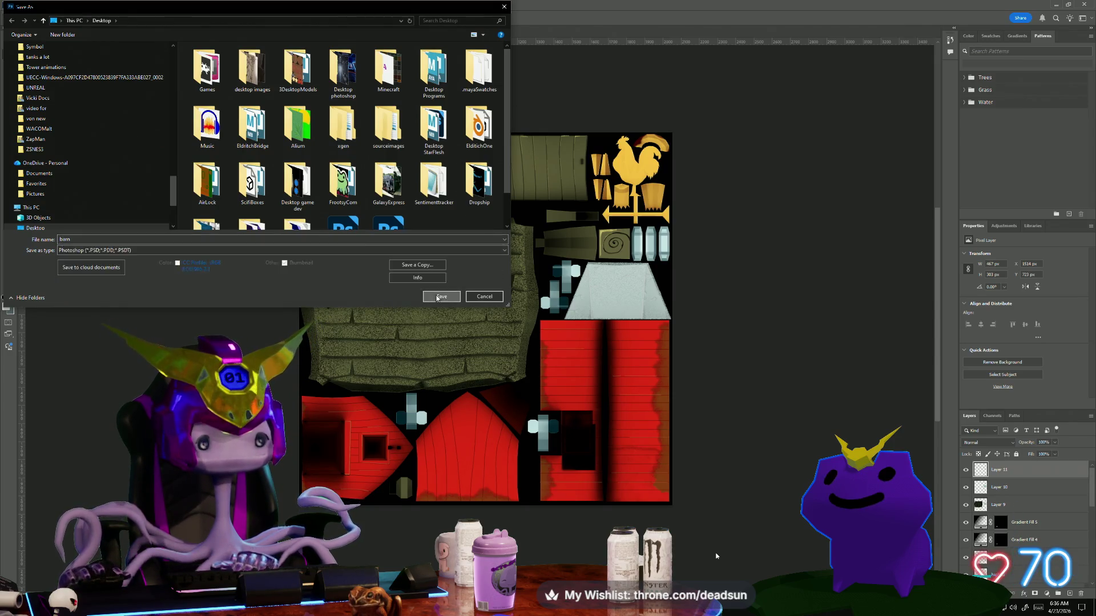
left_click(642, 183)
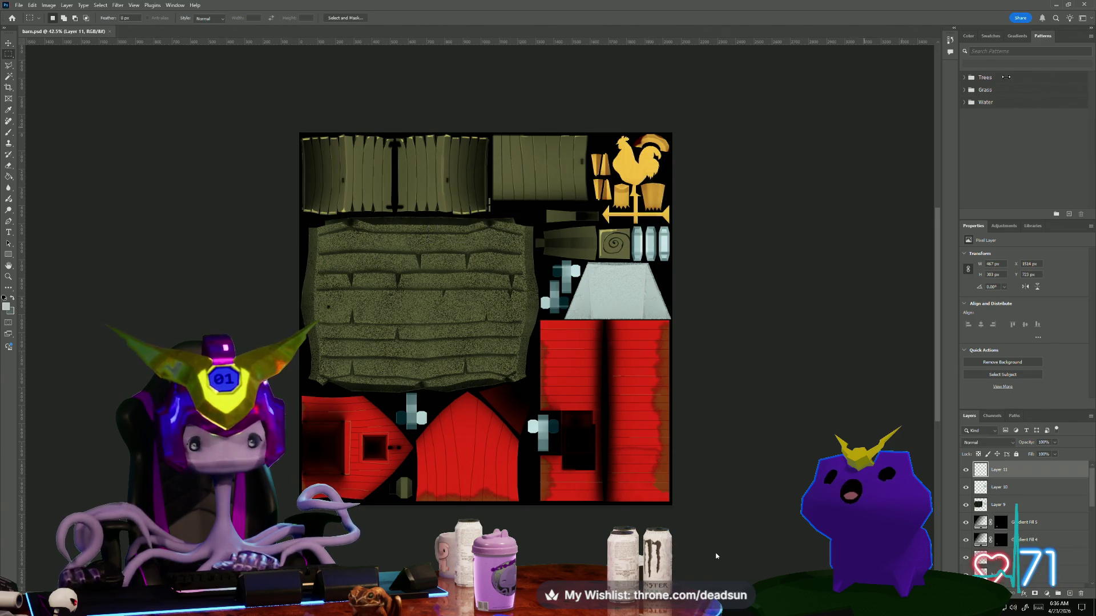
Minimize Photoshop and select the barn model in the Maya scene.
left_click(1057, 7)
left_click(570, 268)
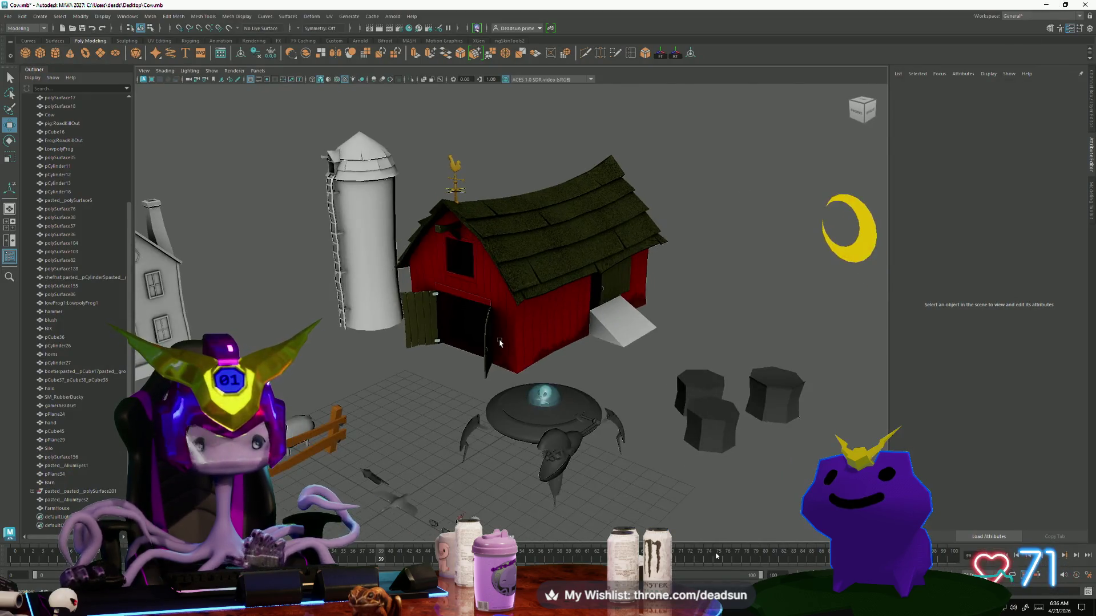
scroll(572, 261, "up", 3)
left_click_drag(650, 360, 599, 343, "alt")
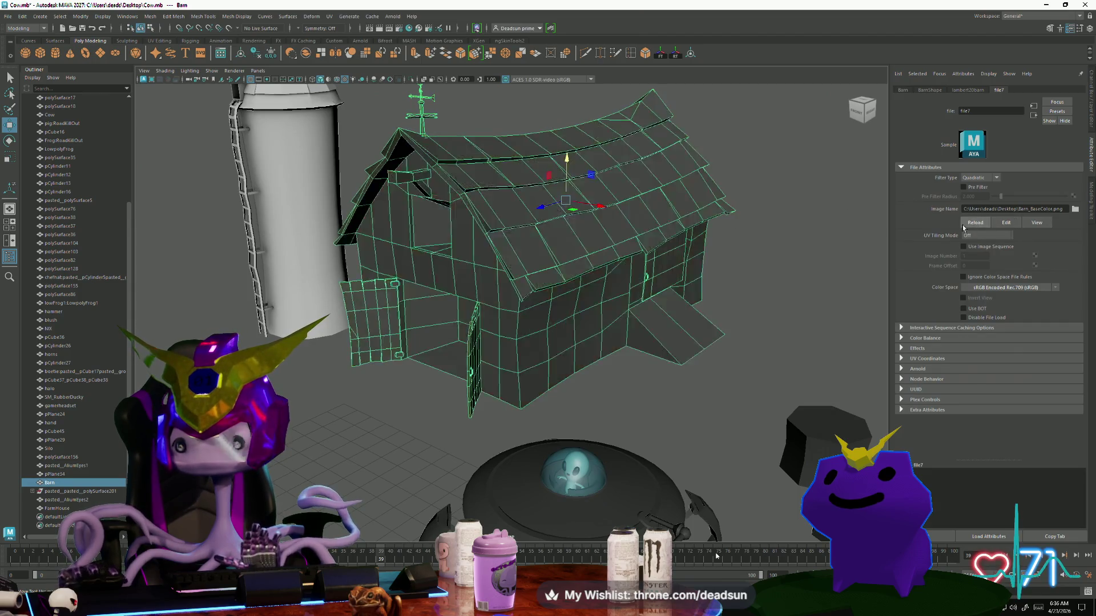
left_click(599, 386)
mouse_move(600, 386)
left_mouse_down("alt")
mouse_move(655, 415)
mouse_move(632, 435)
mouse_move(561, 436)
mouse_move(676, 424)
left_mouse_up("alt")
scroll(616, 386, "up", 3)
scroll(629, 386, "up", 3)
scroll(638, 384, "up", 3)
scroll(638, 385, "down", 3)
scroll(664, 425, "up", 3)
scroll(676, 424, "down", 5)
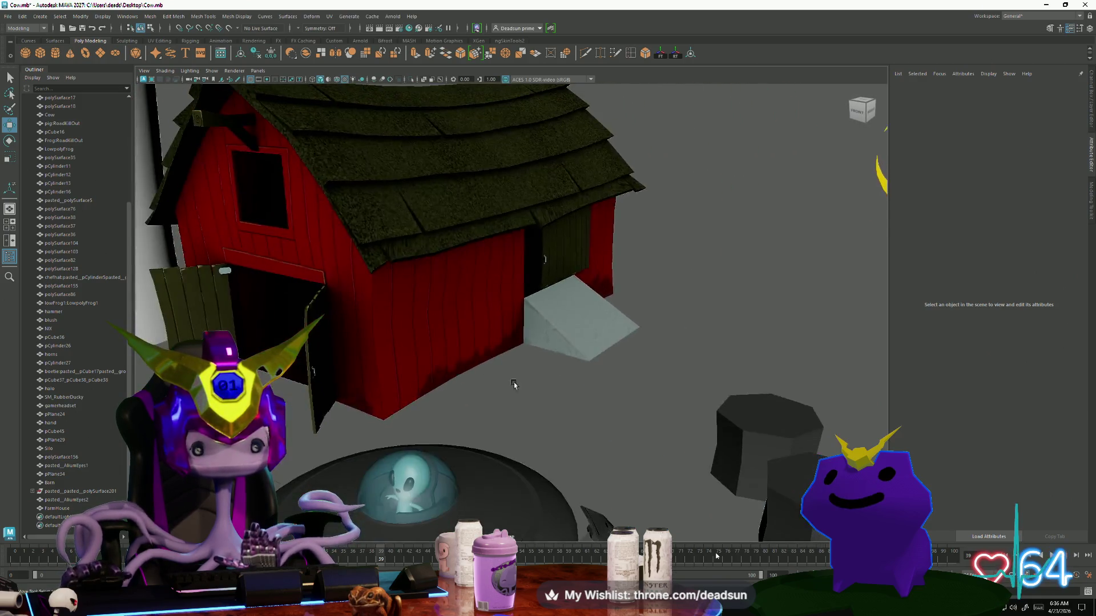
mouse_move(514, 379)
left_mouse_down("alt")
mouse_move(543, 417)
mouse_move(509, 420)
mouse_move(480, 445)
left_mouse_up("alt")
scroll(509, 420, "down", 2)
scroll(521, 421, "down", 3)
scroll(463, 455, "up", 3)
scroll(464, 455, "up", 2)
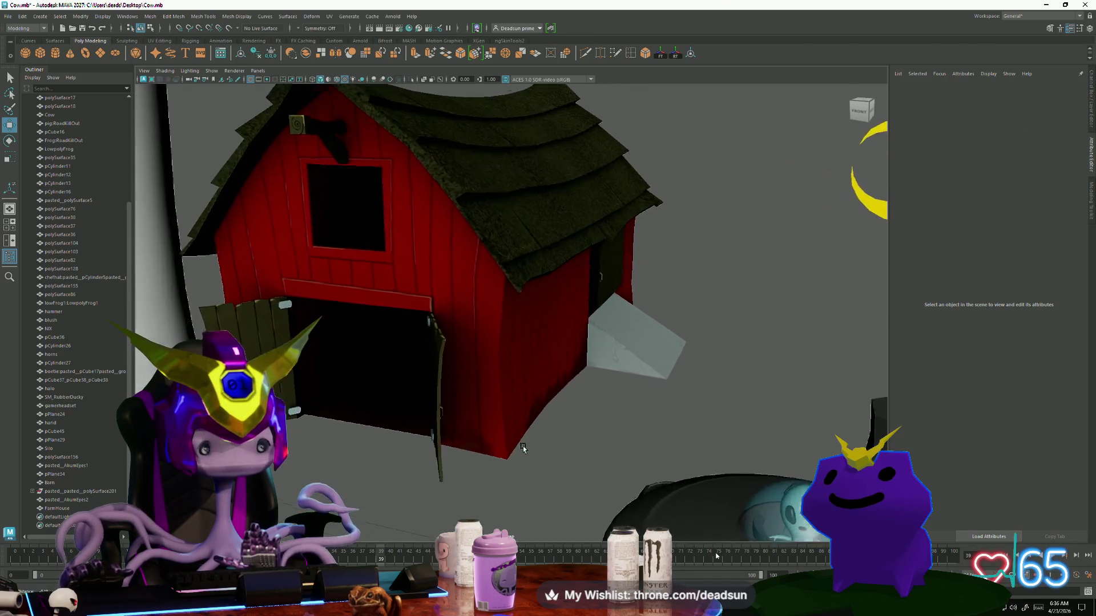
scroll(463, 423, "up", 2)
scroll(447, 406, "down", 4)
scroll(447, 406, "down", 2)
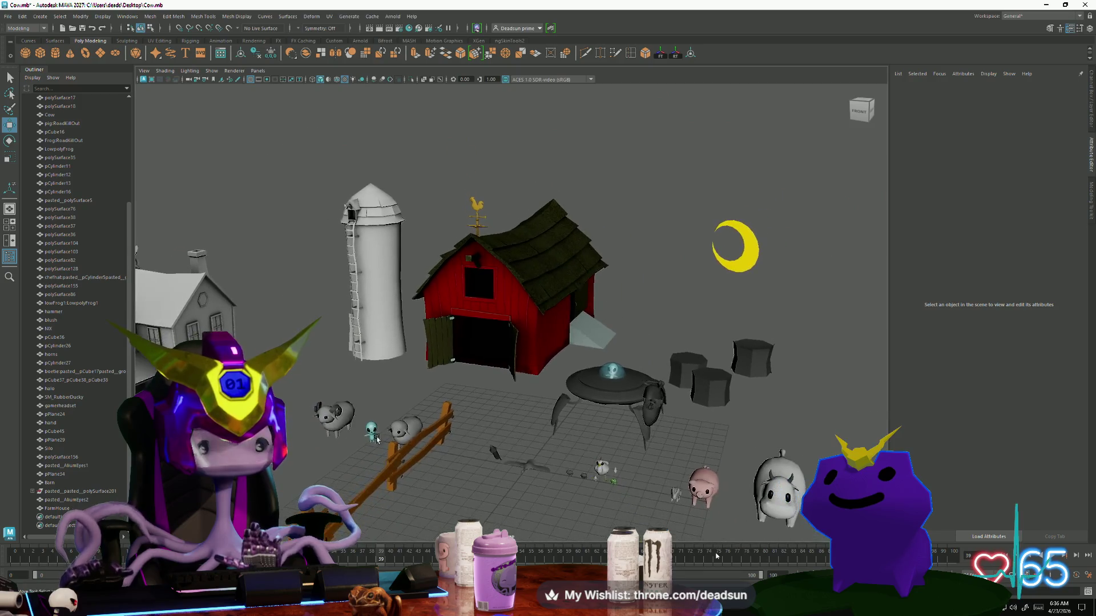
left_click(780, 488)
left_click_drag(784, 480, 428, 412)
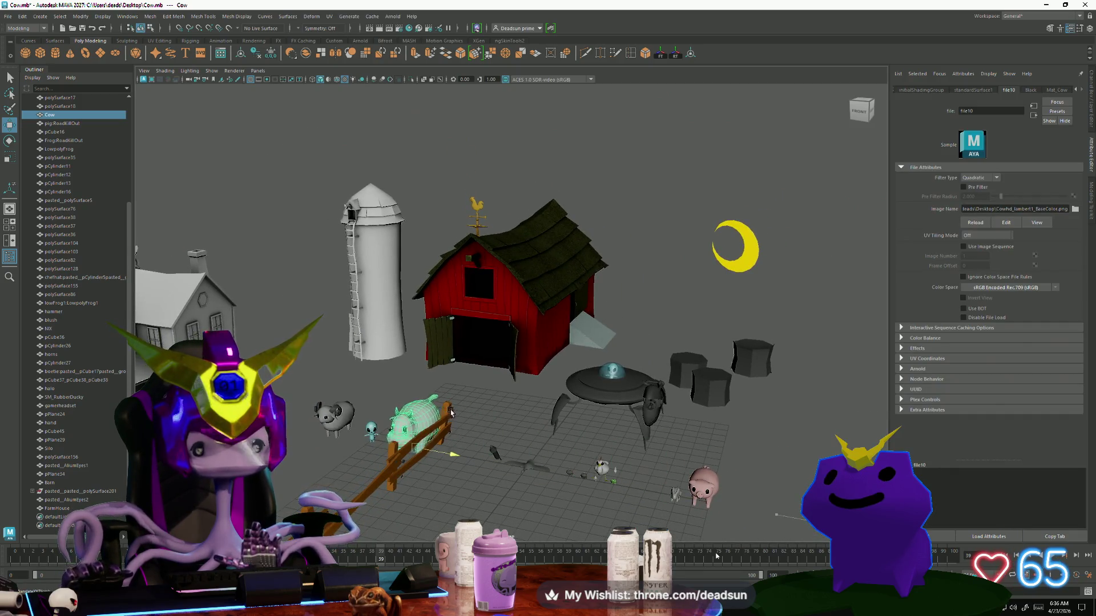
left_click_drag(370, 467, 474, 397)
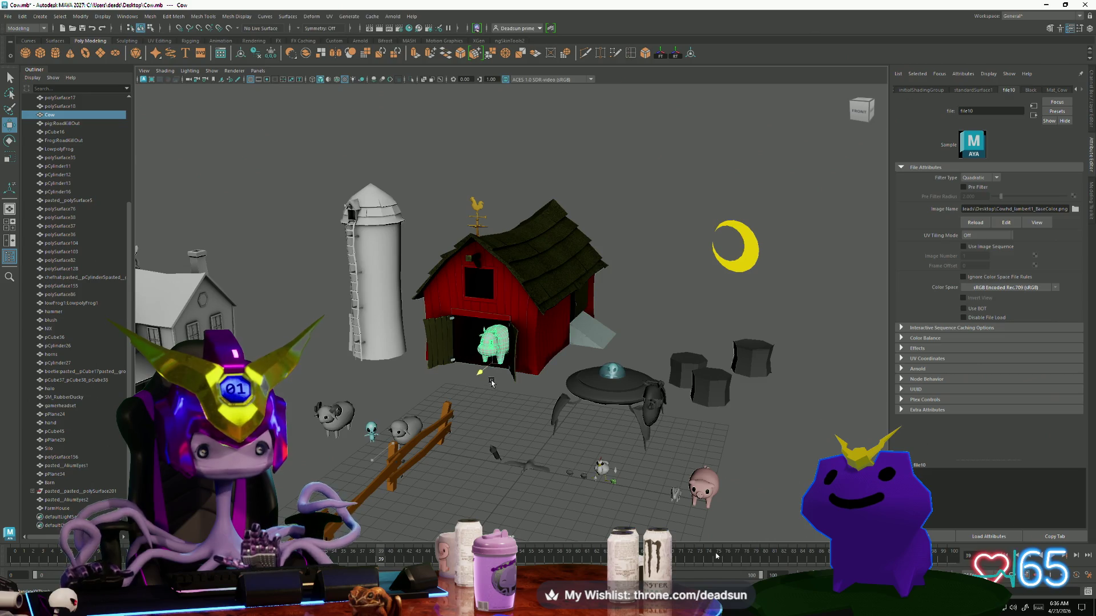
key("f")
scroll(492, 456, "down", 2)
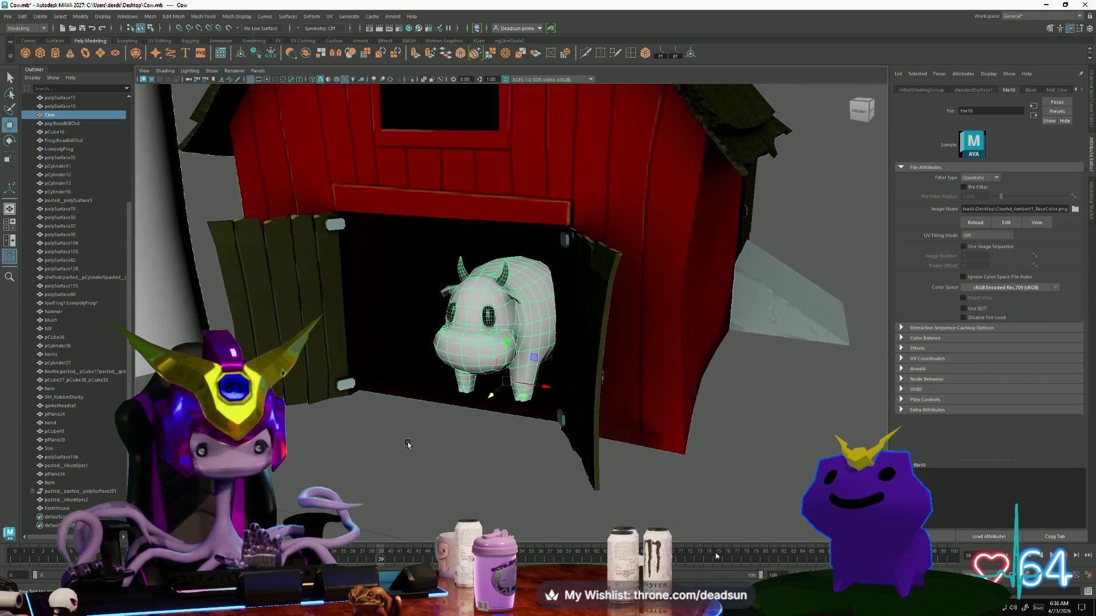
left_click(492, 456)
mouse_move(492, 456)
left_mouse_down("alt")
mouse_move(539, 455)
mouse_move(477, 459)
left_mouse_up("alt")
left_click(497, 376)
mouse_move(540, 385)
left_mouse_down()
mouse_move(509, 381)
mouse_move(528, 361)
mouse_move(398, 438)
mouse_move(478, 432)
mouse_move(508, 414)
mouse_move(343, 412)
mouse_move(466, 425)
mouse_move(474, 371)
left_mouse_up()
scroll(398, 438, "down", 5)
scroll(479, 433, "down", 3)
left_click(508, 415)
scroll(471, 374, "up", 5)
left_click(470, 375)
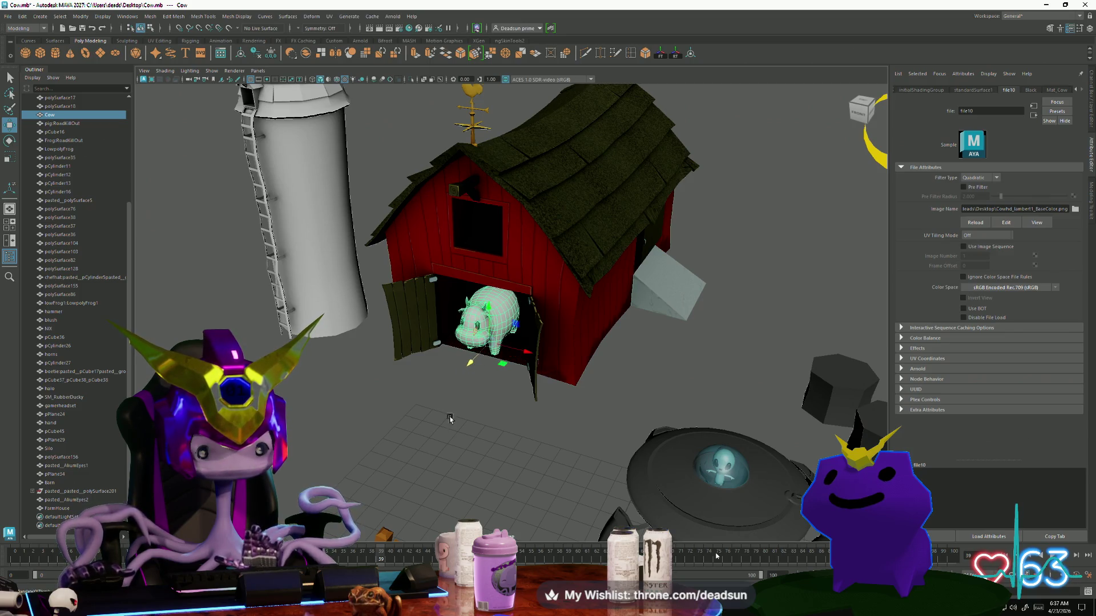
left_click(449, 419)
mouse_move(450, 419)
left_mouse_down("alt")
mouse_move(384, 366)
mouse_move(447, 371)
left_mouse_up("alt")
left_click(487, 327)
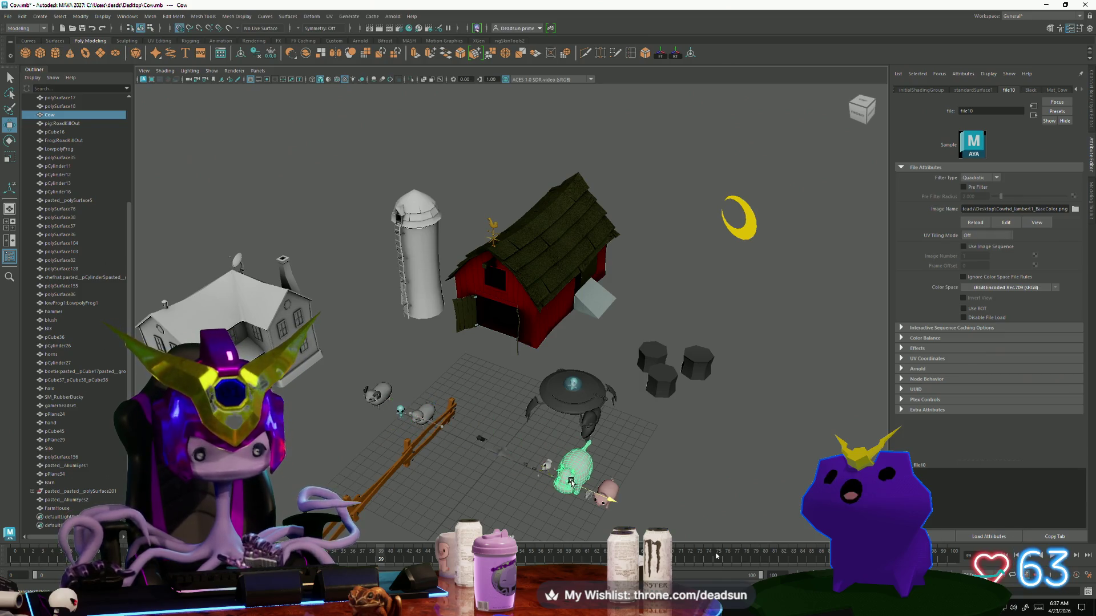
key("f")
left_click_drag(479, 385, 445, 273, "alt")
mouse_move(480, 343)
left_mouse_down("alt")
mouse_move(397, 435)
mouse_move(469, 447)
mouse_move(395, 439)
mouse_move(480, 380)
mouse_move(548, 411)
left_mouse_up("alt")
left_click(470, 448)
scroll(395, 440, "down", 5)
scroll(481, 380, "up", 3)
scroll(616, 421, "up", 4)
left_click(617, 421)
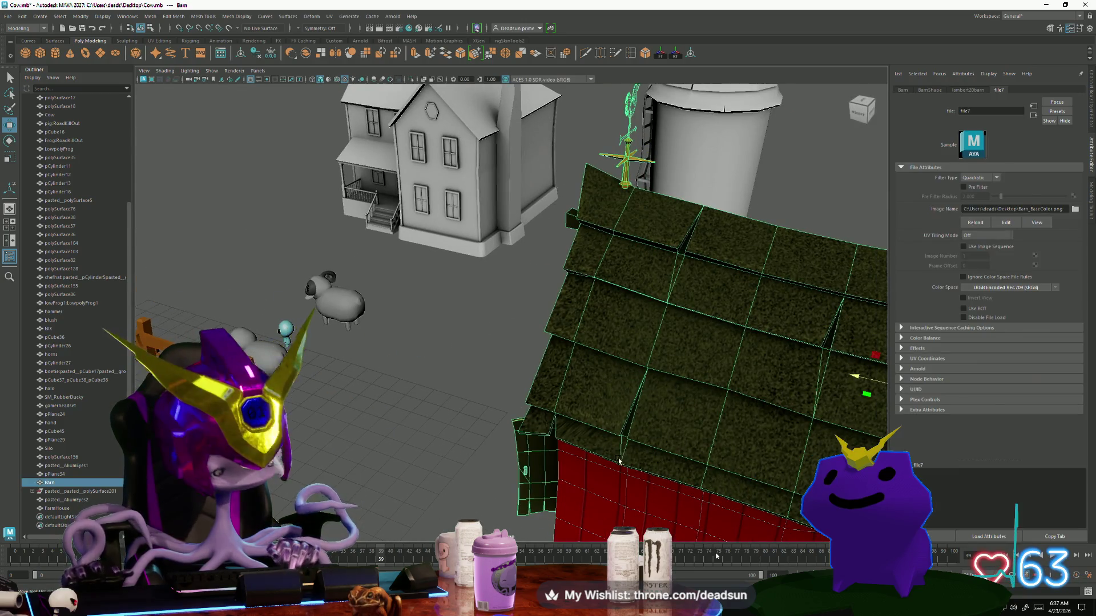
scroll(618, 462, "down", 4)
left_click(385, 454)
mouse_move(385, 454)
left_mouse_down("alt")
mouse_move(491, 423)
mouse_move(539, 446)
mouse_move(566, 500)
left_mouse_up("alt")
scroll(514, 433, "up", 3)
scroll(540, 447, "up", 2)
scroll(566, 500, "up", 3)
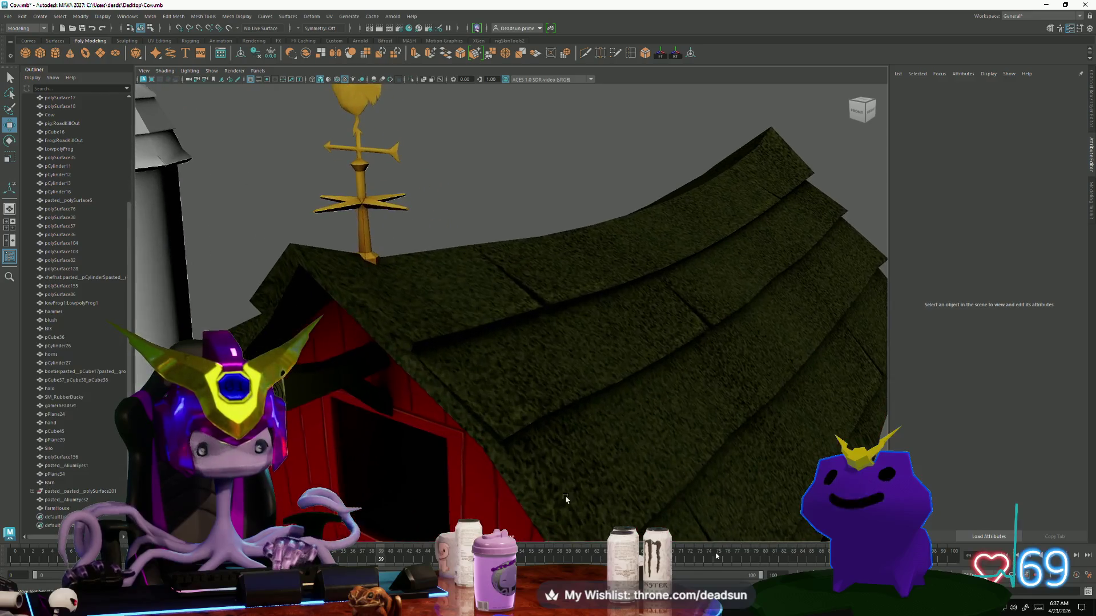
scroll(565, 500, "down", 4)
mouse_move(566, 501)
left_mouse_down("alt")
mouse_move(467, 503)
mouse_move(427, 397)
mouse_move(423, 435)
mouse_move(434, 438)
left_mouse_up("alt")
scroll(427, 398, "down", 3)
scroll(437, 440, "down", 3)
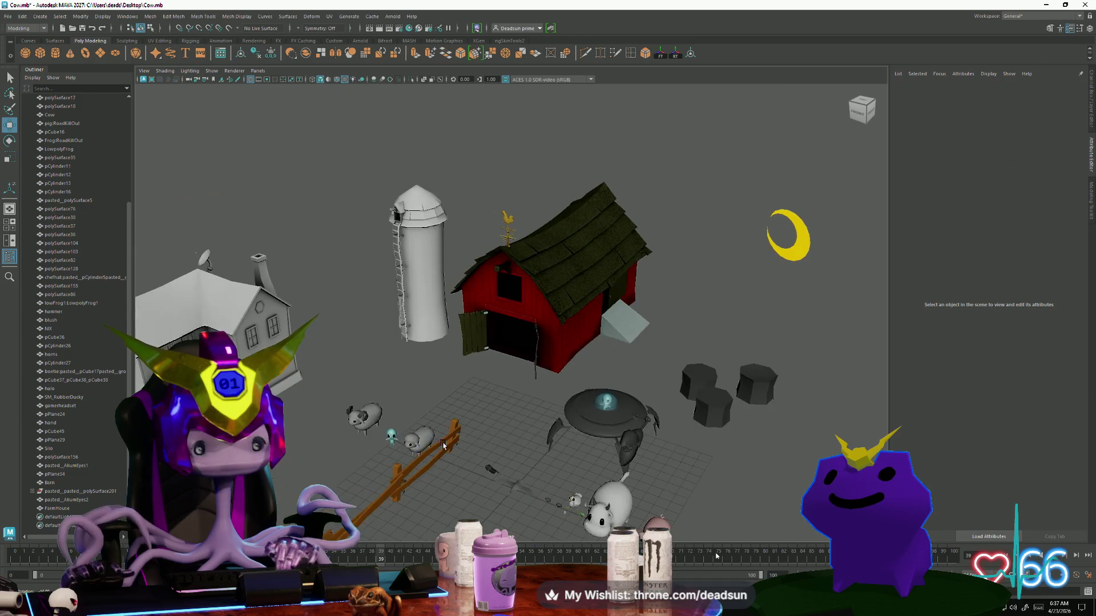
scroll(432, 452, "up", 3)
mouse_move(432, 453)
left_mouse_down("alt")
mouse_move(556, 463)
mouse_move(423, 426)
left_mouse_up("alt")
scroll(479, 441, "down", 3)
scroll(434, 419, "up", 2)
scroll(431, 428, "up", 3)
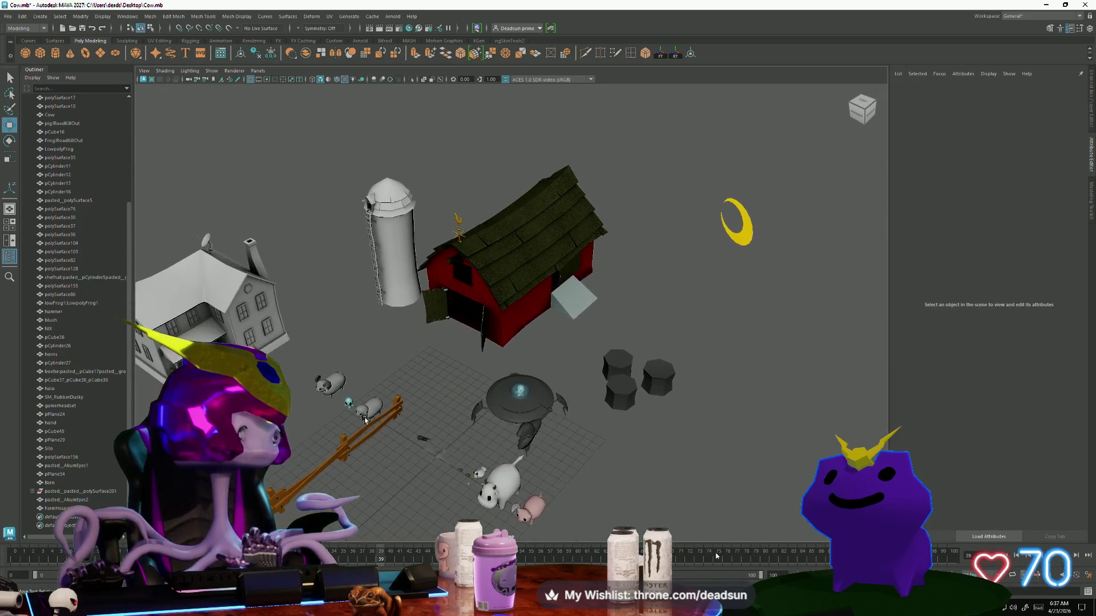
scroll(428, 440, "up", 3)
scroll(426, 454, "up", 3)
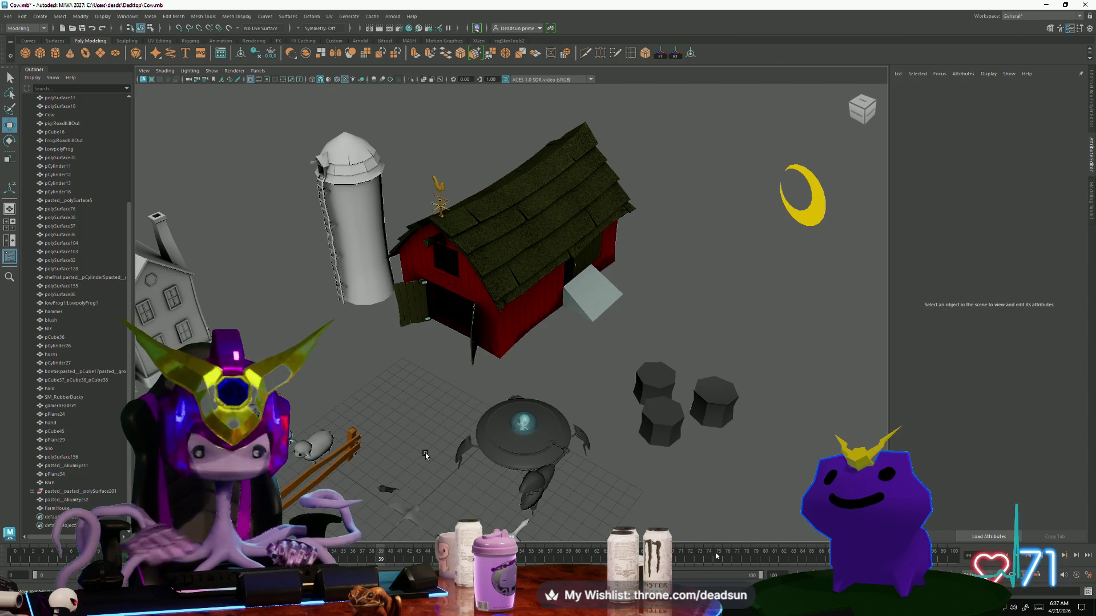
left_click_drag(511, 296, 592, 388, "alt")
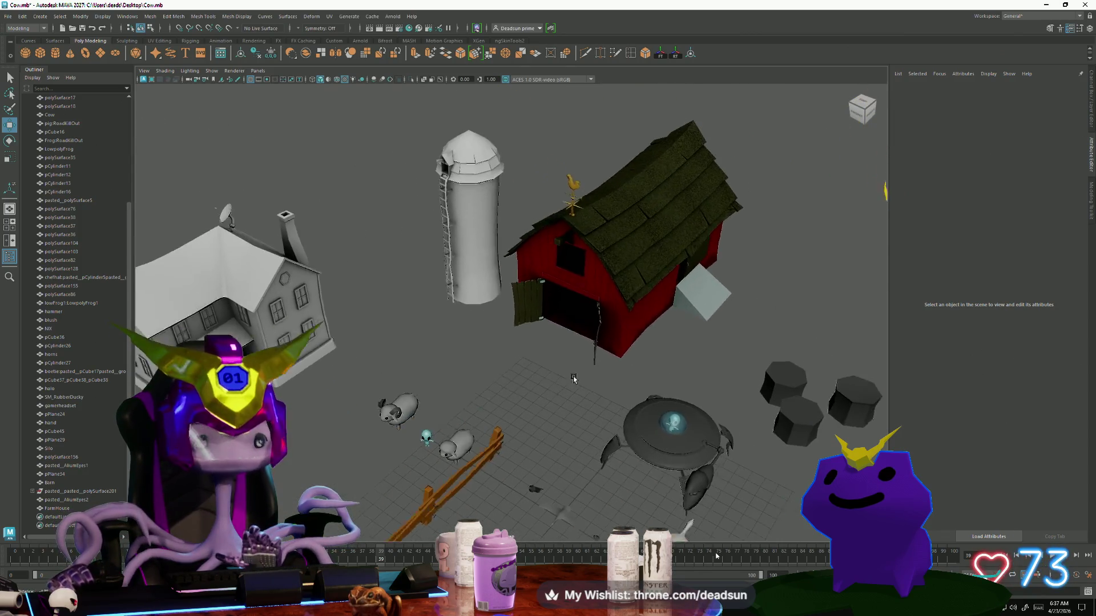
left_click(290, 325)
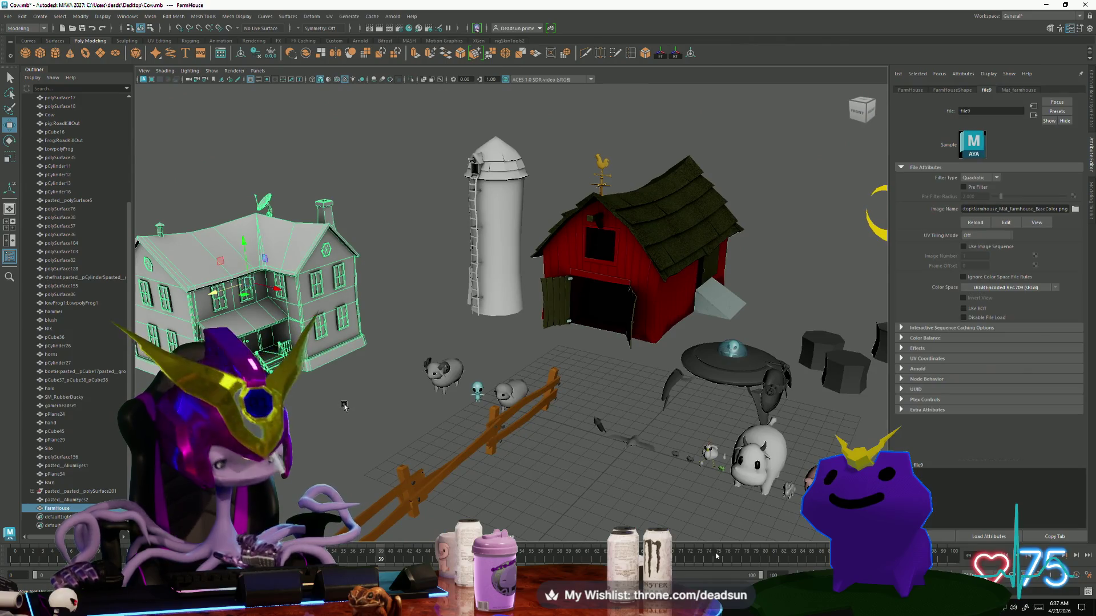
key("f")
left_click(342, 406)
mouse_move(342, 406)
left_mouse_down("alt")
mouse_move(514, 414)
mouse_move(518, 441)
left_mouse_up("alt")
scroll(603, 485, "up", 5)
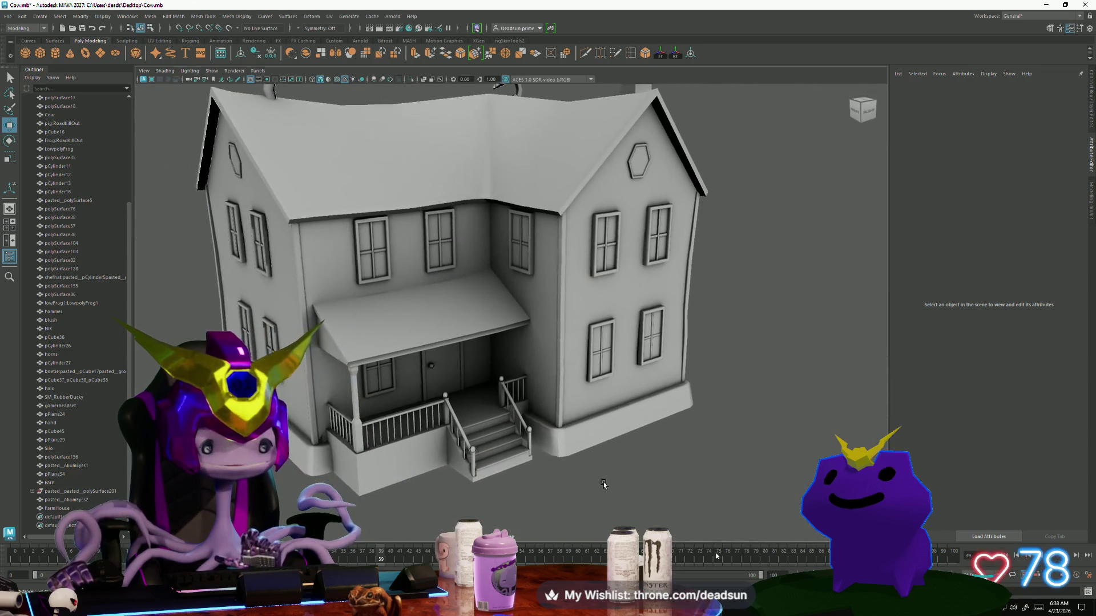
mouse_move(602, 484)
left_mouse_down("alt")
mouse_move(590, 509)
mouse_move(622, 498)
mouse_move(594, 454)
left_mouse_up("alt")
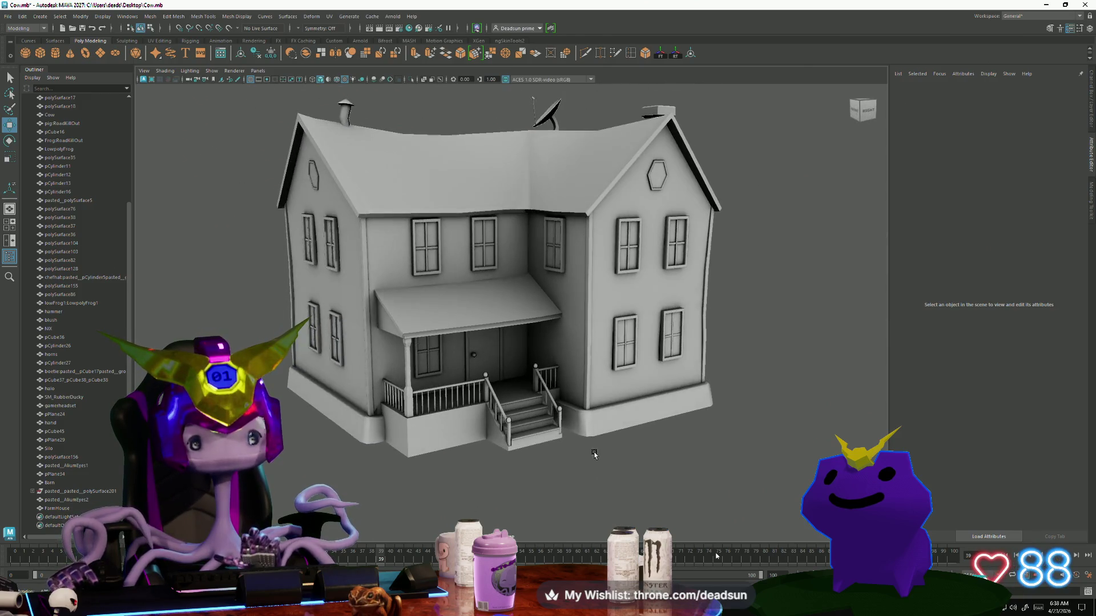
mouse_move(592, 454)
left_mouse_down("alt")
mouse_move(598, 462)
mouse_move(506, 443)
mouse_move(549, 433)
mouse_move(473, 416)
mouse_move(483, 416)
mouse_move(544, 427)
mouse_move(433, 431)
left_mouse_up("alt")
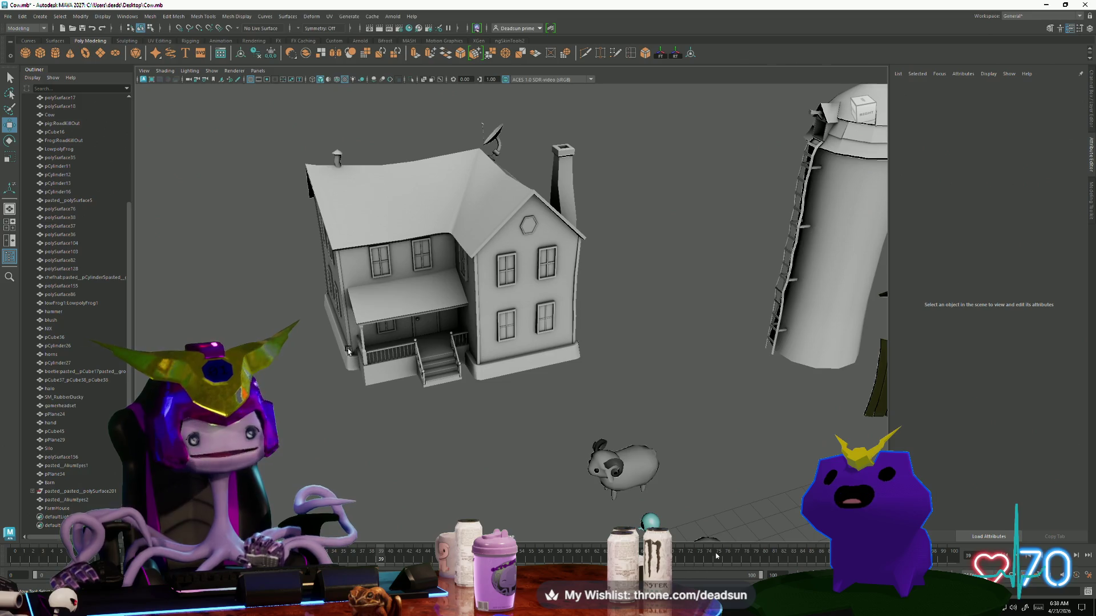
mouse_move(348, 351)
left_mouse_down("alt")
mouse_move(354, 440)
mouse_move(399, 448)
left_mouse_up("alt")
right_click_drag(399, 448, 421, 514, "alt")
mouse_move(420, 513)
left_mouse_down("alt")
mouse_move(443, 477)
mouse_move(419, 461)
left_mouse_up("alt")
right_click_drag(420, 462, 414, 458, "alt")
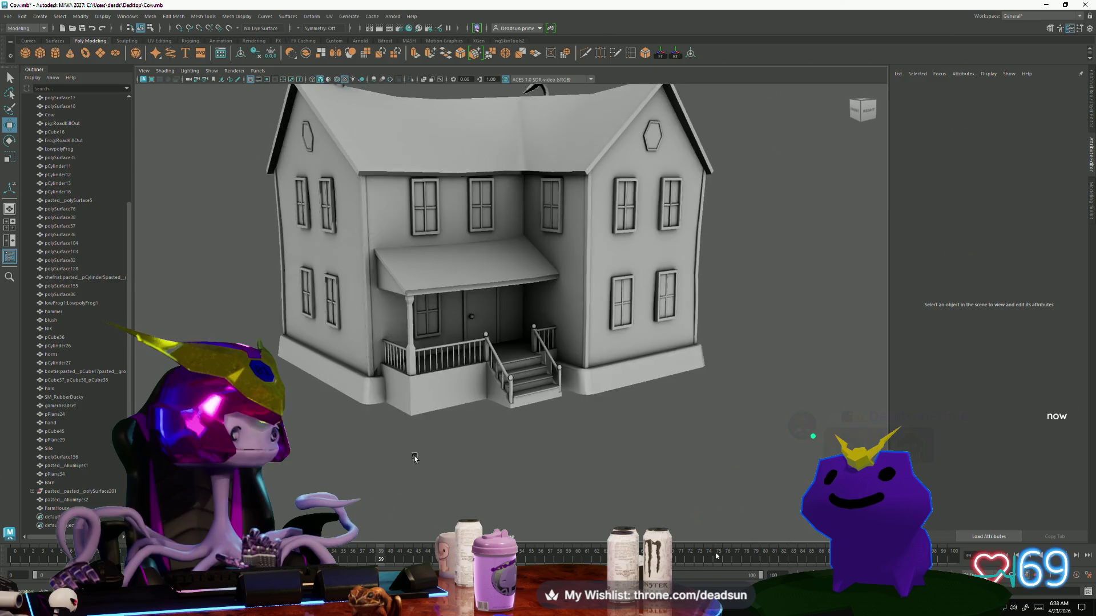
mouse_move(413, 457)
left_mouse_down("alt")
mouse_move(428, 466)
mouse_move(420, 479)
mouse_move(443, 489)
mouse_move(514, 465)
mouse_move(396, 484)
mouse_move(397, 447)
left_mouse_up("alt")
scroll(498, 490, "down", 5)
scroll(397, 467, "down", 3)
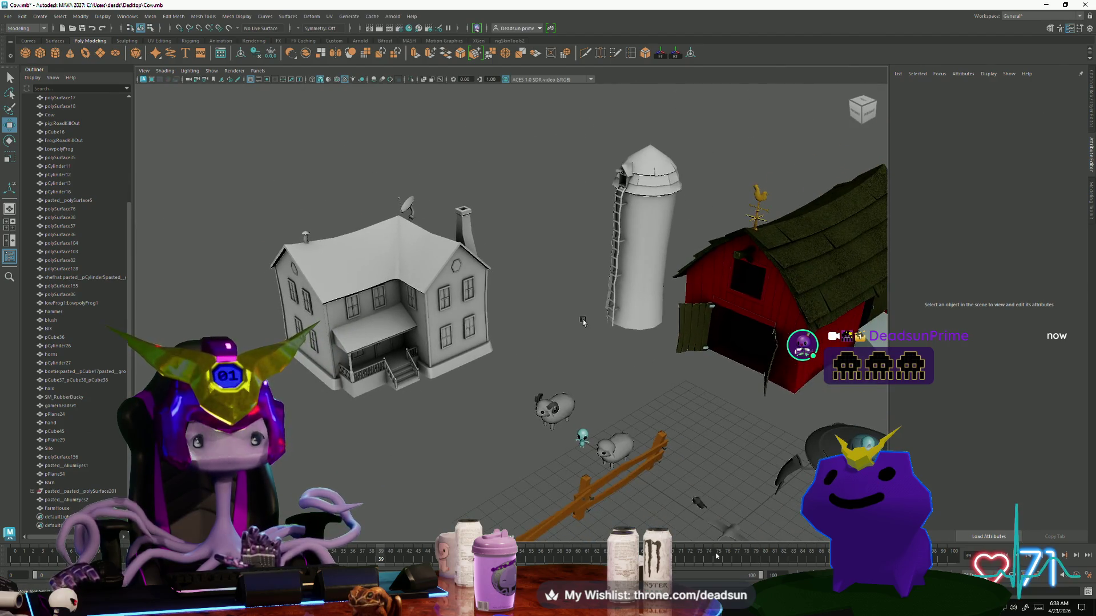
left_click(635, 308)
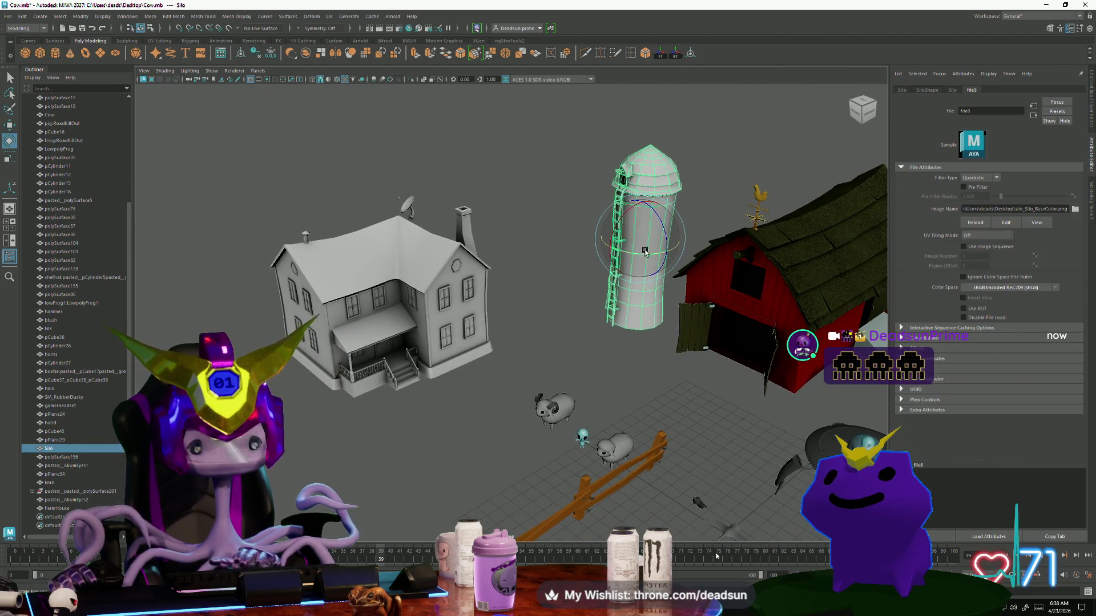
left_click(592, 333)
left_click_drag(590, 333, 531, 386, "alt")
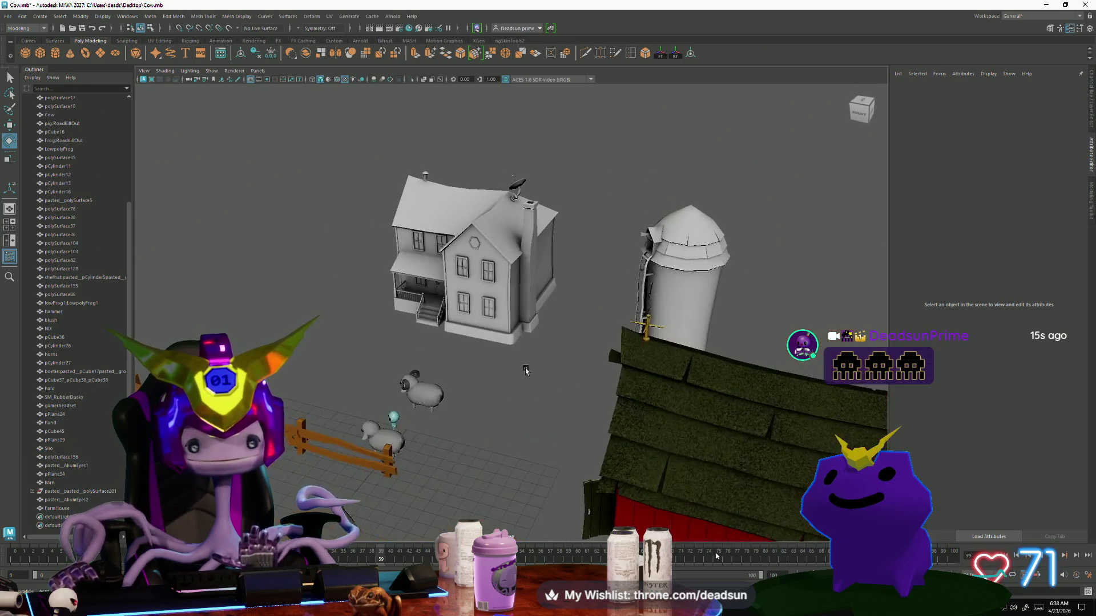
scroll(514, 417, "up", 3)
scroll(514, 417, "down", 3)
left_click(631, 337)
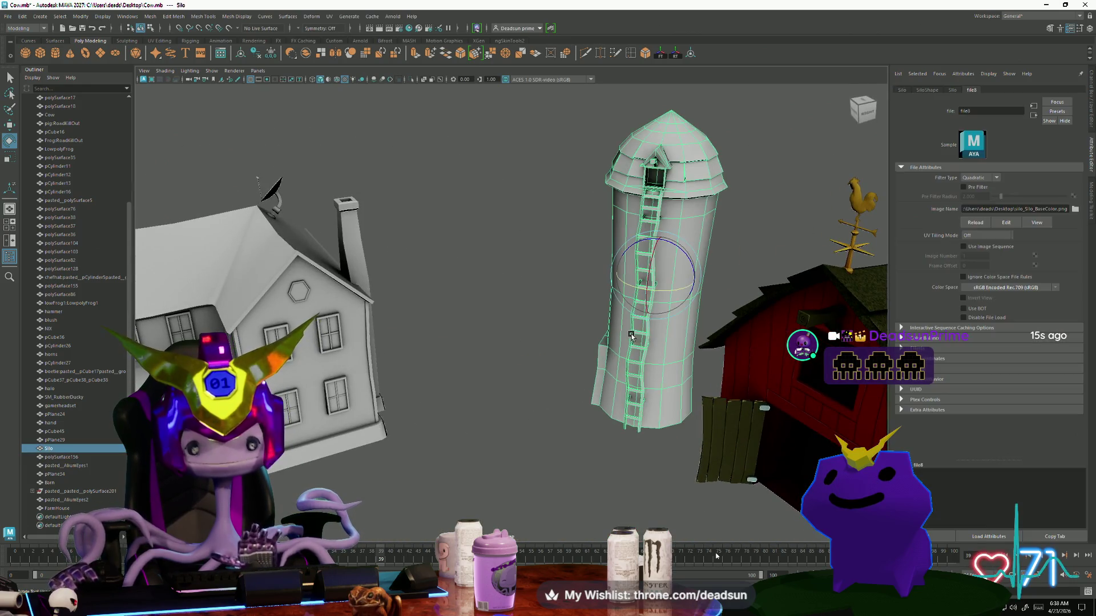
left_click(554, 413)
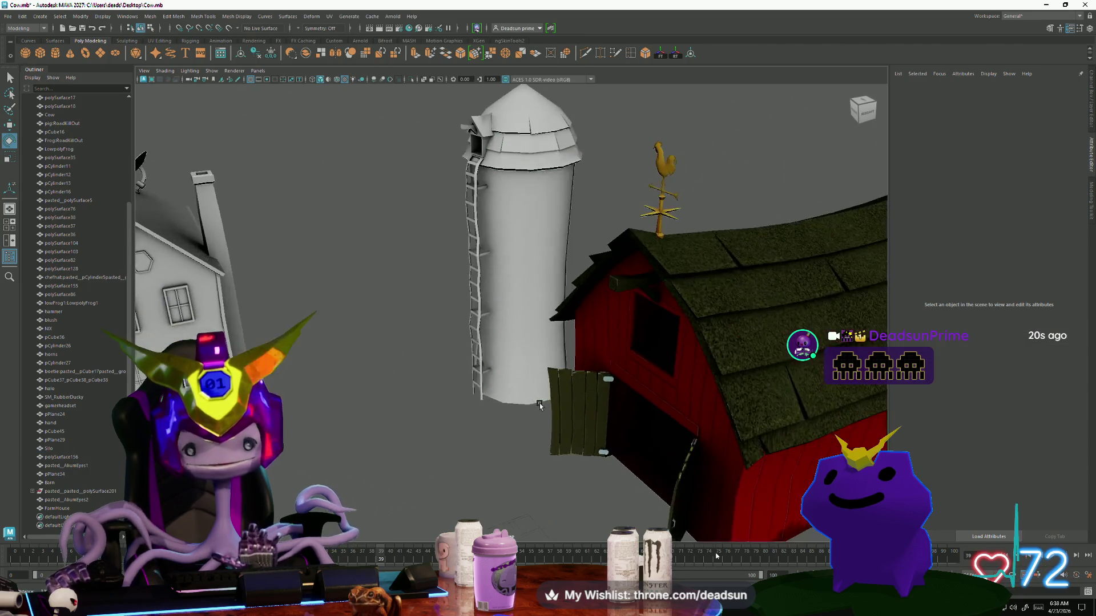
scroll(555, 414, "down", 3)
left_click_drag(554, 414, 471, 398, "alt")
scroll(471, 398, "up", 2)
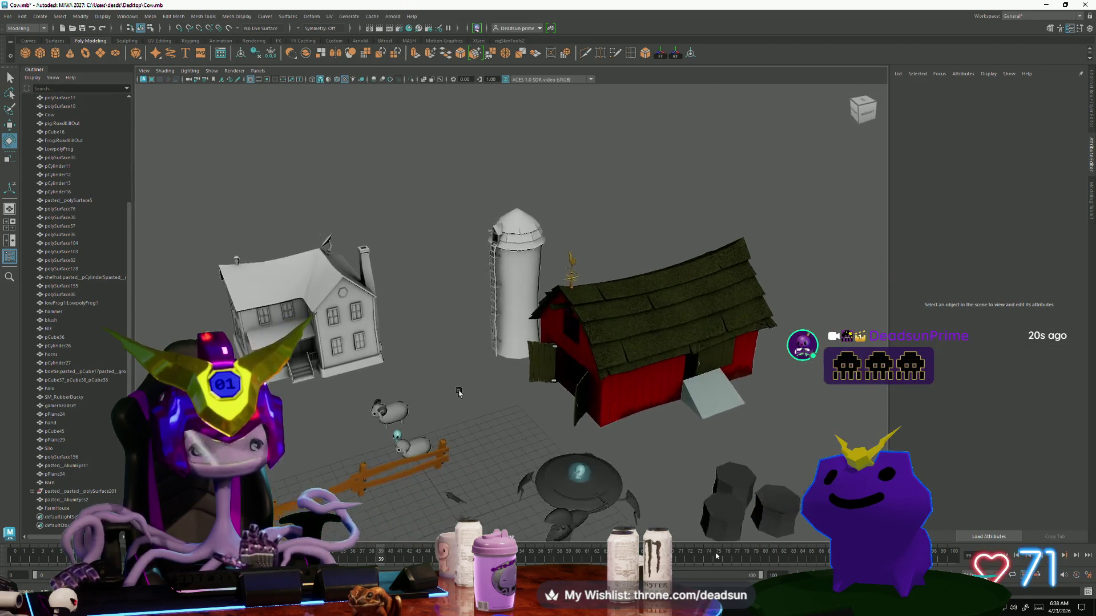
scroll(617, 453, "up", 4)
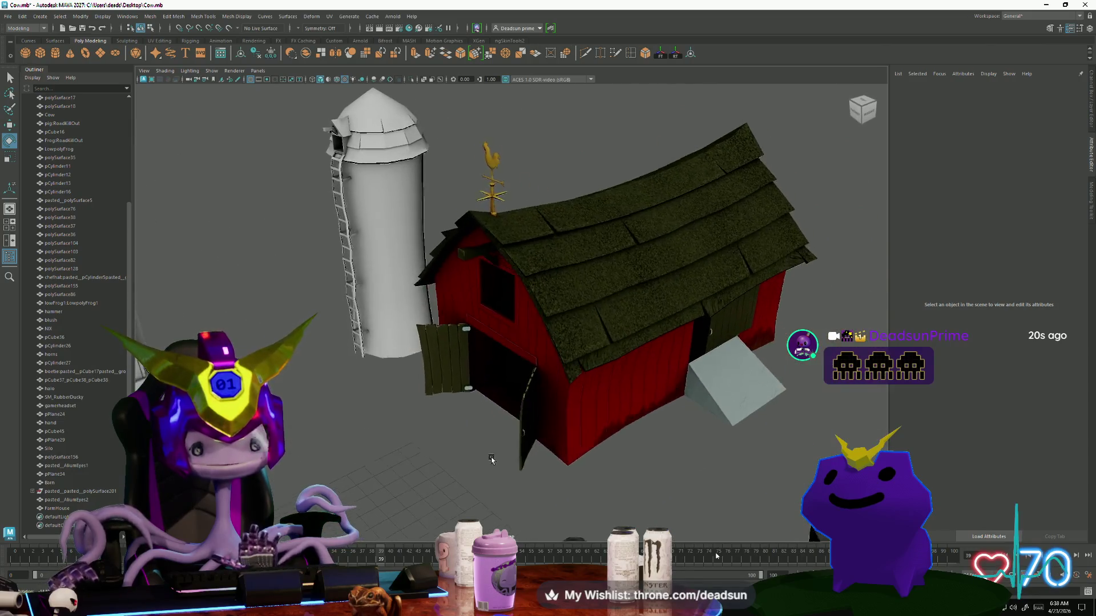
left_click_drag(618, 453, 519, 455, "alt")
scroll(520, 455, "up", 5)
scroll(604, 448, "down", 3)
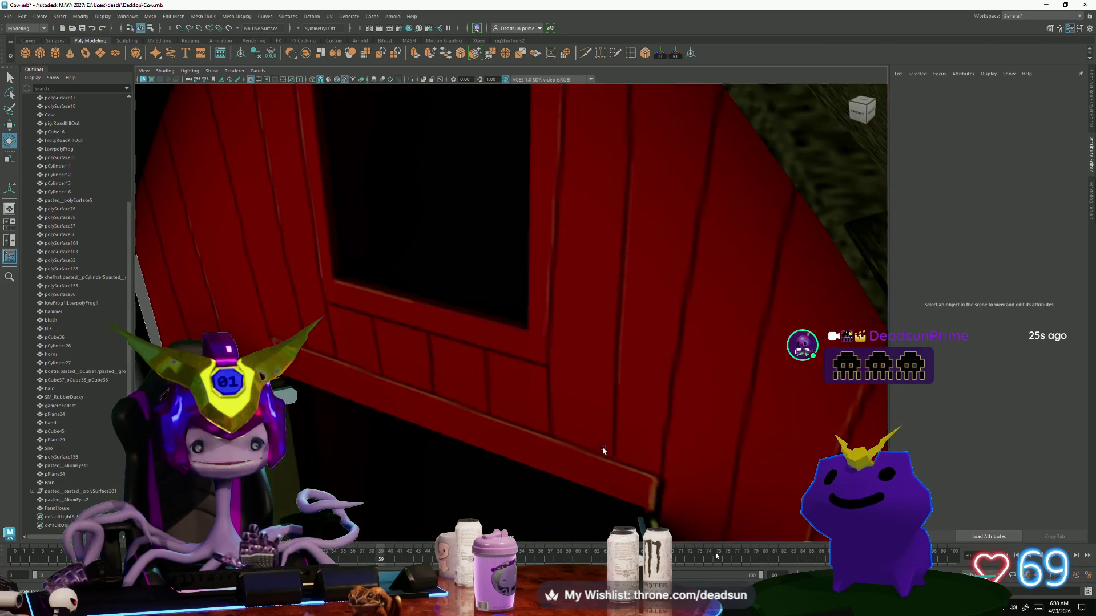
scroll(407, 411, "down", 3)
scroll(395, 495, "down", 5)
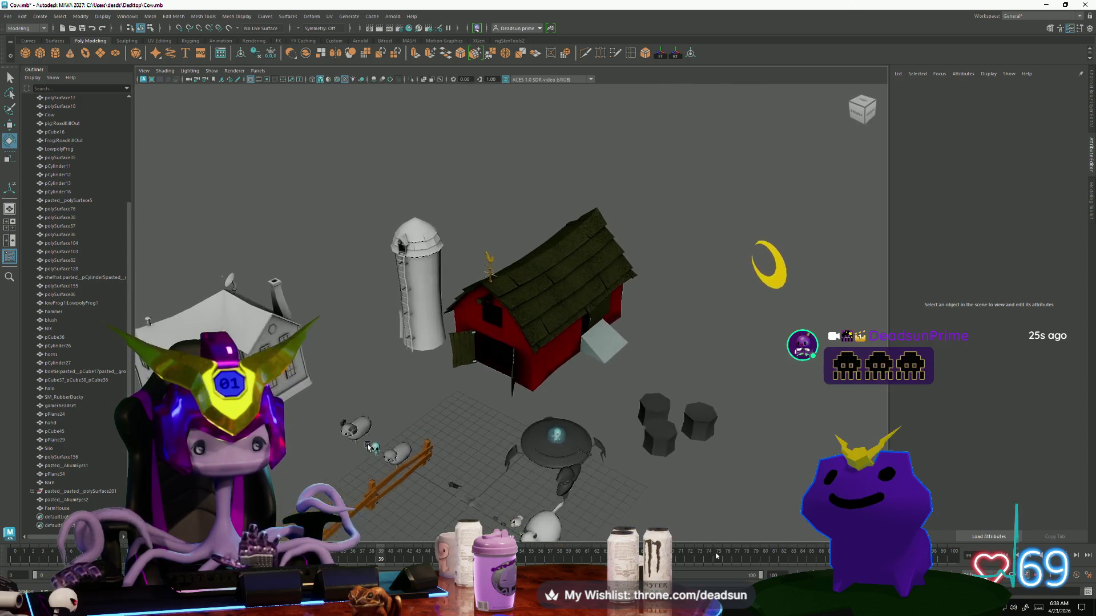
left_click_drag(431, 453, 431, 452, "alt")
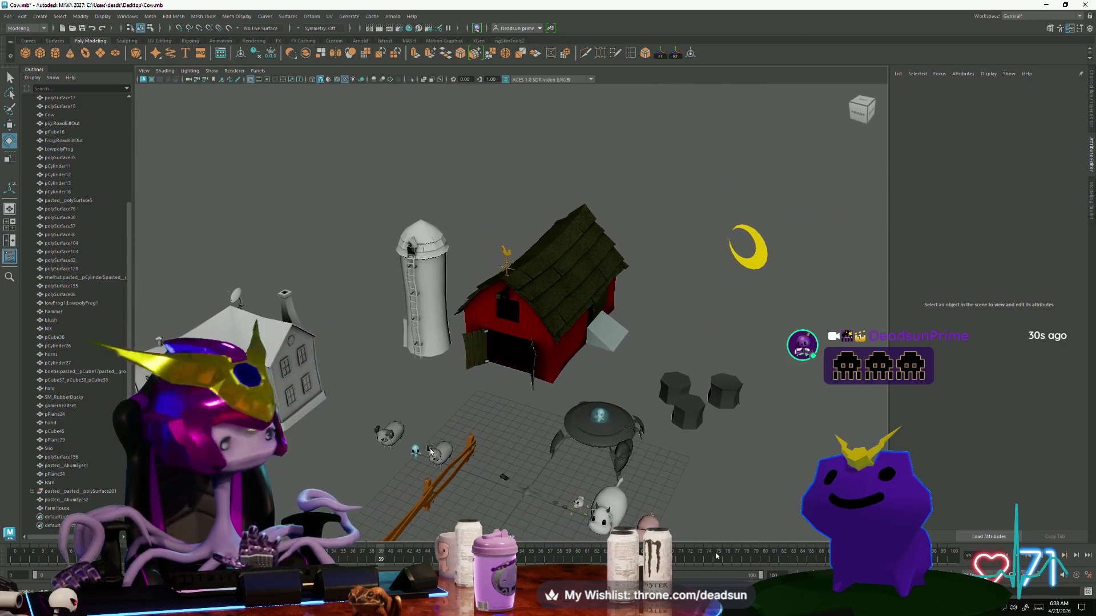
scroll(446, 456, "up", 2)
scroll(460, 459, "up", 3)
scroll(480, 449, "up", 2)
scroll(495, 443, "up", 3)
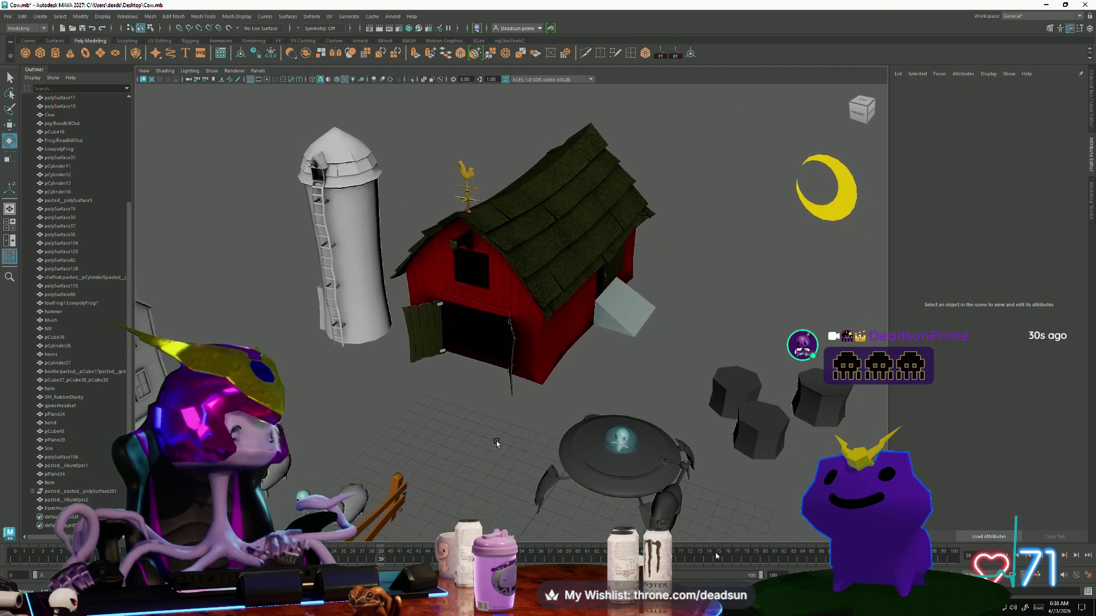
scroll(501, 436, "up", 2)
scroll(510, 423, "up", 2)
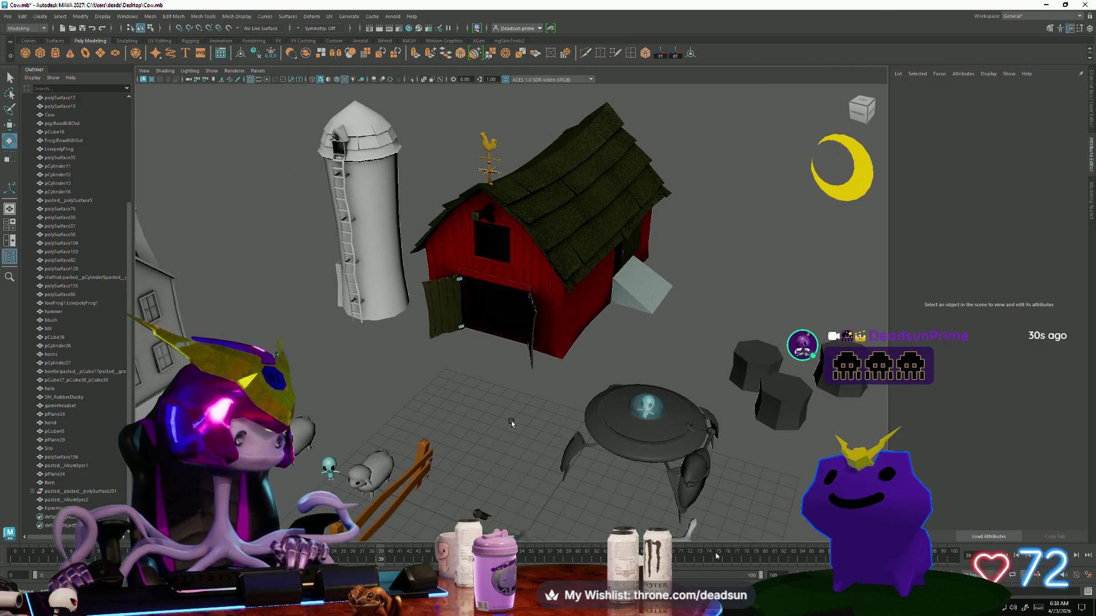
left_click_drag(511, 423, 516, 367, "alt")
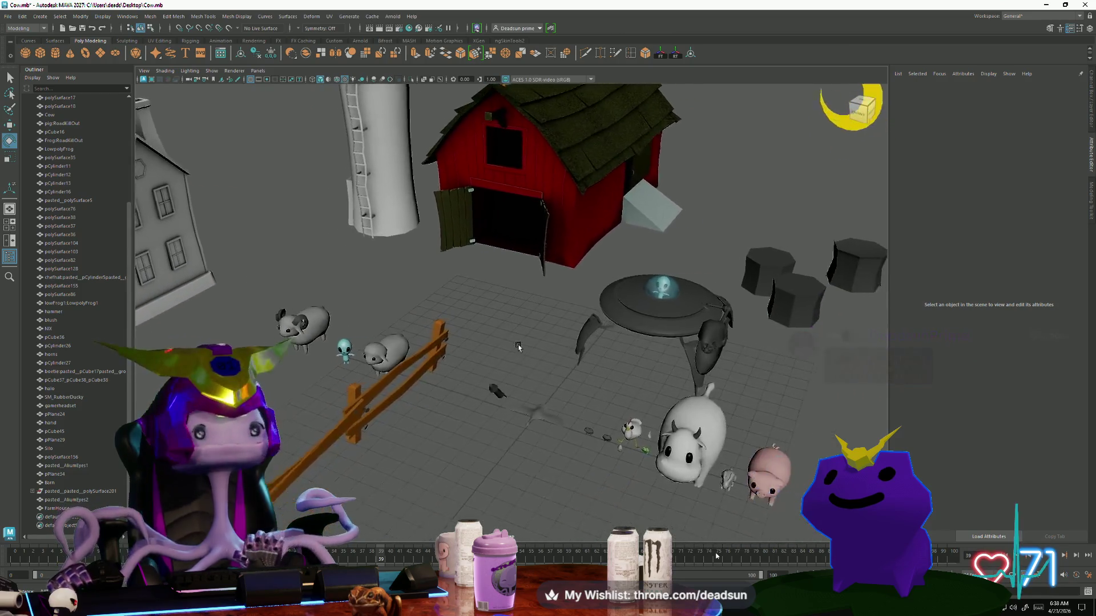
Frame the view on the flying saucer, then pull back to a wide view of the farm.
left_click(642, 322)
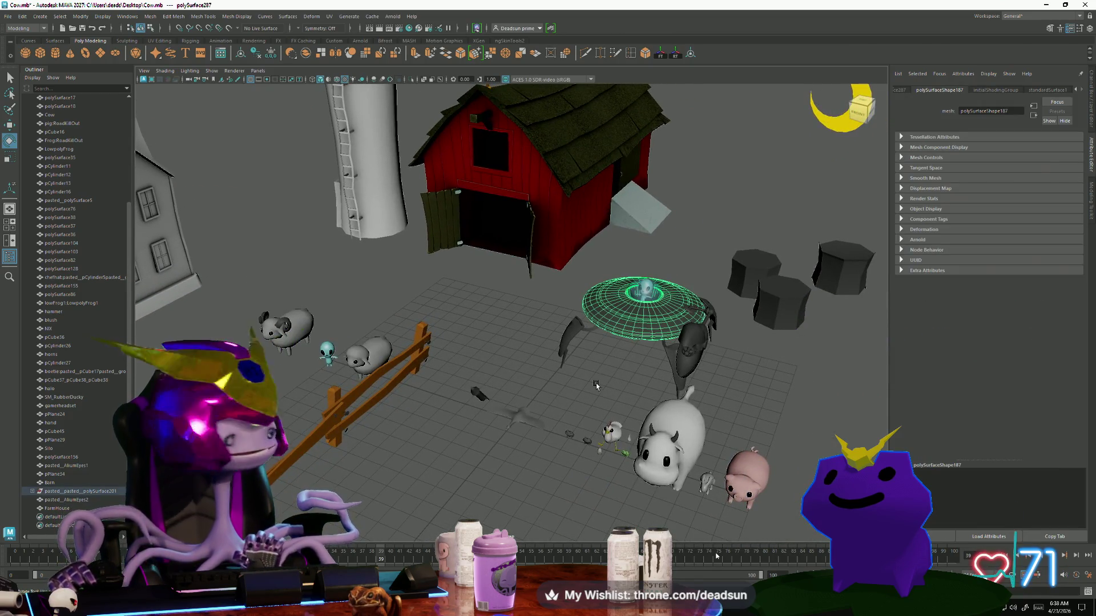
key("f")
left_click(505, 514)
mouse_move(505, 513)
left_mouse_down("alt")
mouse_move(406, 411)
mouse_move(448, 372)
mouse_move(472, 452)
left_mouse_up("alt")
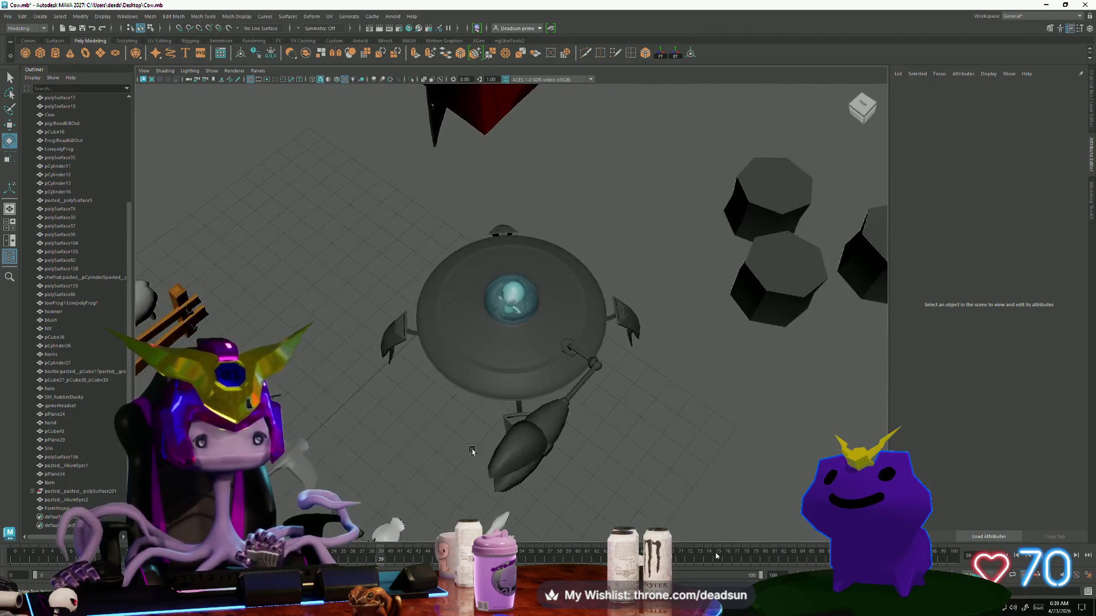
right_click_drag(472, 450, 312, 426, "alt")
mouse_move(312, 426)
left_mouse_down("alt")
mouse_move(386, 381)
mouse_move(460, 446)
mouse_move(443, 425)
mouse_move(523, 410)
left_mouse_up("alt")
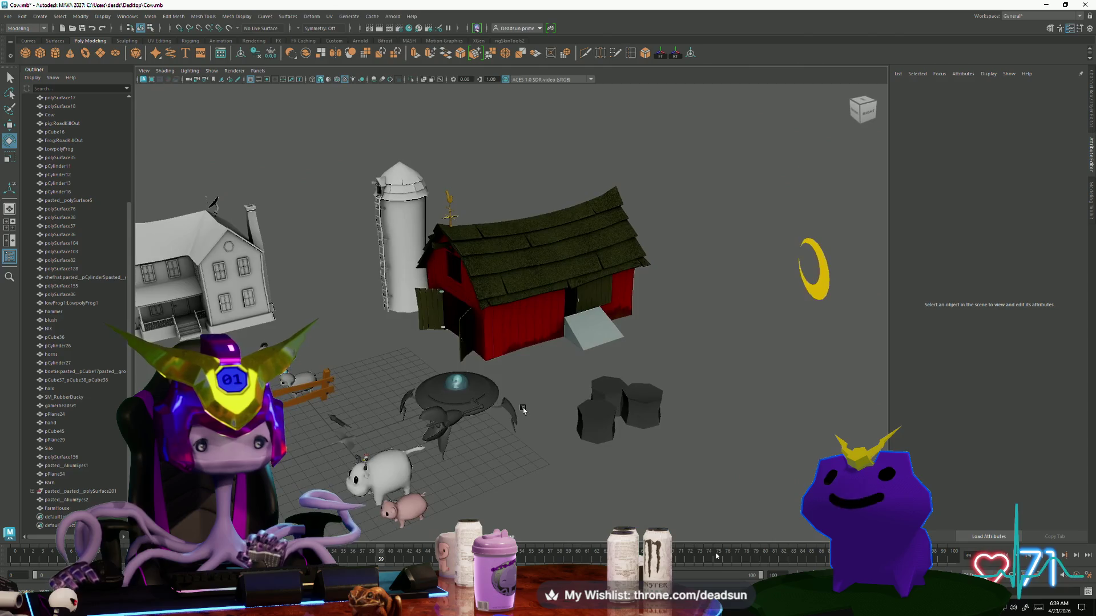
Orbit in close around the barn's ramp side and roof, then switch back to barn.psd in Photoshop.
right_click_drag(525, 399, 890, 418, "alt")
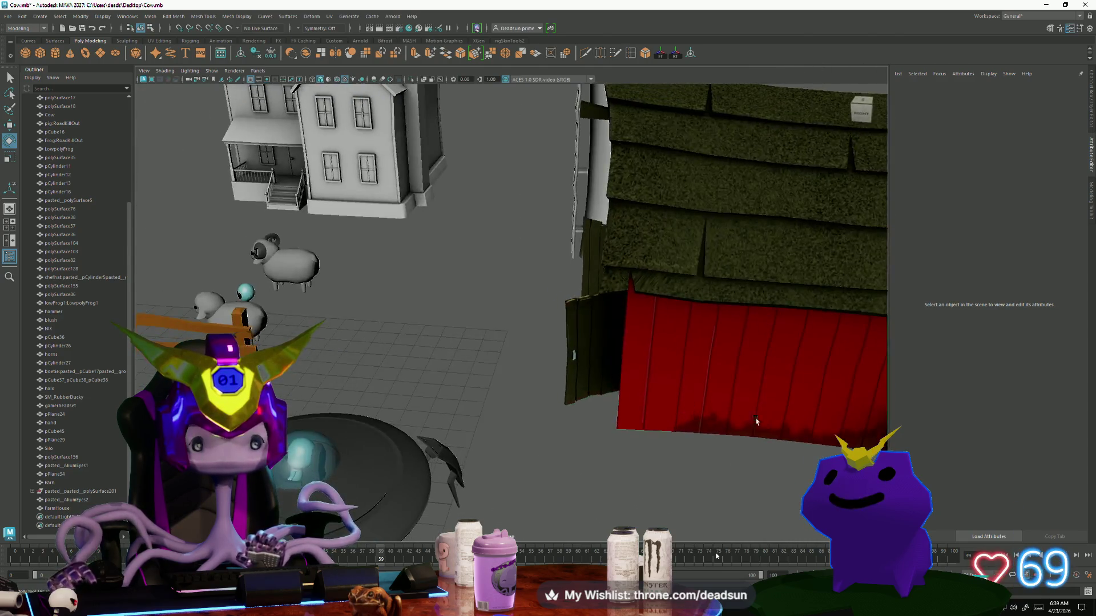
mouse_move(735, 407)
left_mouse_down("alt")
mouse_move(638, 442)
mouse_move(654, 460)
mouse_move(481, 362)
mouse_move(543, 385)
mouse_move(562, 348)
mouse_move(533, 383)
mouse_move(592, 396)
mouse_move(520, 382)
mouse_move(442, 384)
mouse_move(436, 399)
mouse_move(525, 448)
mouse_move(571, 439)
mouse_move(496, 452)
mouse_move(467, 440)
mouse_move(511, 405)
mouse_move(559, 390)
left_mouse_up("alt")
scroll(457, 435, "down", 3)
scroll(609, 375, "up", 3)
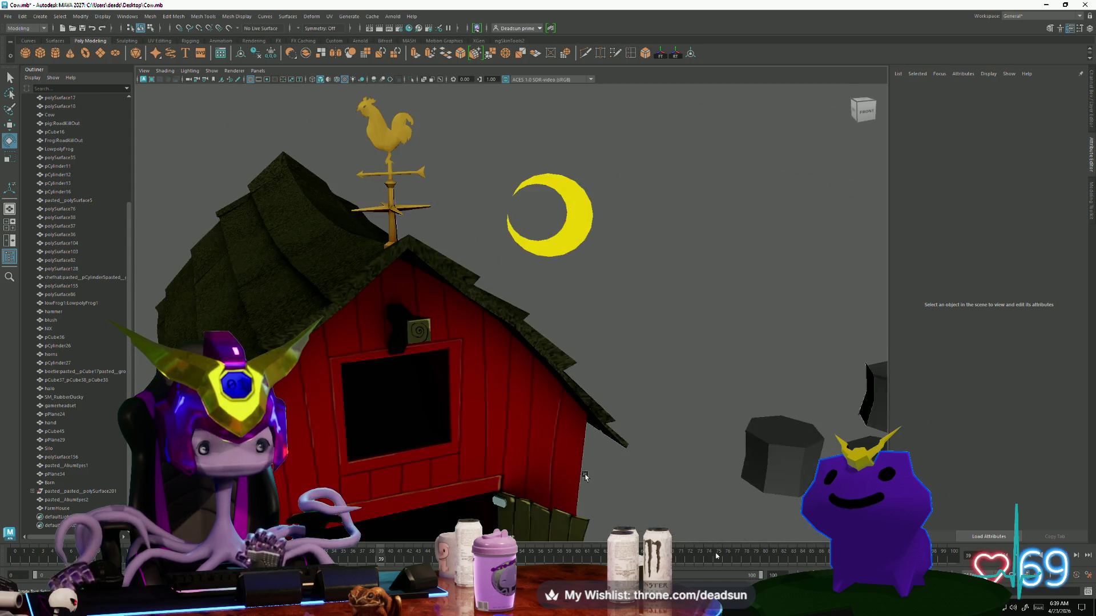
scroll(657, 361, "up", 3)
mouse_move(658, 360)
left_mouse_down("alt")
mouse_move(617, 456)
mouse_move(526, 466)
mouse_move(431, 451)
mouse_move(522, 410)
left_mouse_up("alt")
left_click(616, 354)
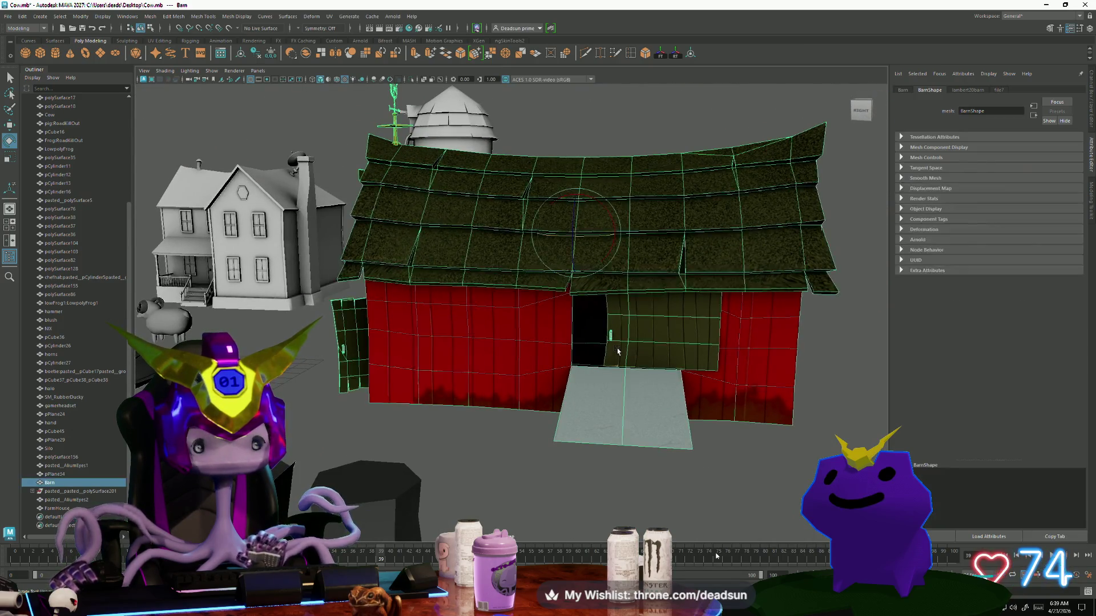
left_click_drag(438, 414, 434, 440, "alt")
left_click(435, 430)
scroll(373, 424, "up", 1)
scroll(402, 378, "up", 4)
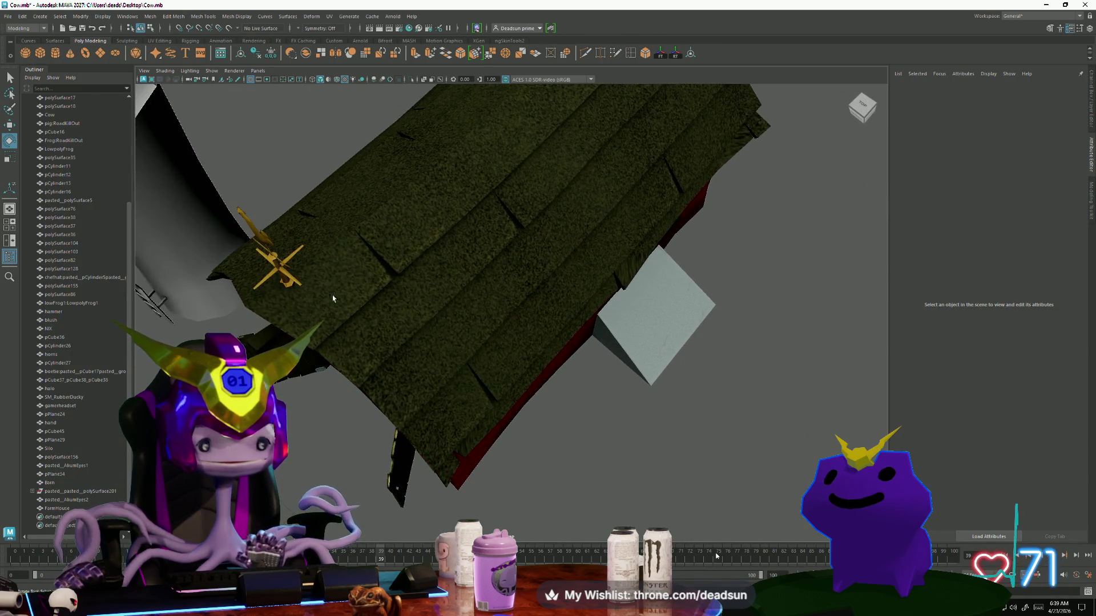
key("alt+Tab")
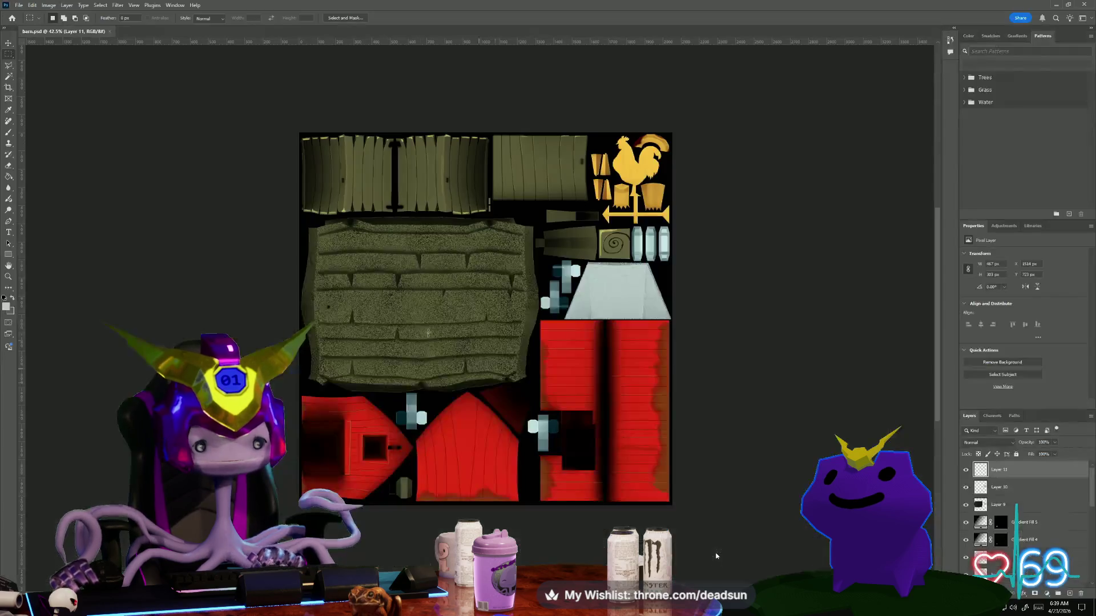
scroll(309, 265, "up", 2, "alt")
scroll(316, 277, "up", 1, "alt")
scroll(320, 284, "up", 1, "alt")
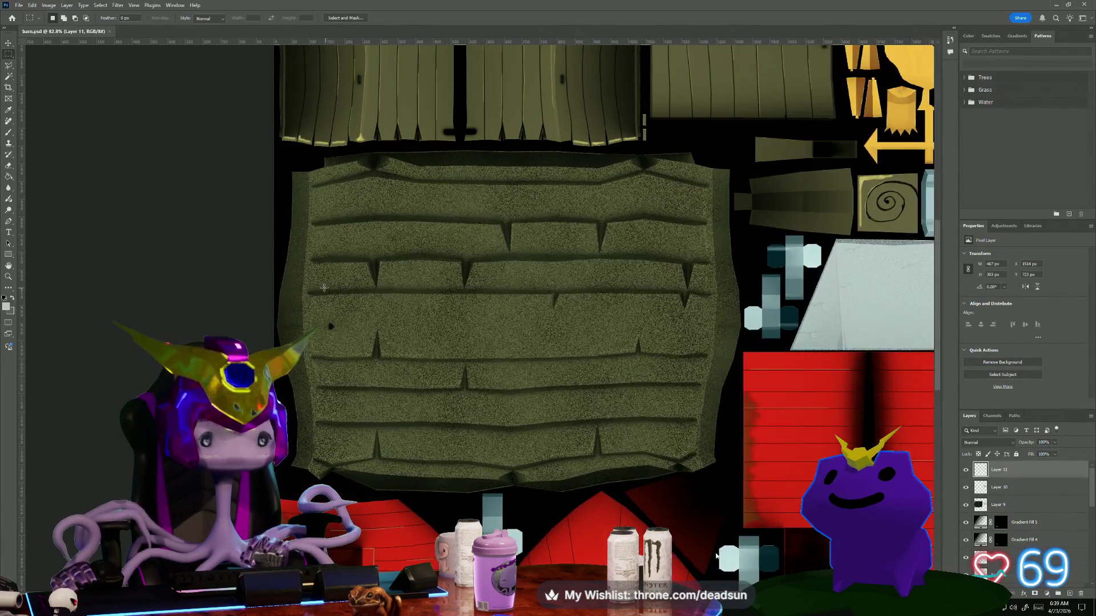
scroll(324, 291, "up", 1, "alt")
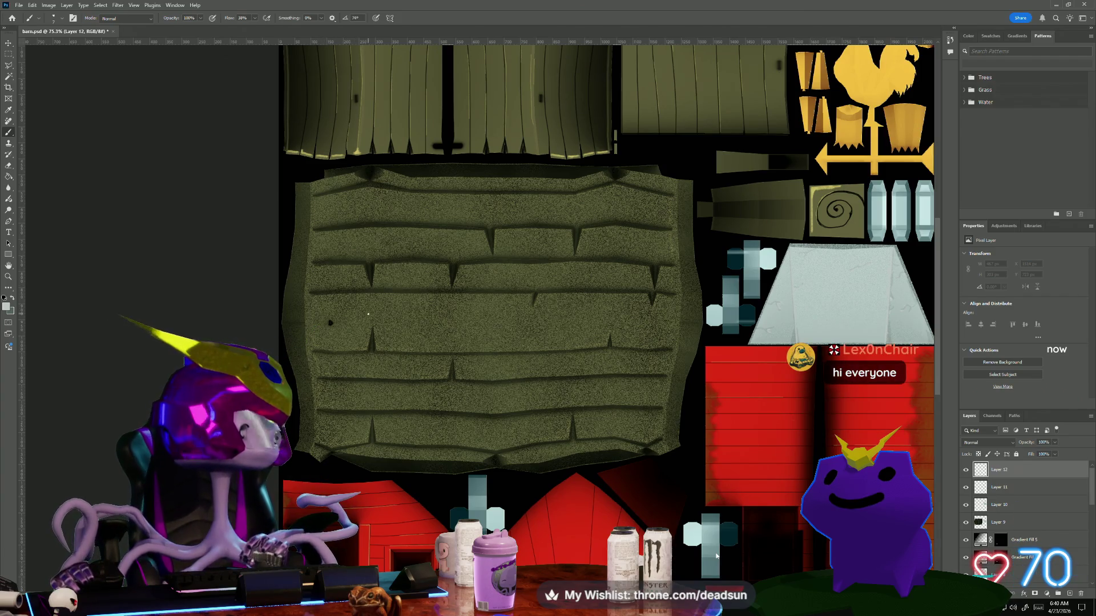
scroll(367, 320, "up", 1, "alt")
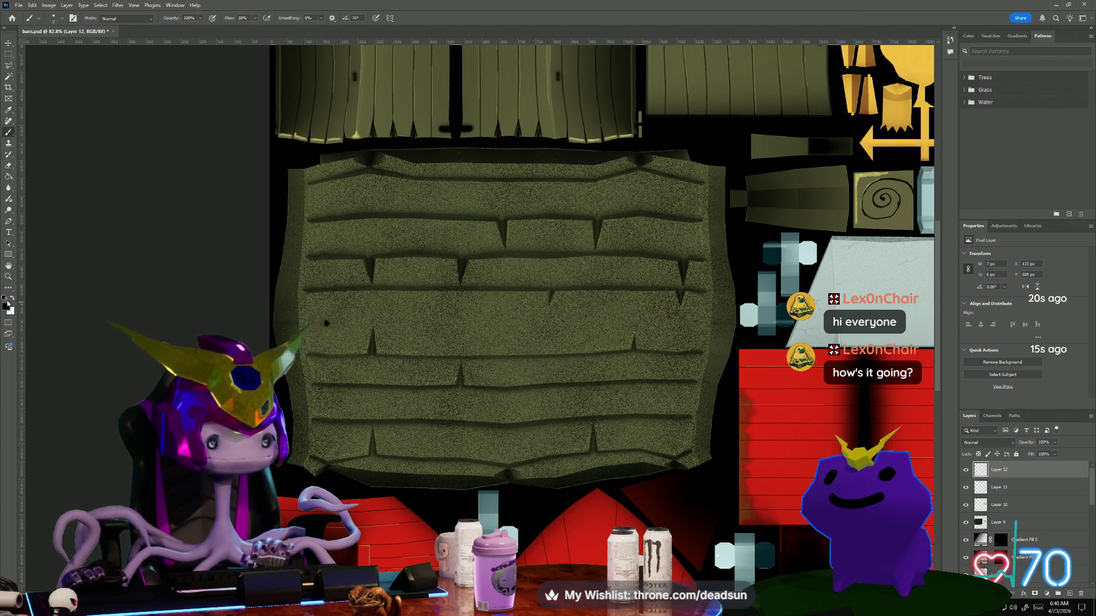
Add a new empty layer (Layer 13) above the atlas for the shingle highlights.
key("ctrl+shift+alt+n")
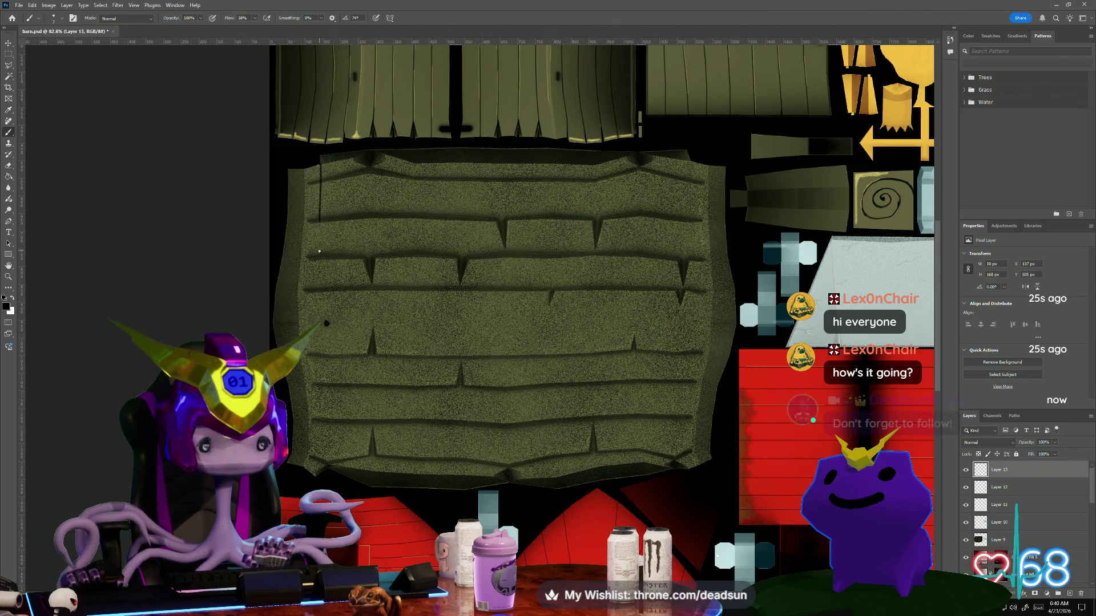
left_click_drag(320, 221, 319, 260)
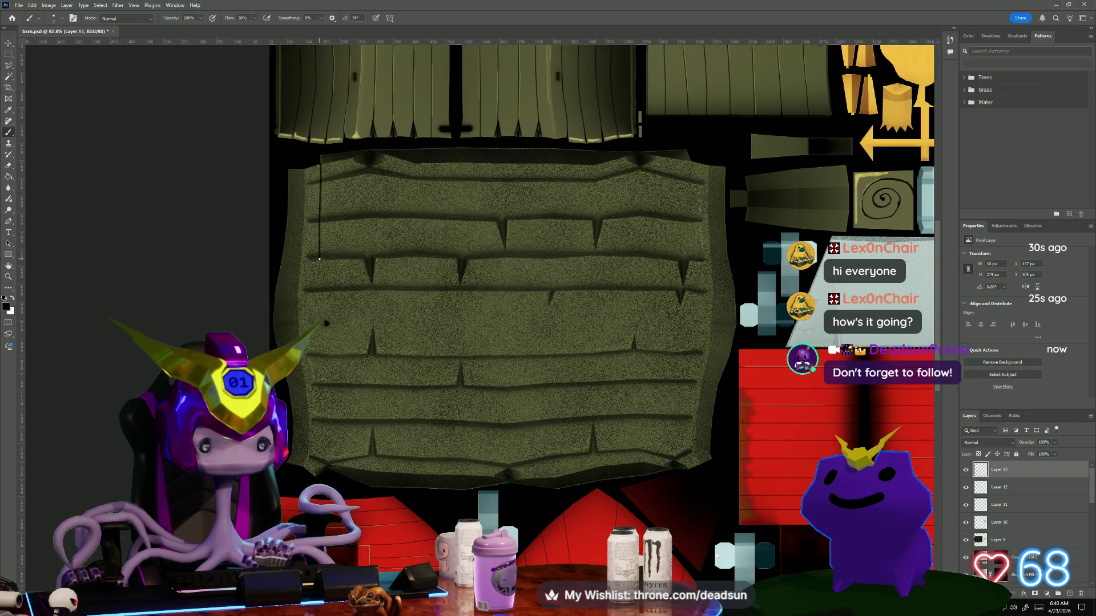
key("ctrl+z")
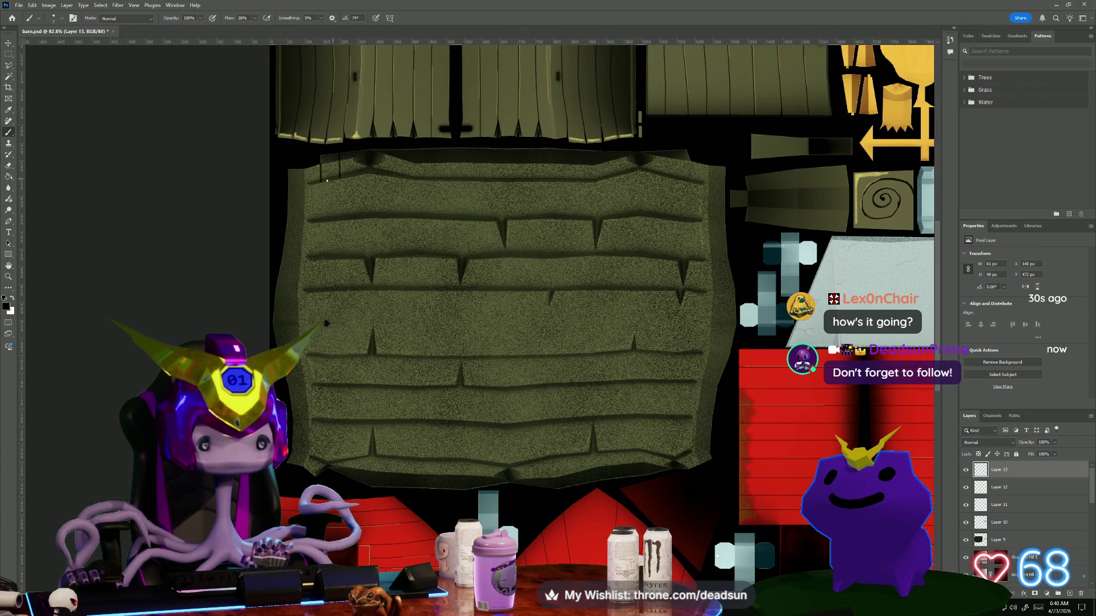
key("ctrl+plus")
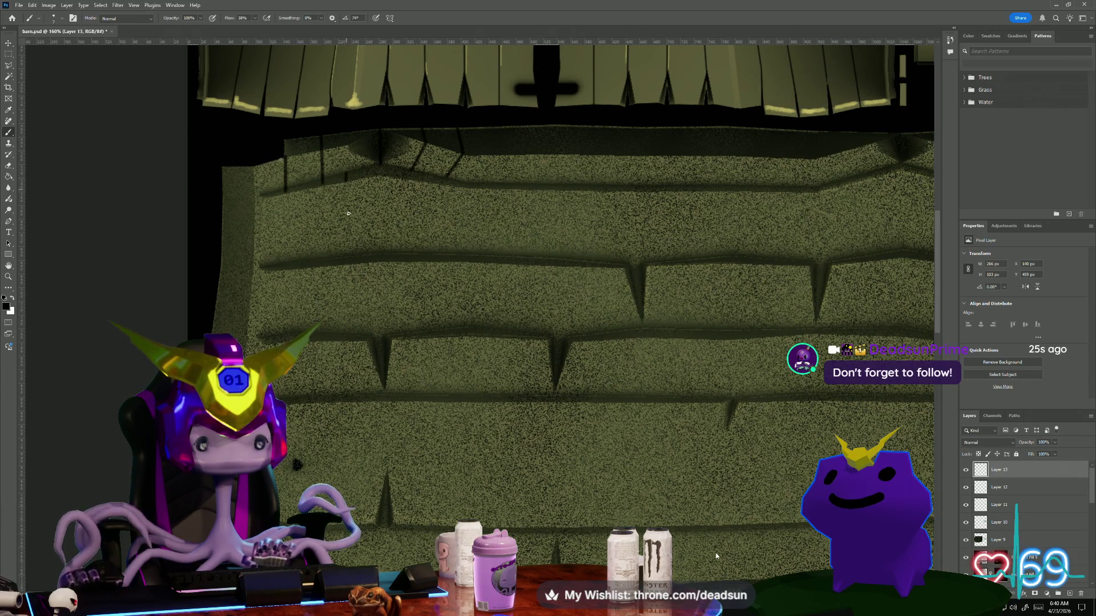
left_click_drag(360, 254, 346, 177)
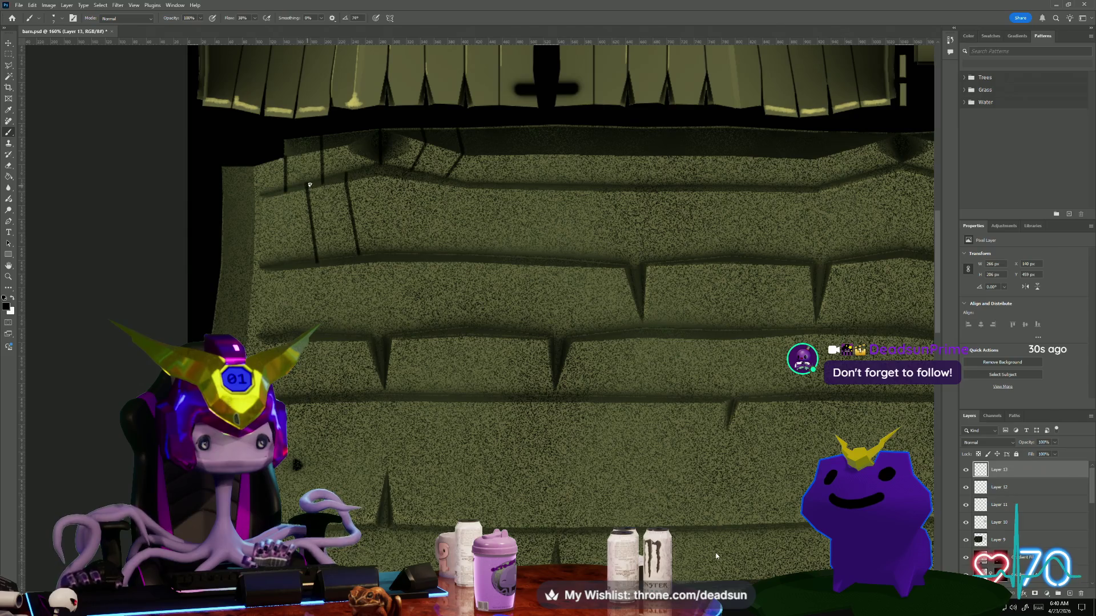
key("ctrl+z")
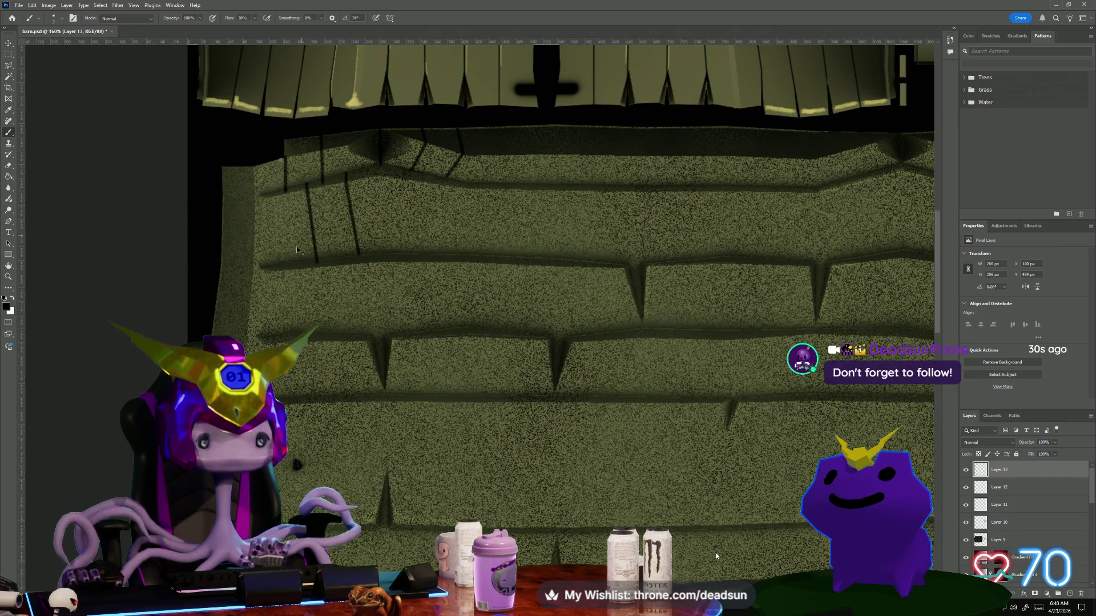
key("ctrl+z")
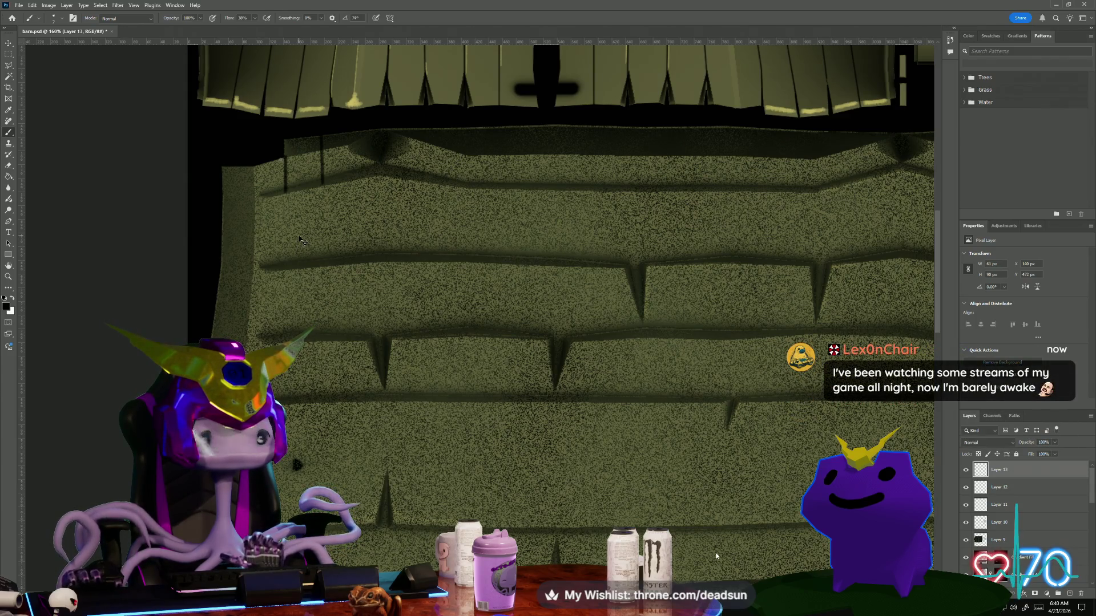
key("ctrl+z")
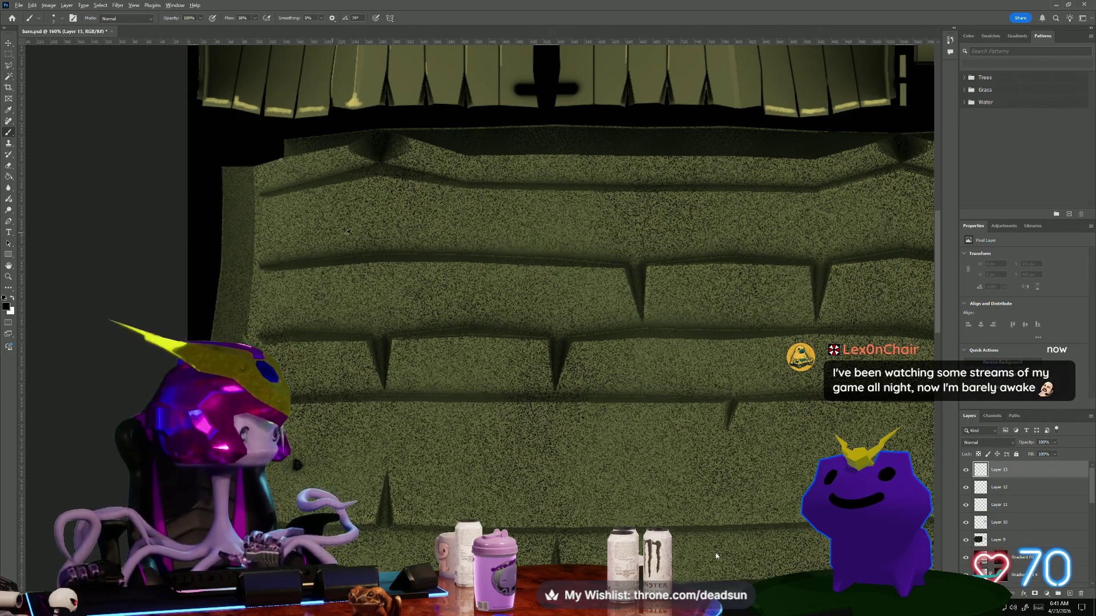
scroll(404, 254, "down", 1, "alt")
scroll(404, 254, "down", 1, "alt")
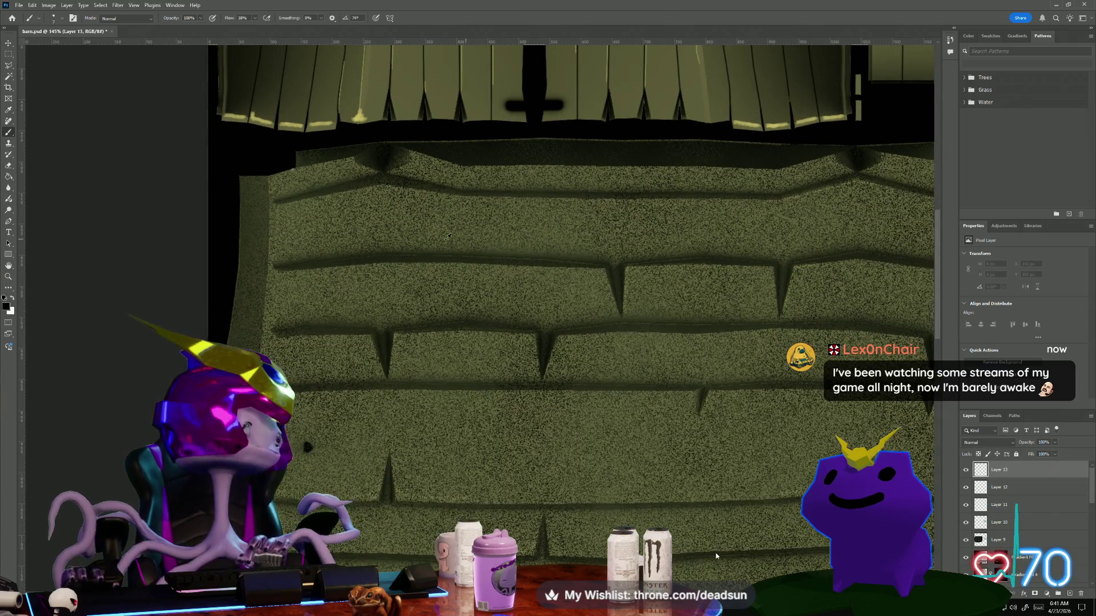
key("ctrl+z")
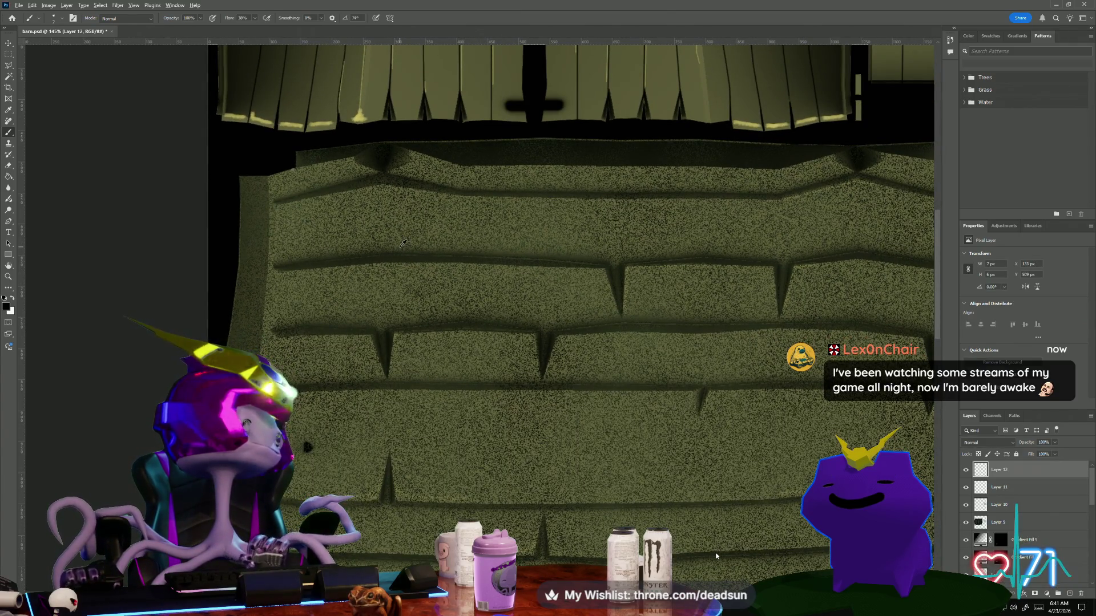
scroll(403, 244, "down", 1, "alt")
scroll(404, 243, "up", 1, "alt")
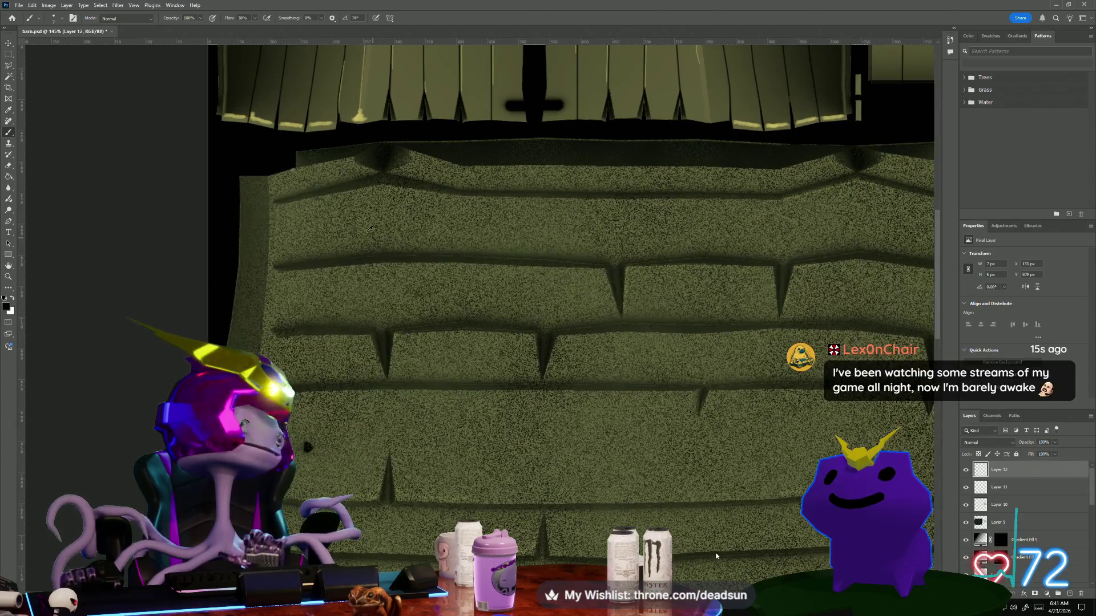
scroll(282, 165, "up", 1, "alt")
scroll(282, 164, "up", 2, "alt")
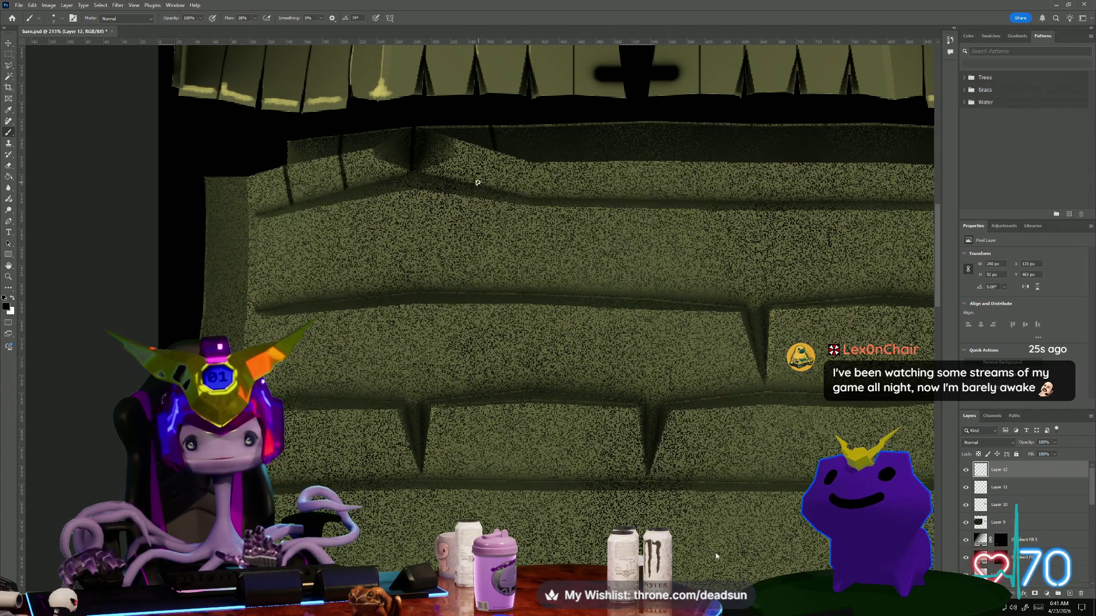
left_click_drag(475, 185, 481, 168)
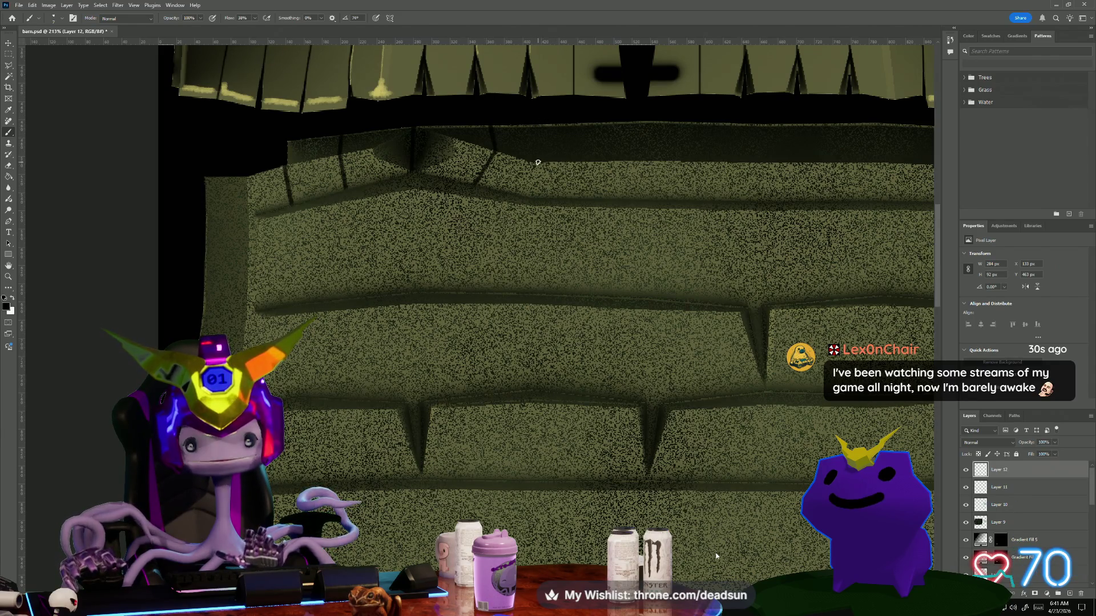
Paint a dark stroke down the roof edge and dark dividing lines across the top wall strip to its right end.
mouse_move(538, 162)
left_mouse_down()
mouse_move(539, 127)
mouse_move(531, 199)
mouse_move(412, 228)
left_mouse_up()
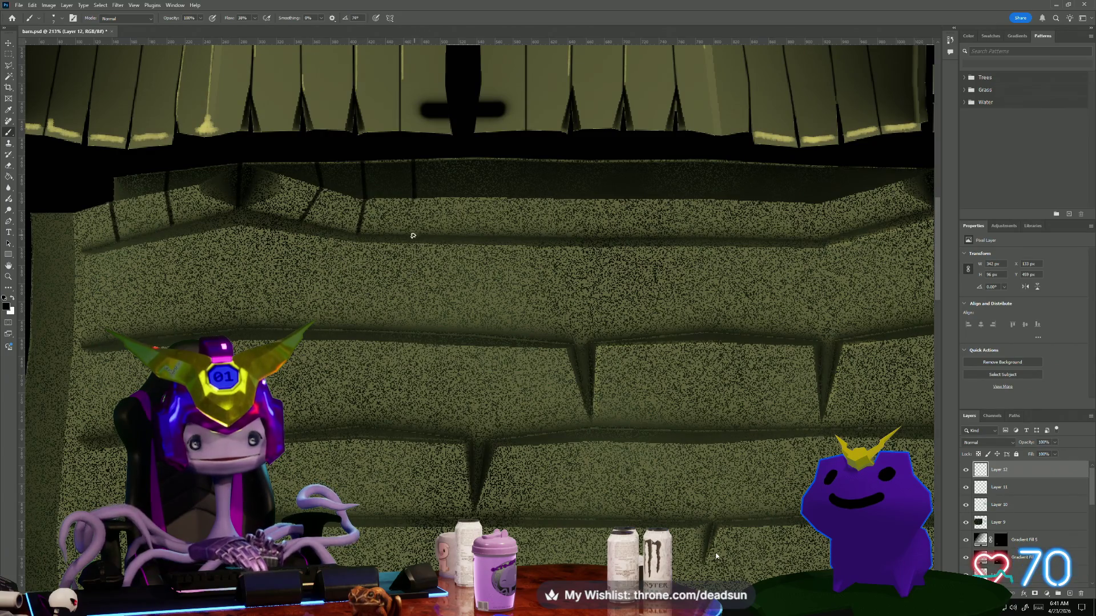
left_click_drag(497, 184, 416, 221)
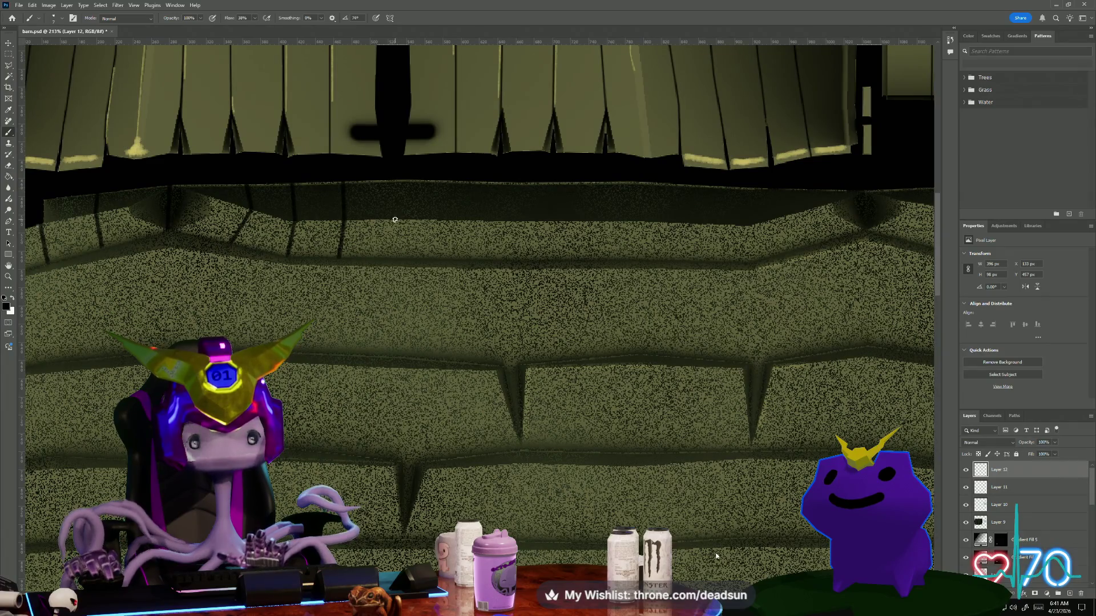
left_click(392, 259, "shift")
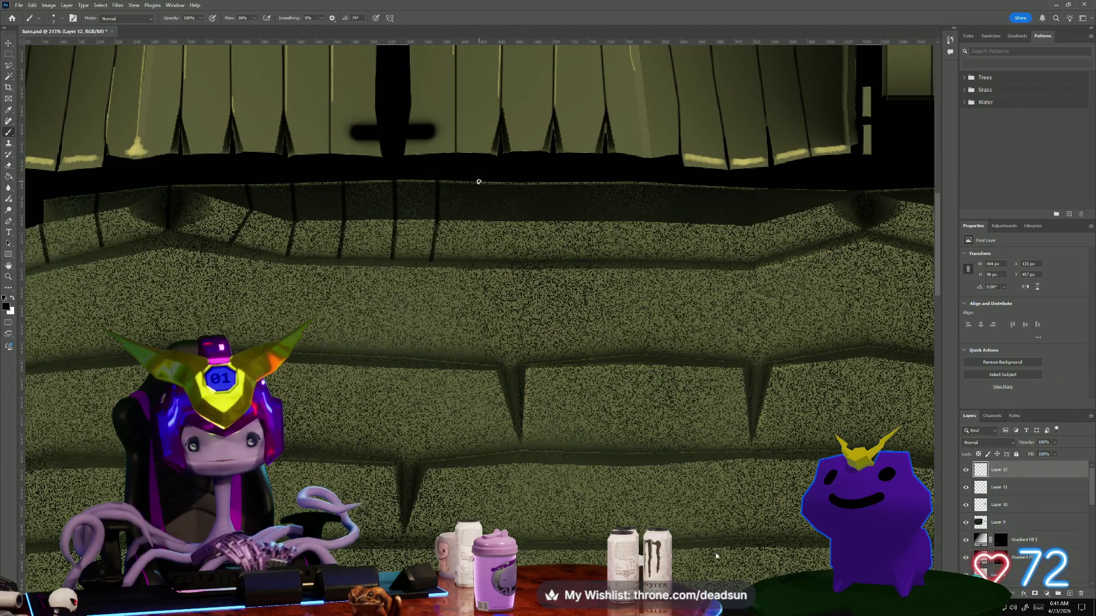
left_click(476, 222, "shift")
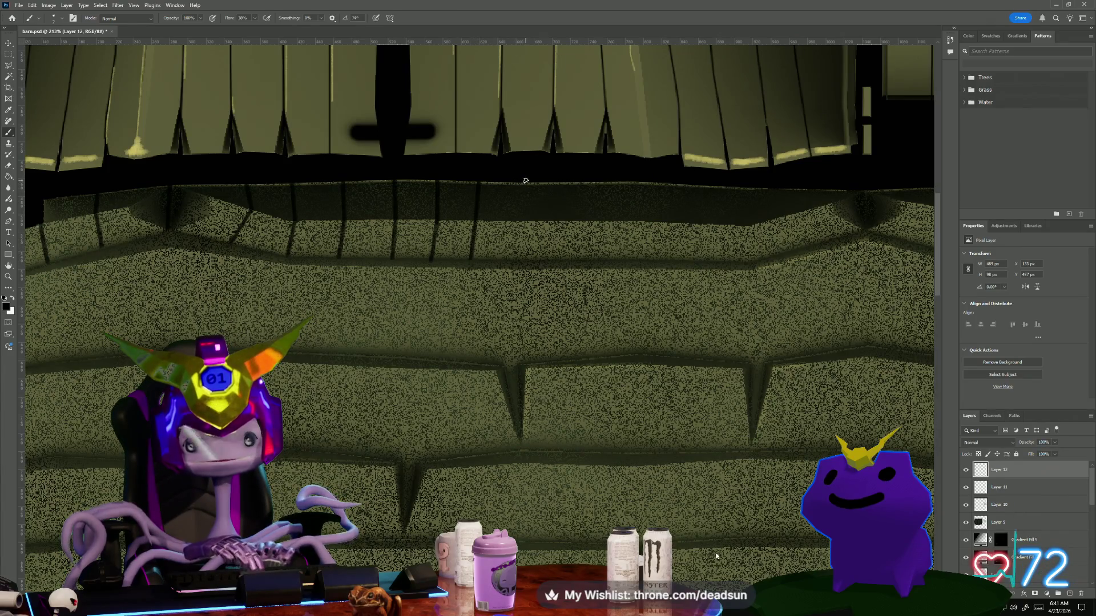
left_click(518, 221, "shift")
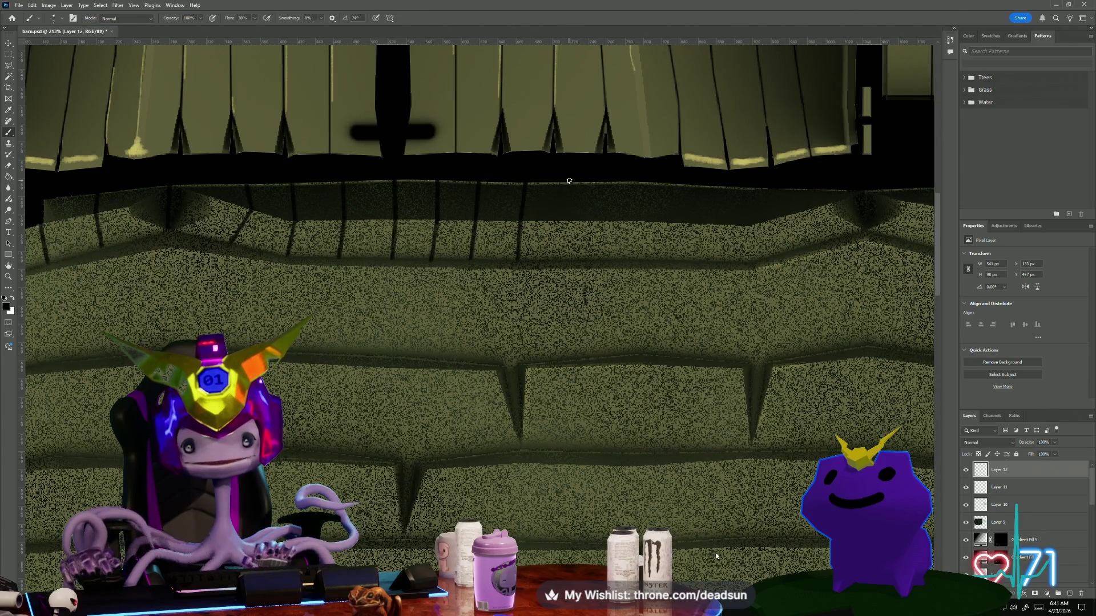
left_click(562, 222, "shift")
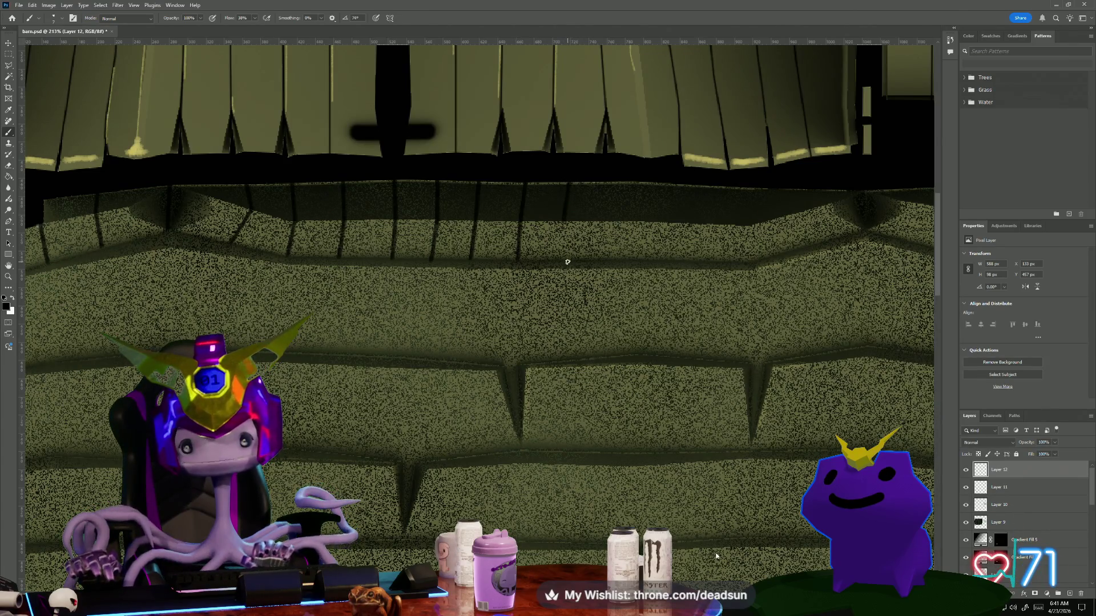
left_click(567, 261, "shift")
left_click_drag(607, 254, 501, 287)
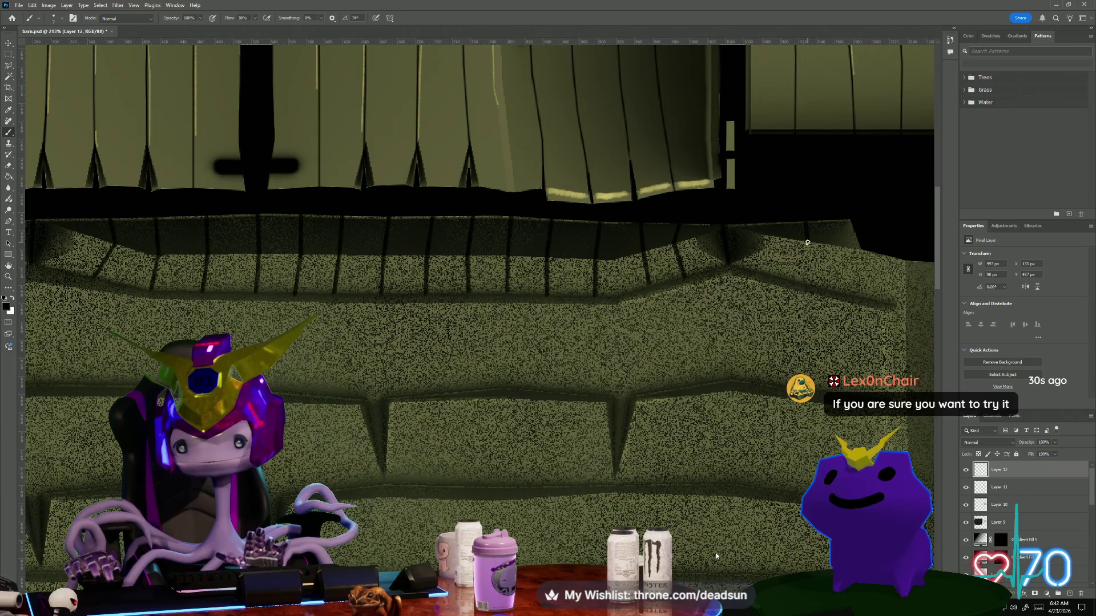
left_click_drag(839, 283, 655, 287)
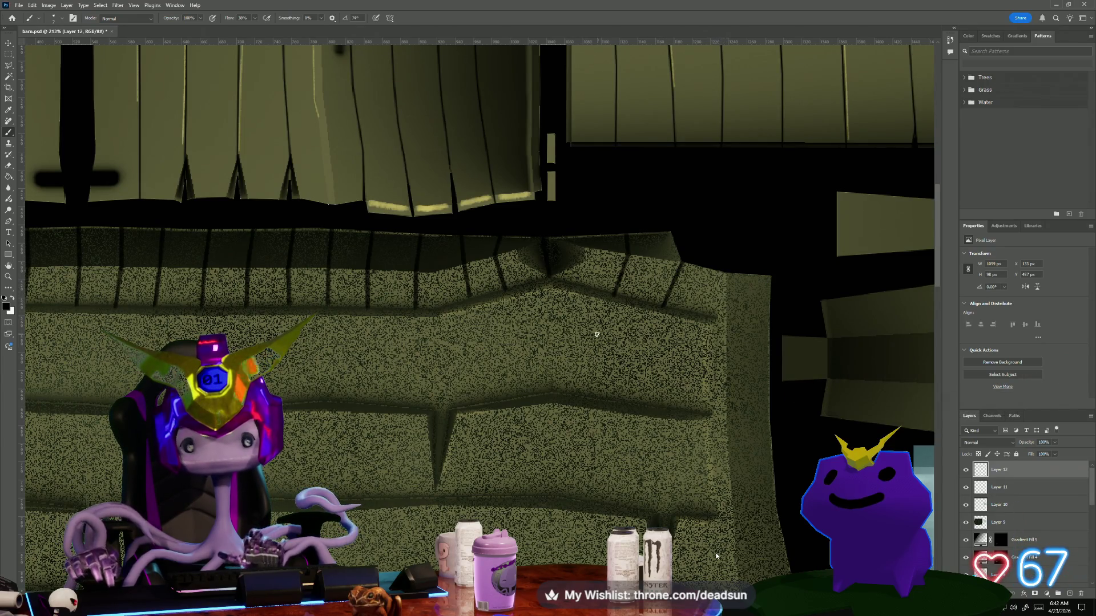
scroll(440, 336, "down", 5, "alt")
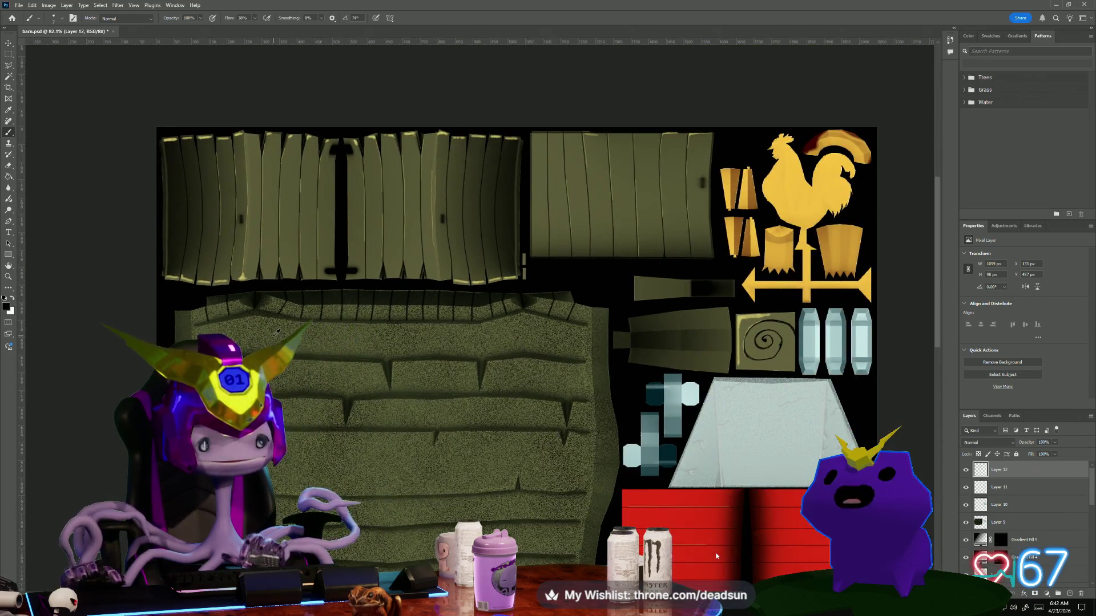
scroll(271, 344, "up", 1, "alt")
Bring up the File menu over the full texture sheet.
left_click(18, 5)
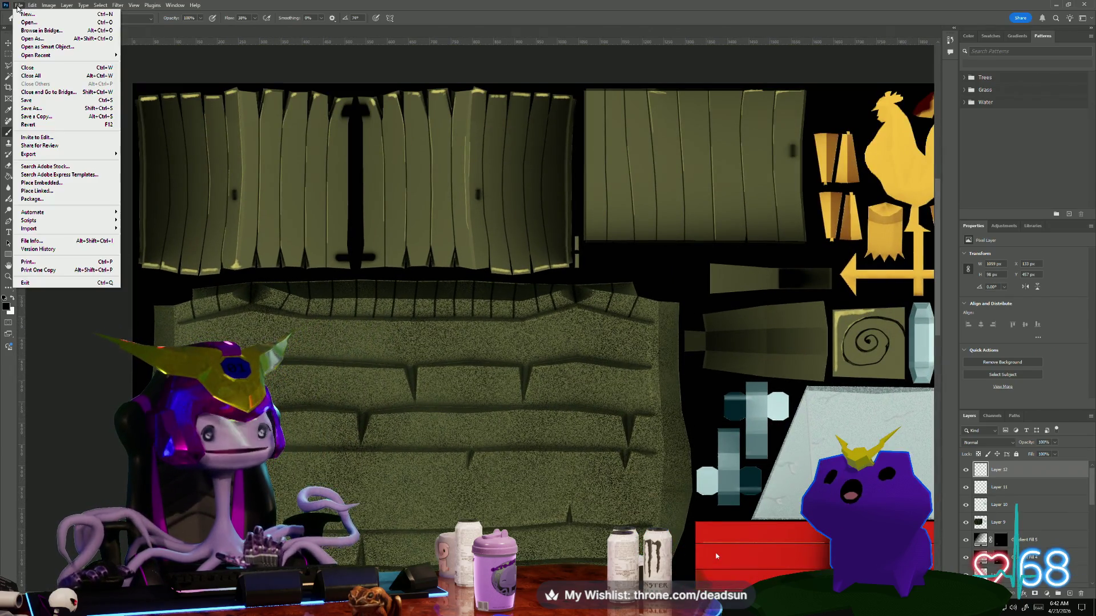
Save a Copy as PNG over Barn_BaseColor.png, accept the options, and switch to Maya.
left_click(62, 119)
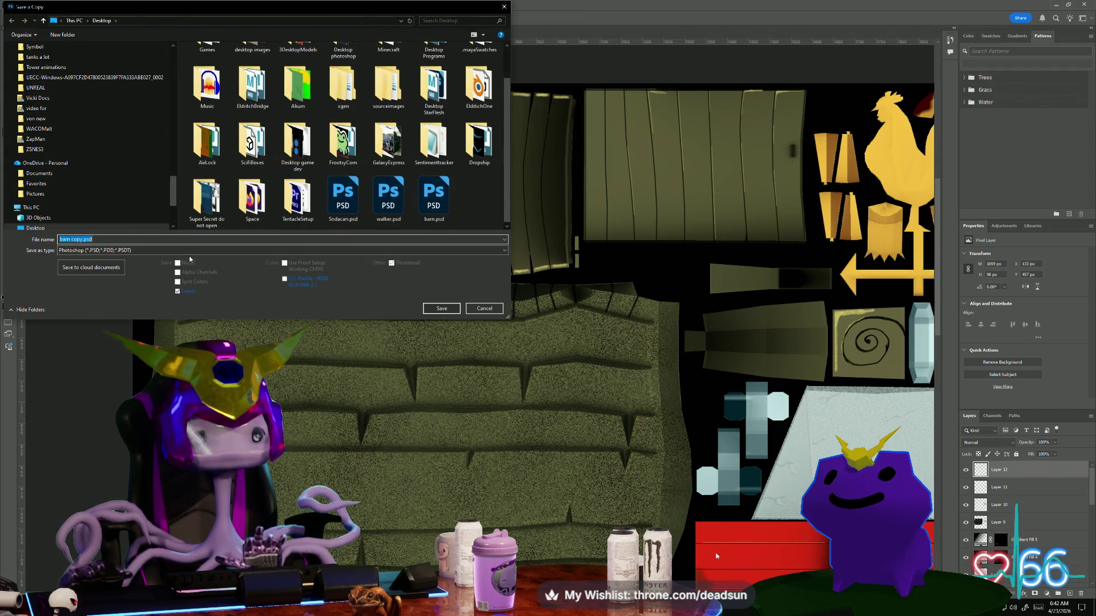
left_click(176, 250)
left_click(115, 380)
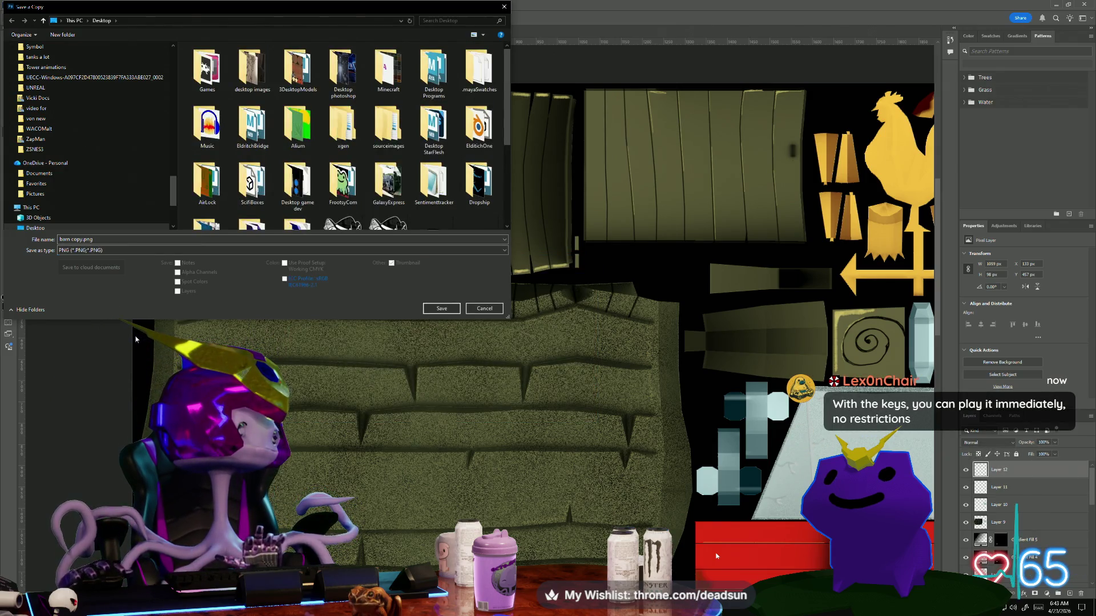
scroll(343, 137, "down", 5)
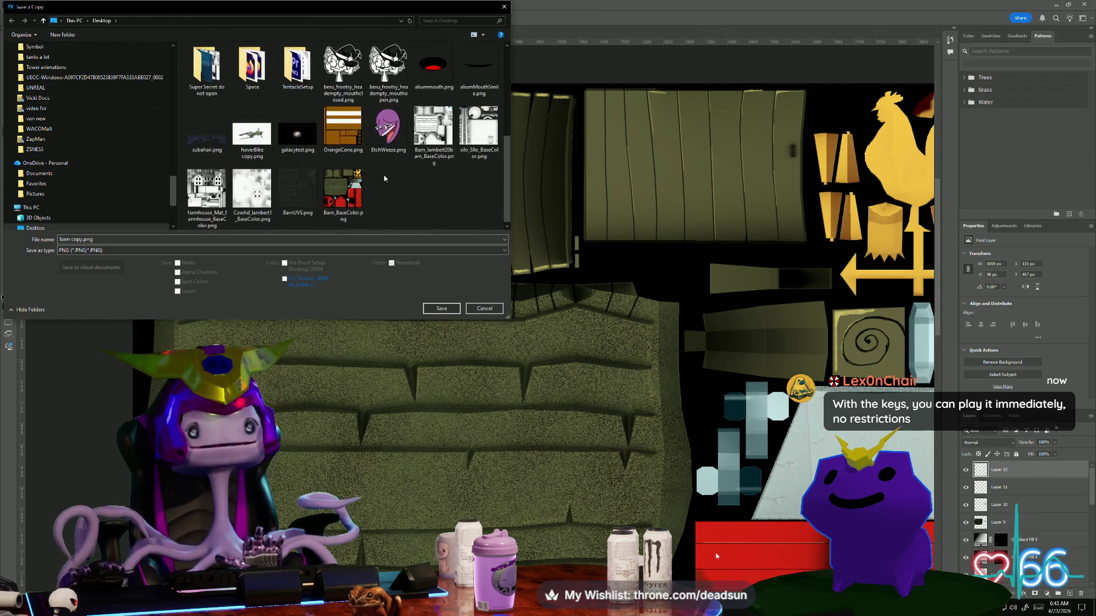
left_click(342, 193)
left_click(440, 309)
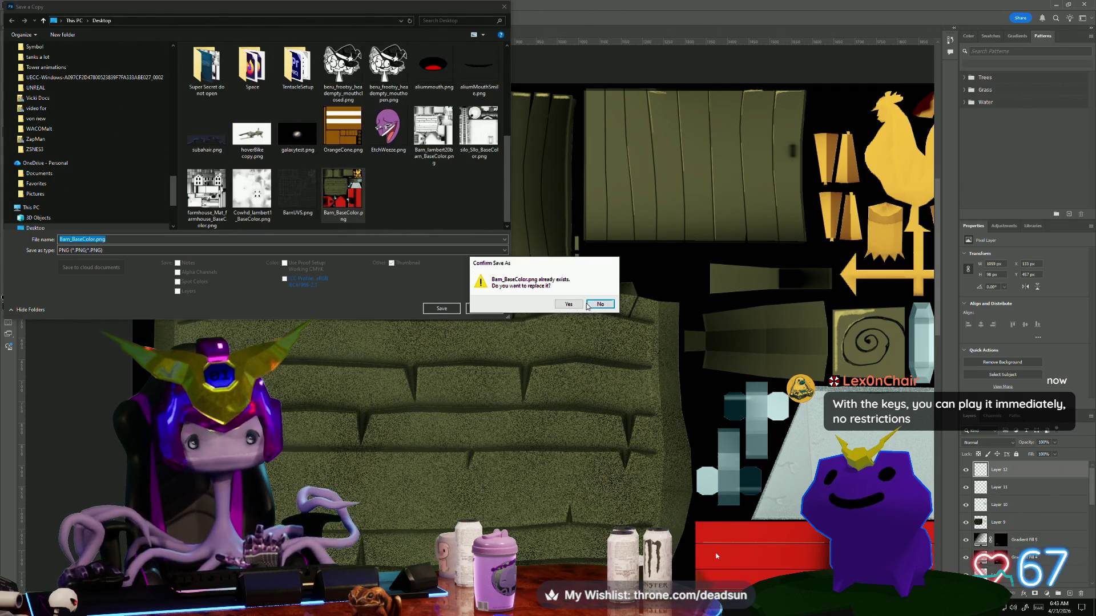
left_click(568, 304)
left_click(598, 187)
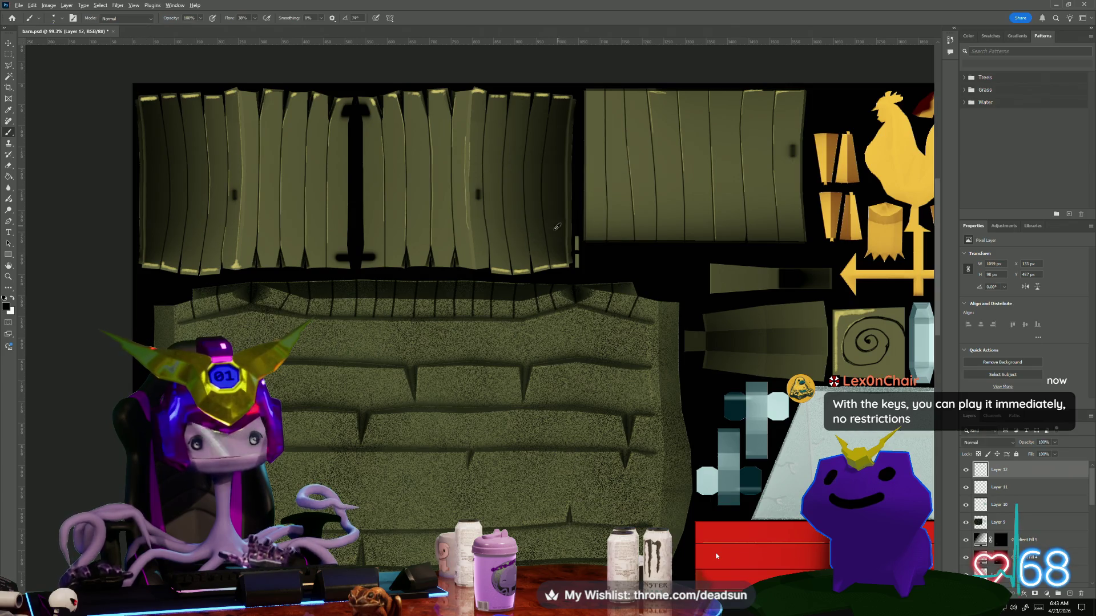
key("alt+Tab")
Select the barn and check its texture file node in the Attribute Editor.
left_click_drag(529, 289, 481, 257, "alt")
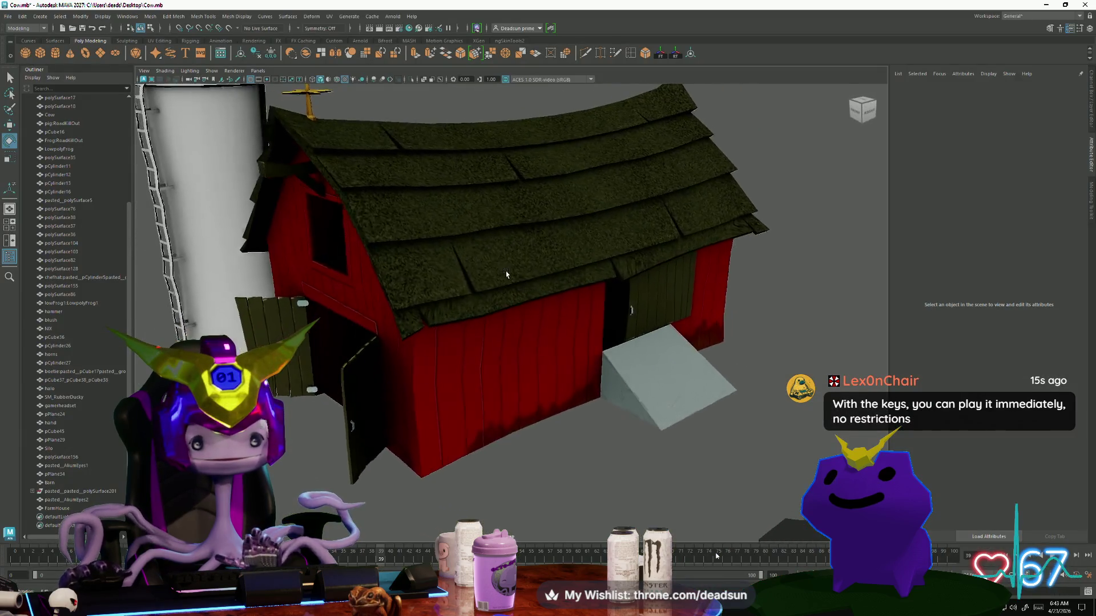
left_click(513, 223)
left_click(1001, 90)
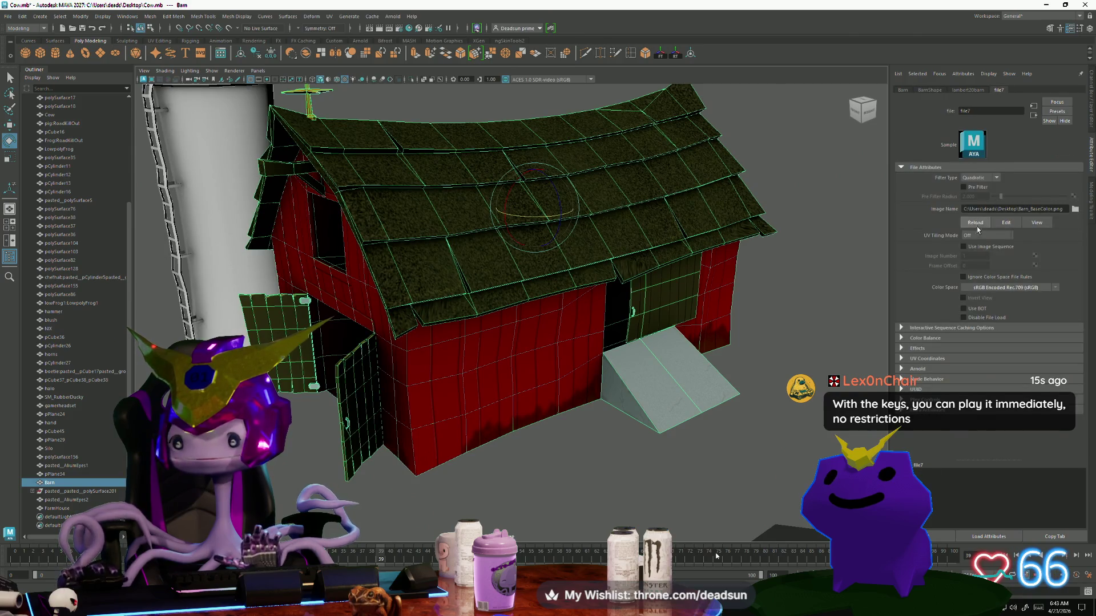
left_click(598, 435)
Orbit around the barn roof and front to check the updated texture, then return to Photoshop.
mouse_move(597, 435)
left_mouse_down("alt")
mouse_move(514, 458)
mouse_move(643, 432)
mouse_move(505, 427)
left_mouse_up("alt")
scroll(644, 432, "down", 5)
scroll(504, 428, "up", 5)
mouse_move(554, 473)
left_mouse_down("alt")
mouse_move(472, 476)
mouse_move(526, 481)
left_mouse_up("alt")
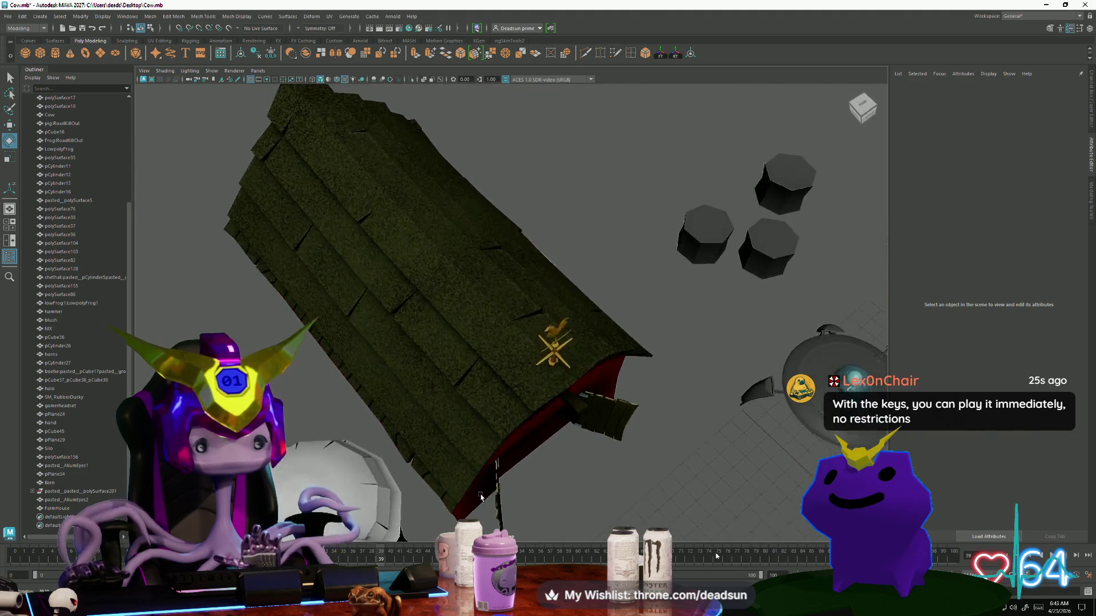
scroll(525, 482, "down", 5)
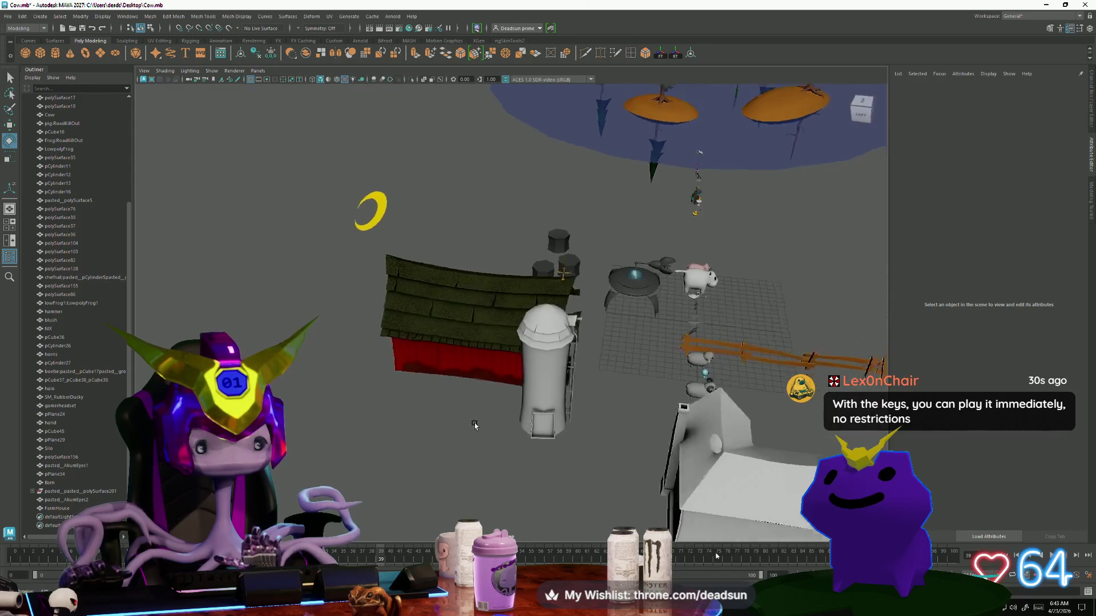
mouse_move(526, 483)
left_mouse_down("alt")
mouse_move(413, 438)
mouse_move(451, 434)
mouse_move(304, 470)
mouse_move(377, 429)
mouse_move(406, 451)
left_mouse_up("alt")
scroll(453, 440, "up", 5)
scroll(450, 435, "down", 5)
scroll(303, 469, "up", 5)
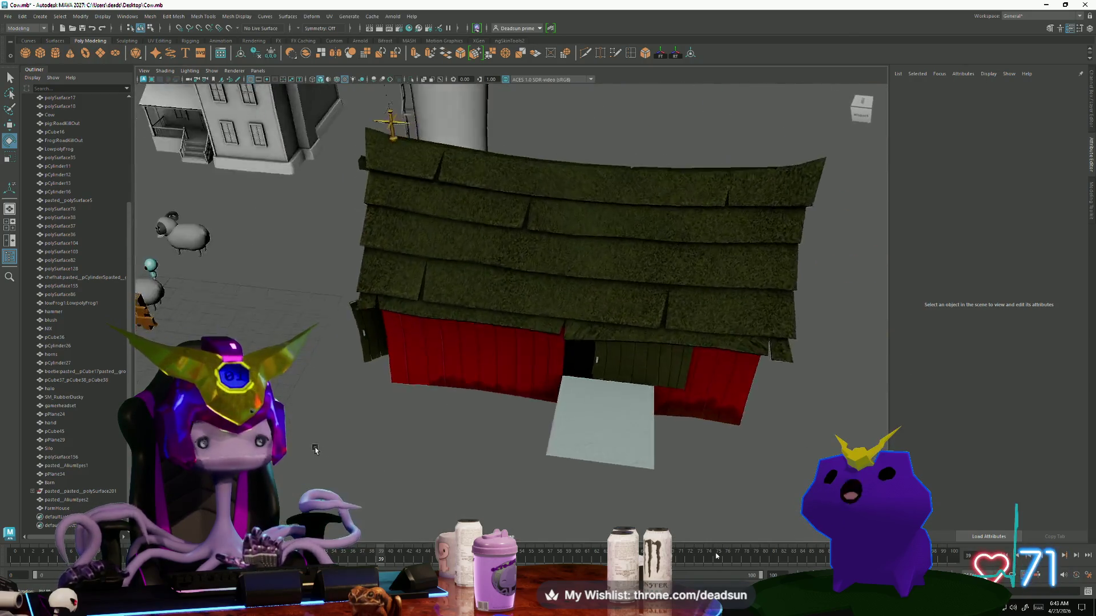
scroll(406, 451, "down", 5)
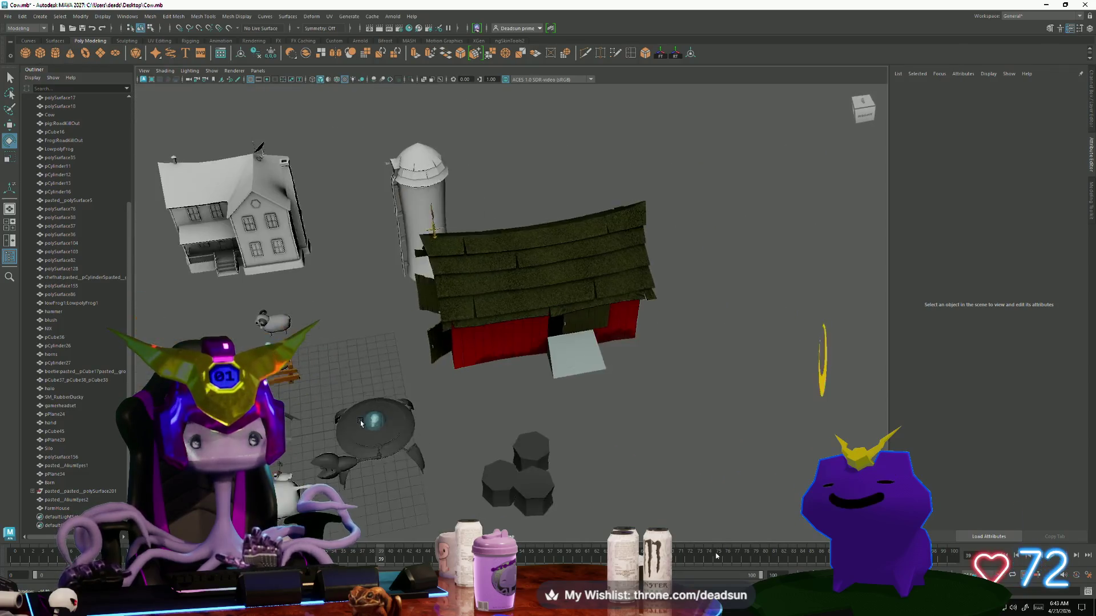
mouse_move(406, 451)
left_mouse_down("alt")
mouse_move(529, 451)
mouse_move(517, 469)
left_mouse_up("alt")
scroll(528, 452, "up", 5)
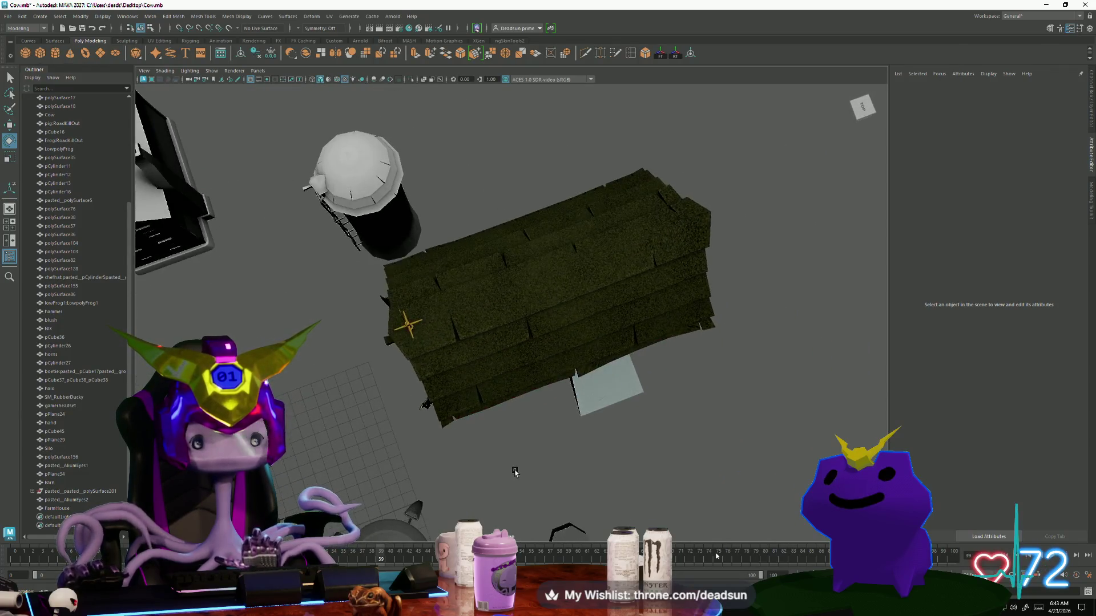
key("alt+Tab")
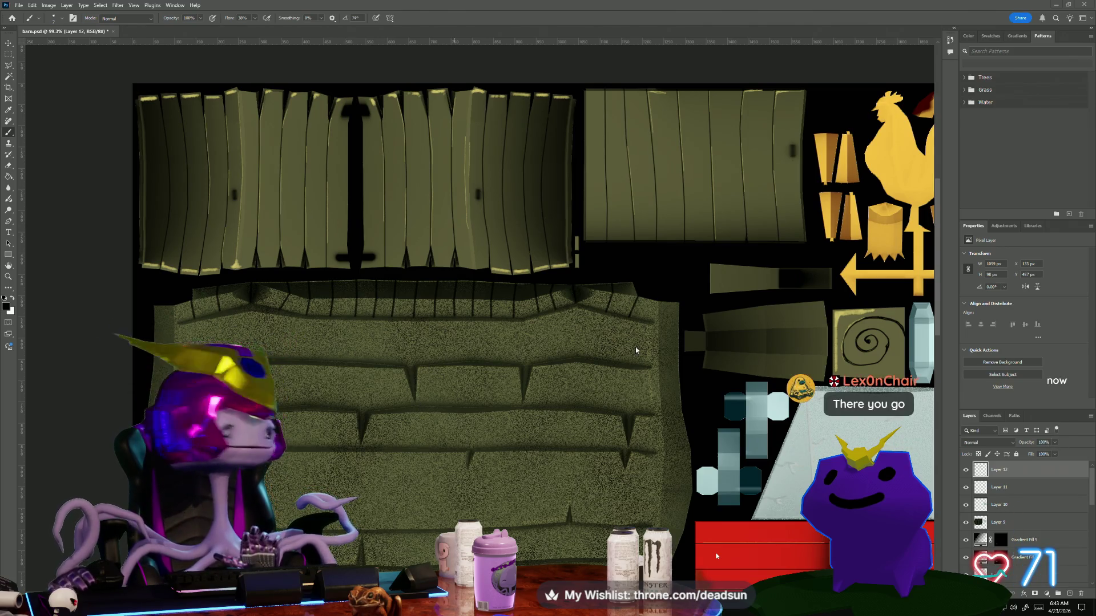
scroll(635, 346, "up", 3)
scroll(619, 463, "down", 2)
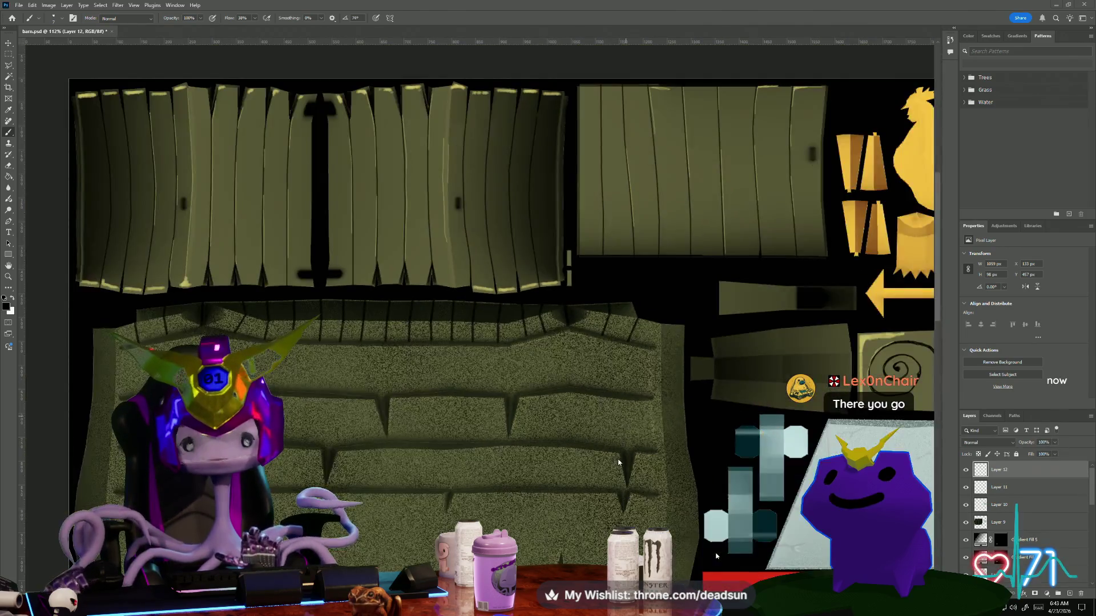
left_click_drag(490, 433, 533, 246)
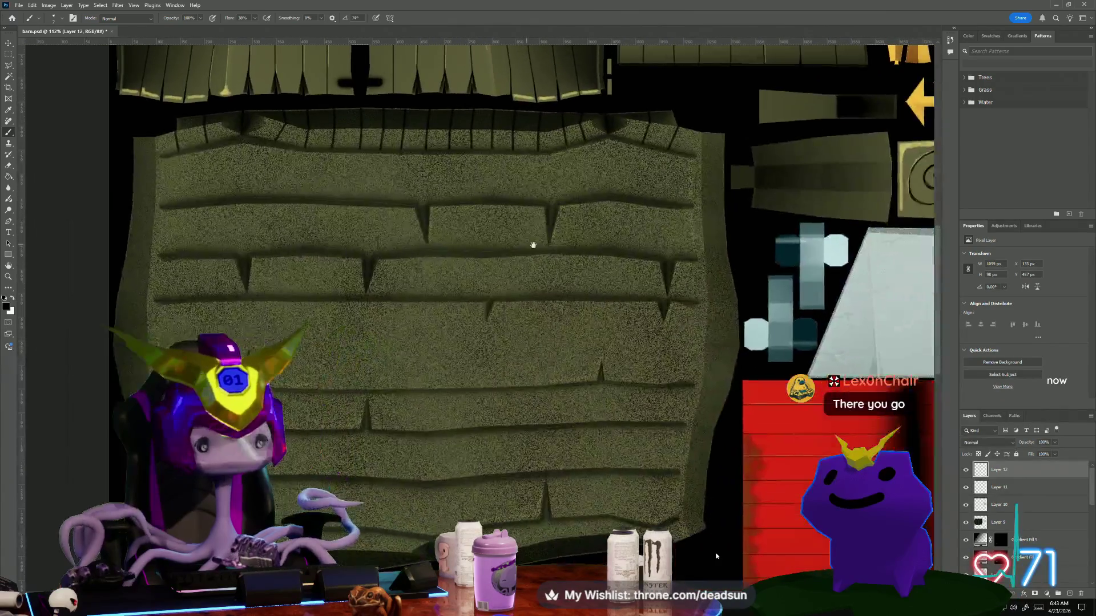
scroll(190, 257, "up", 3)
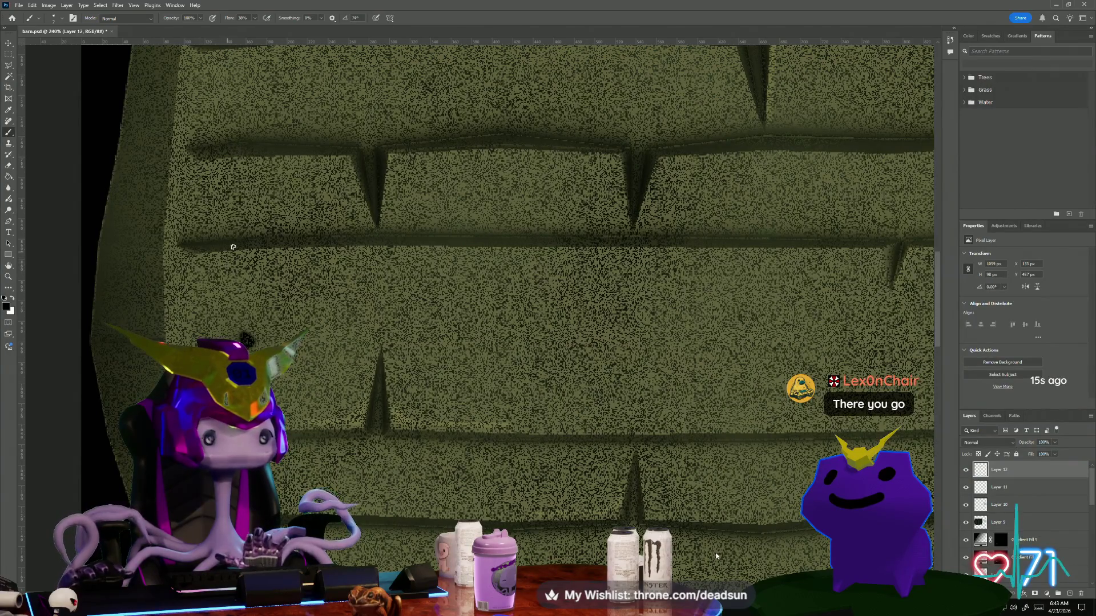
Paint dark vertical seam lines across the left and middle board rows, undoing one misplaced stroke.
left_click(230, 329, "shift")
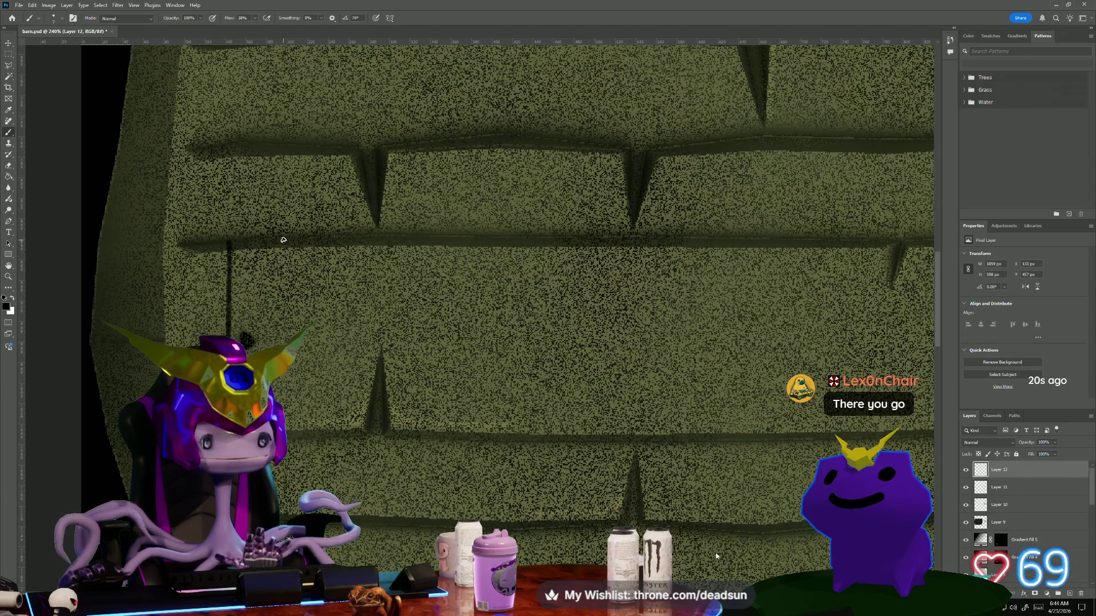
left_click(275, 333, "shift")
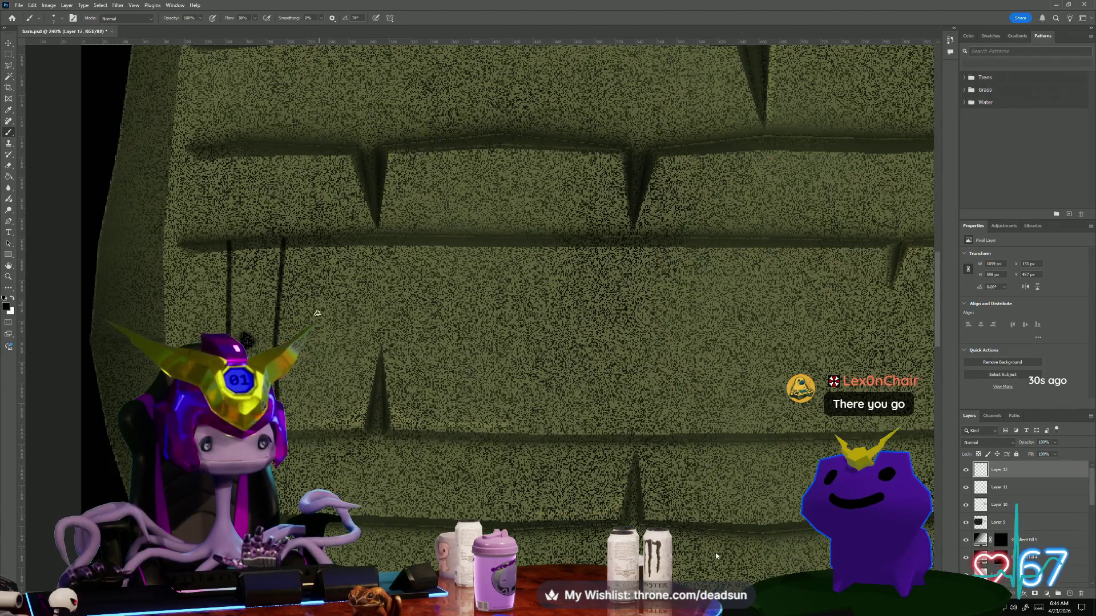
left_click_drag(329, 237, 314, 337)
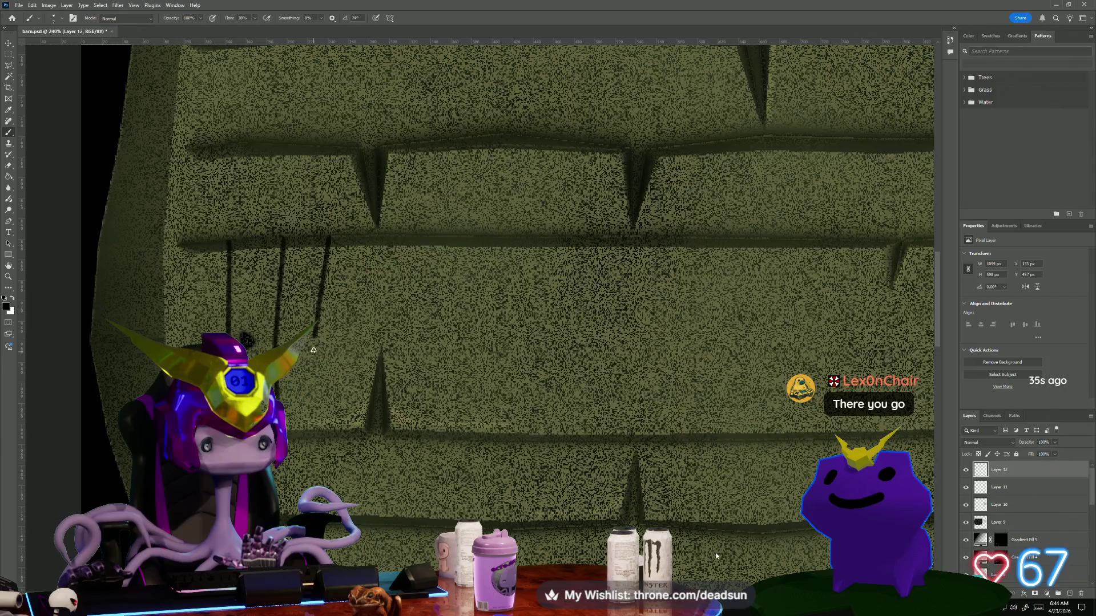
left_click(316, 435, "shift")
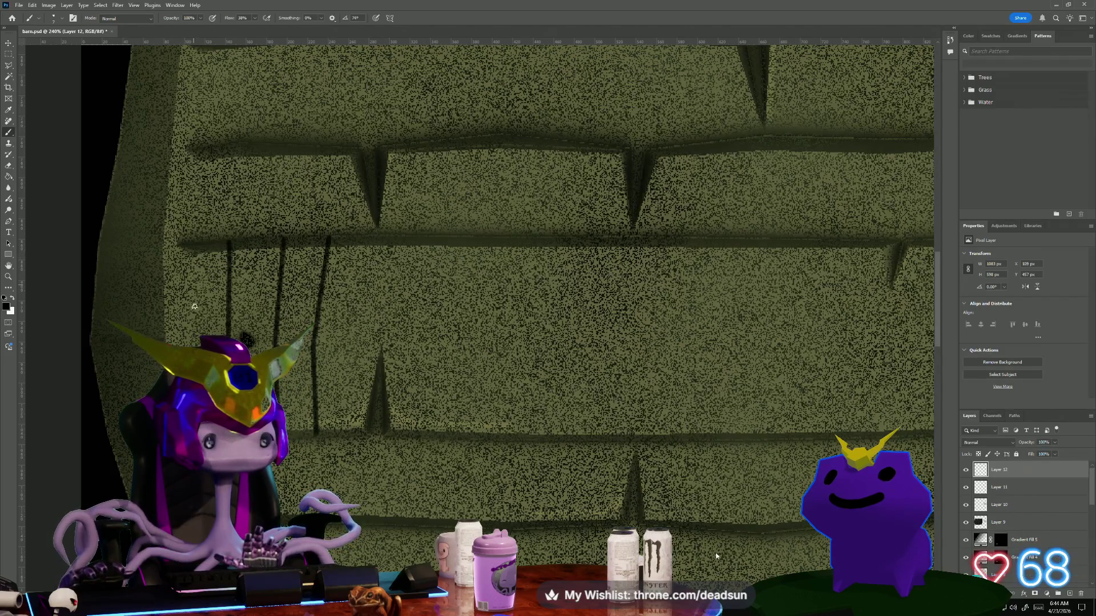
left_click(194, 336, "shift")
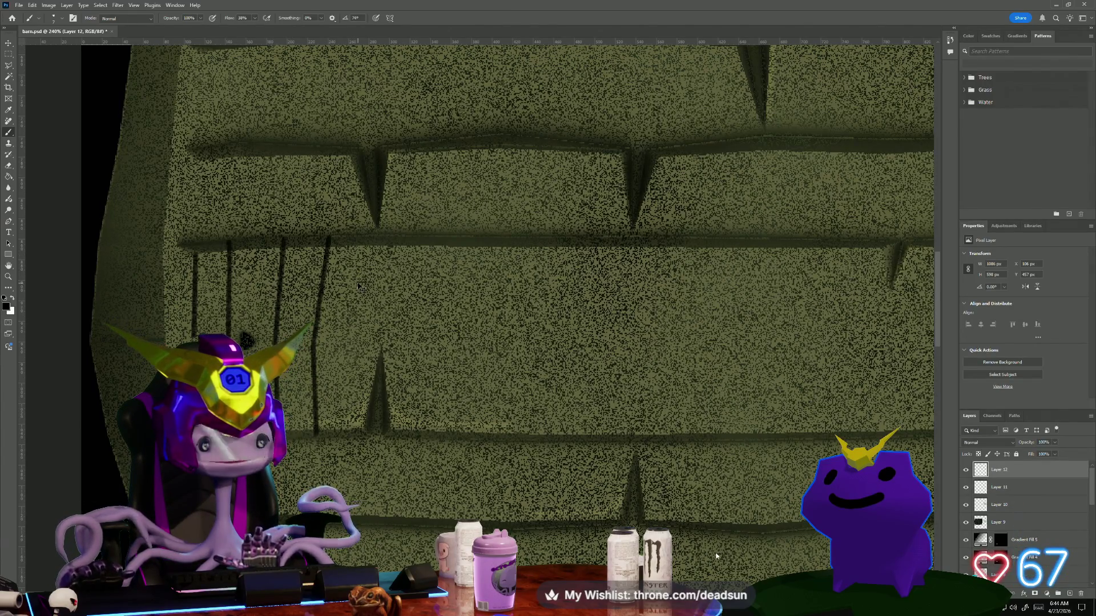
key("ctrl+z")
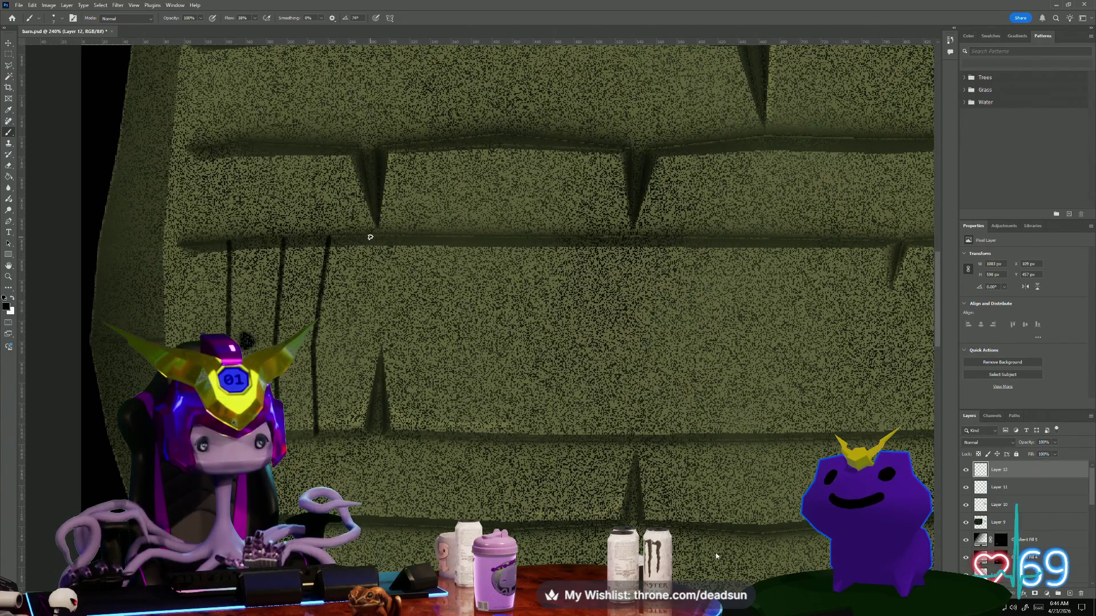
left_click(380, 344, "shift")
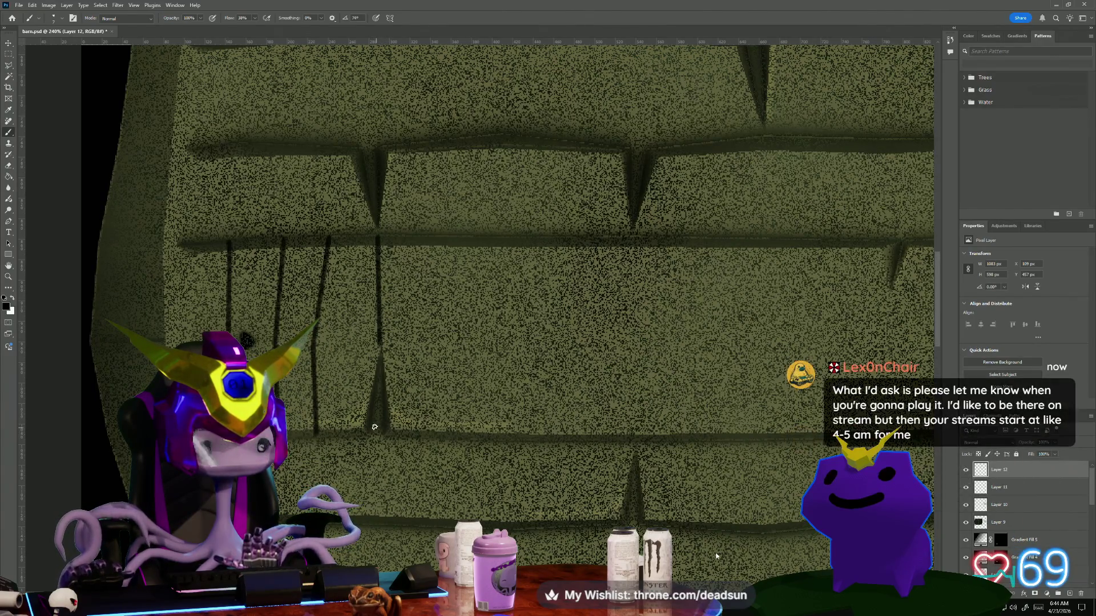
left_click(368, 432, "shift")
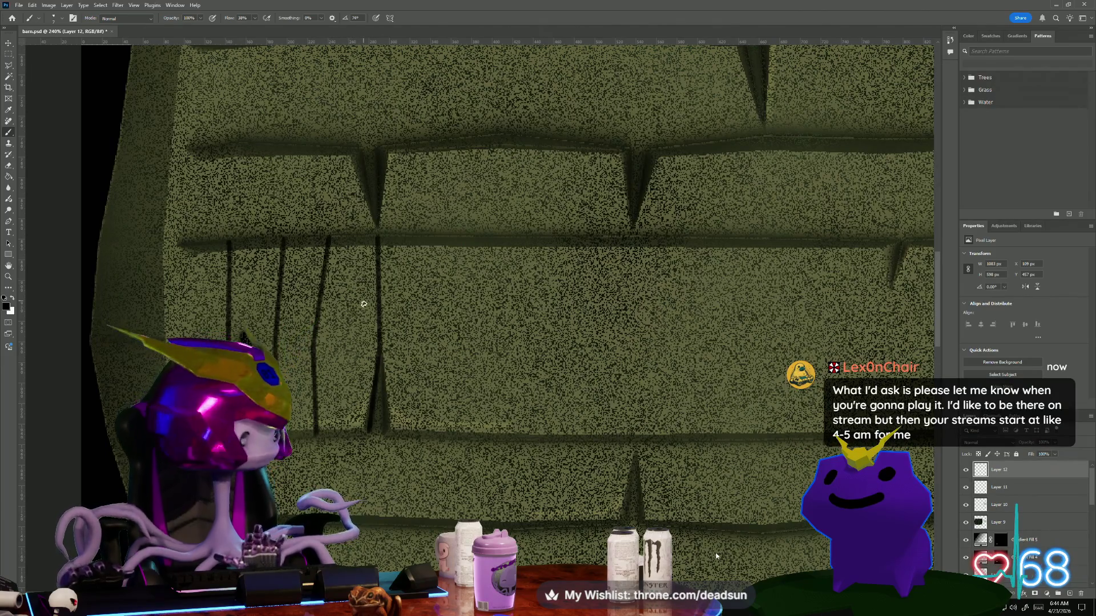
scroll(369, 306, "down", 1, "alt")
scroll(368, 306, "up", 1, "alt")
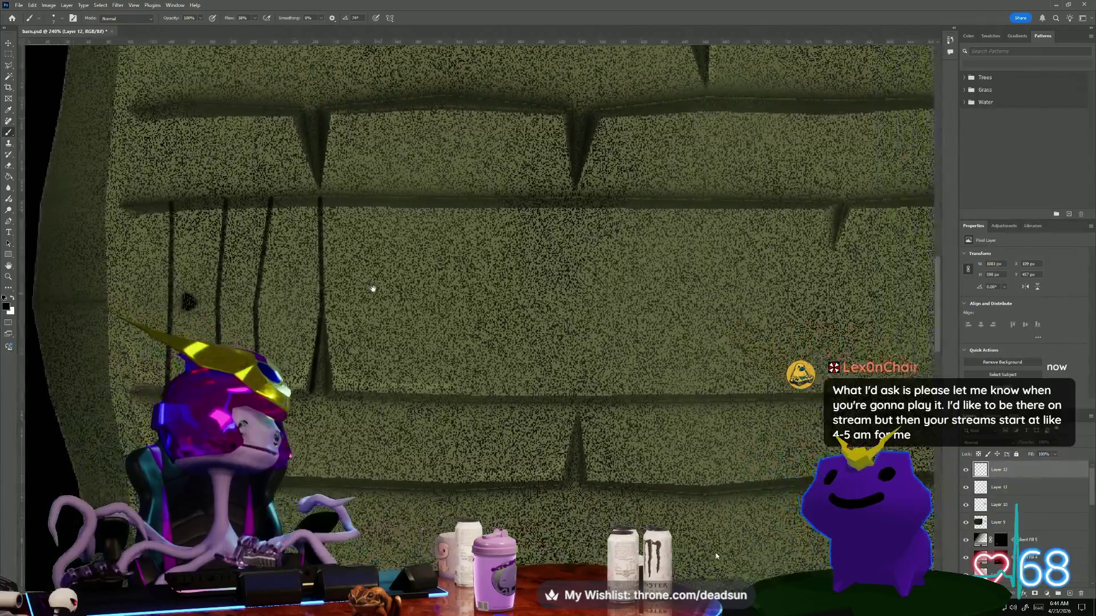
left_click_drag(372, 289, 398, 298)
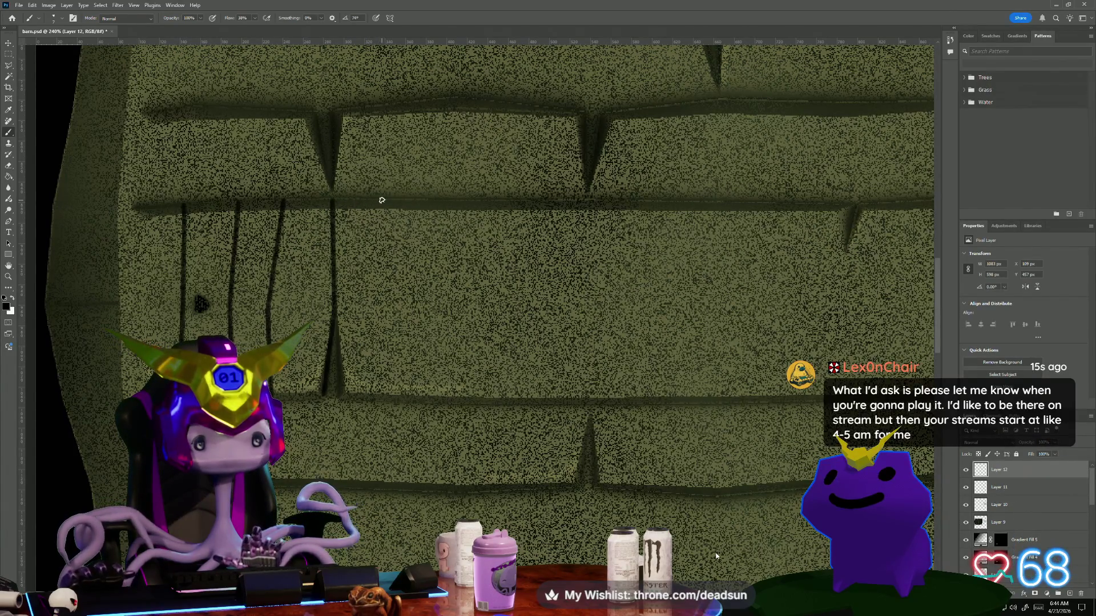
left_click_drag(383, 304, 383, 203)
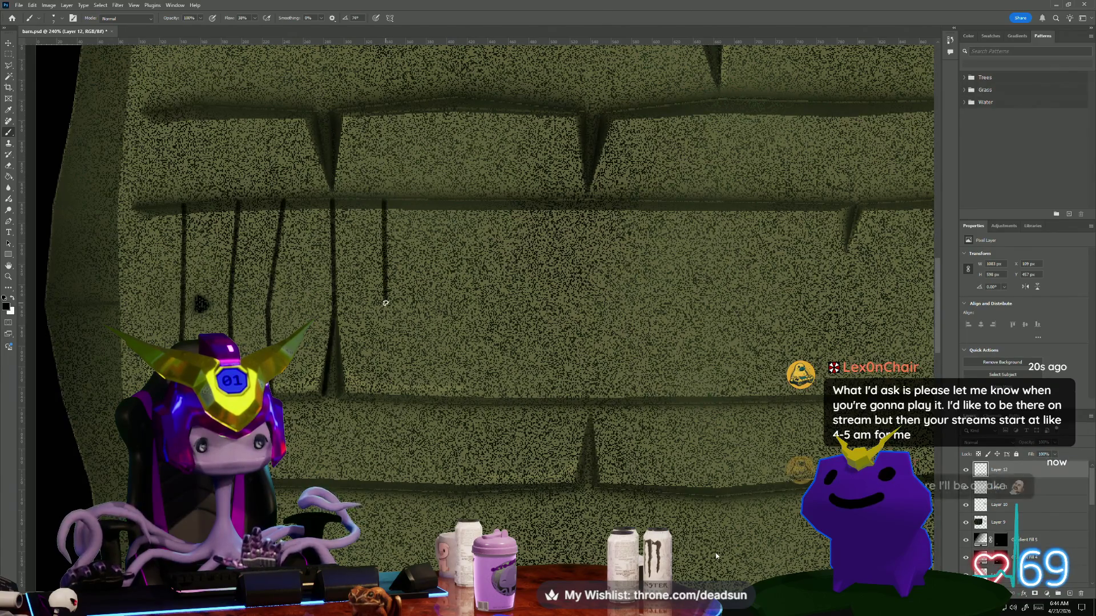
left_click_drag(391, 400, 383, 305)
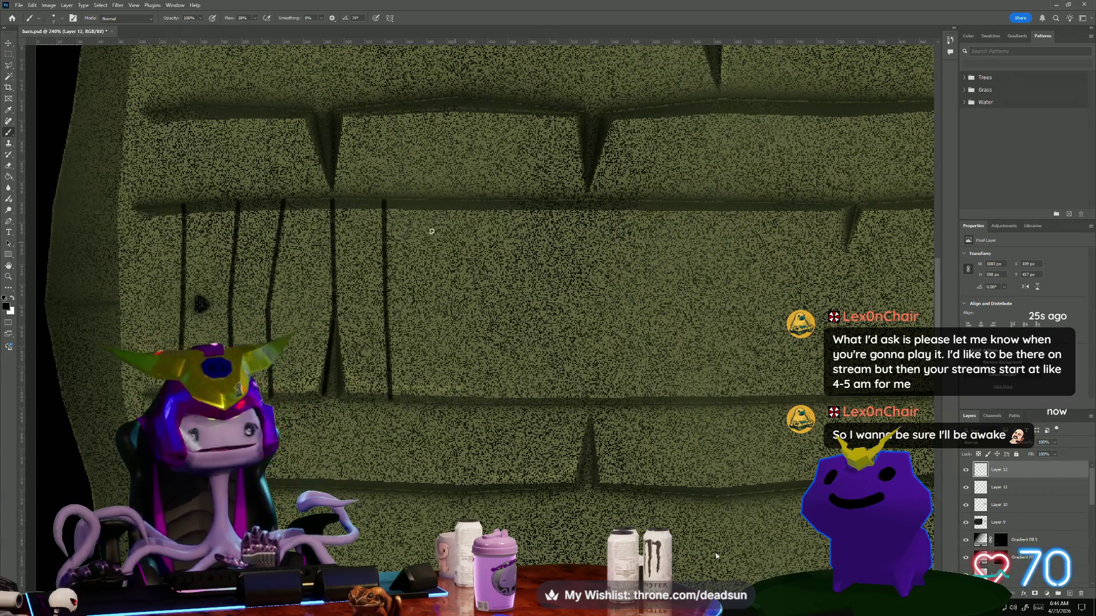
scroll(519, 301, "down", 2, "alt")
scroll(520, 301, "down", 1, "alt")
scroll(481, 294, "down", 1, "alt")
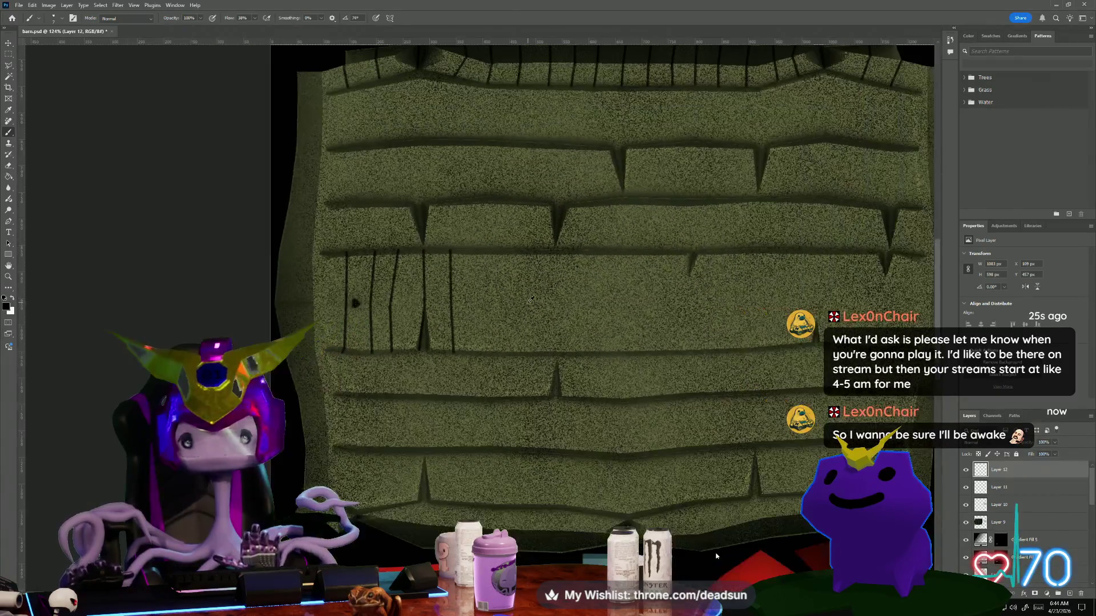
scroll(482, 293, "up", 1, "alt")
scroll(369, 308, "up", 1, "alt")
scroll(369, 309, "up", 2, "alt")
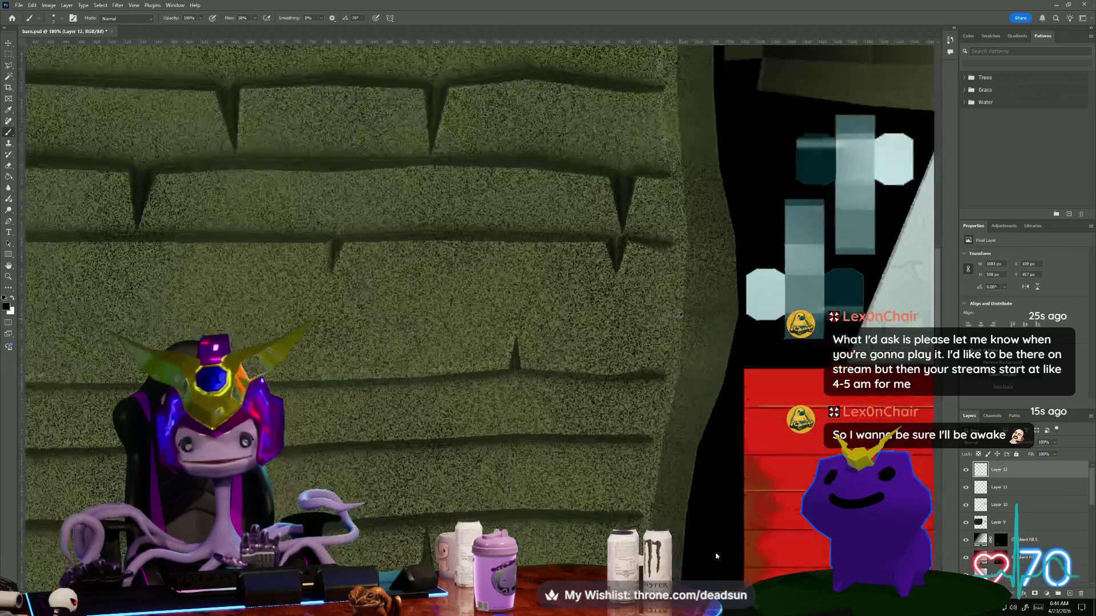
scroll(514, 257, "up", 1, "alt")
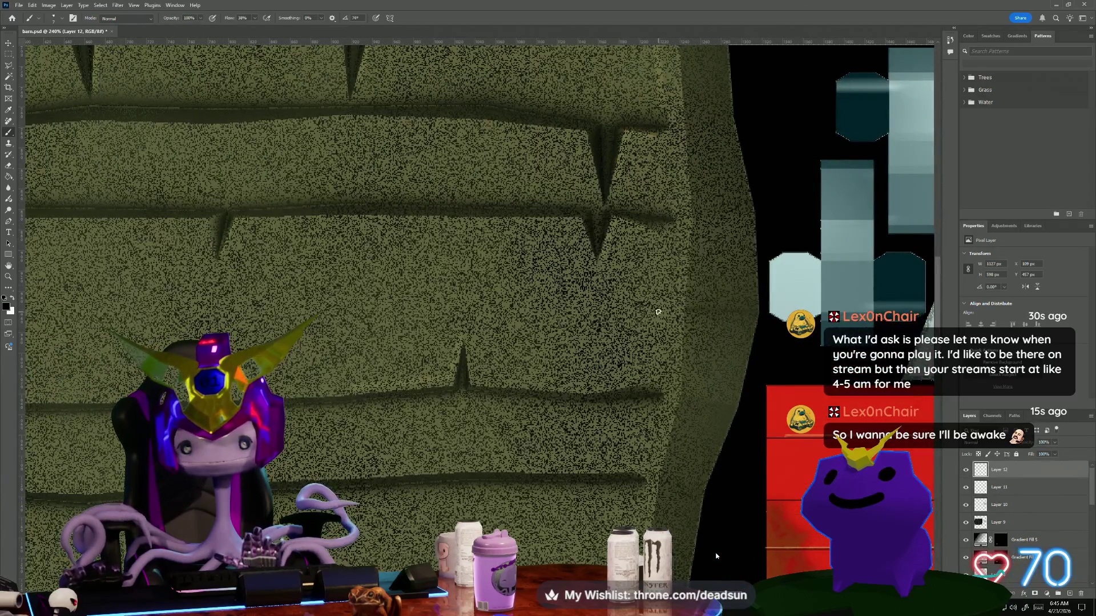
Add a dark line down the wall's right edge and more vertical seams splitting the right-hand boards into planks.
left_click_drag(672, 224, 653, 306)
left_click(656, 397, "shift")
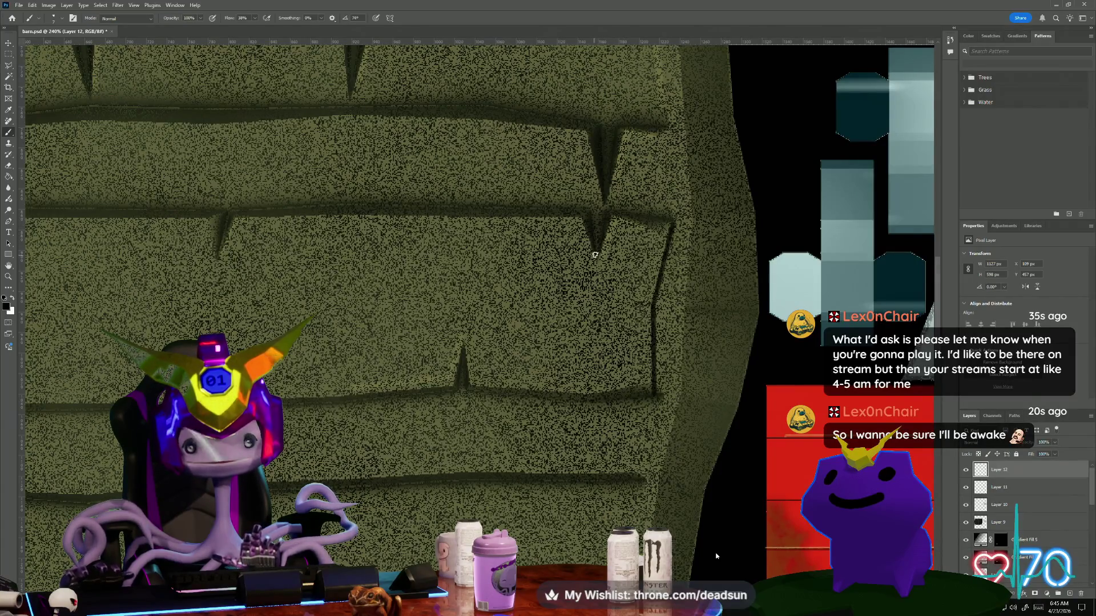
left_click(597, 400, "shift")
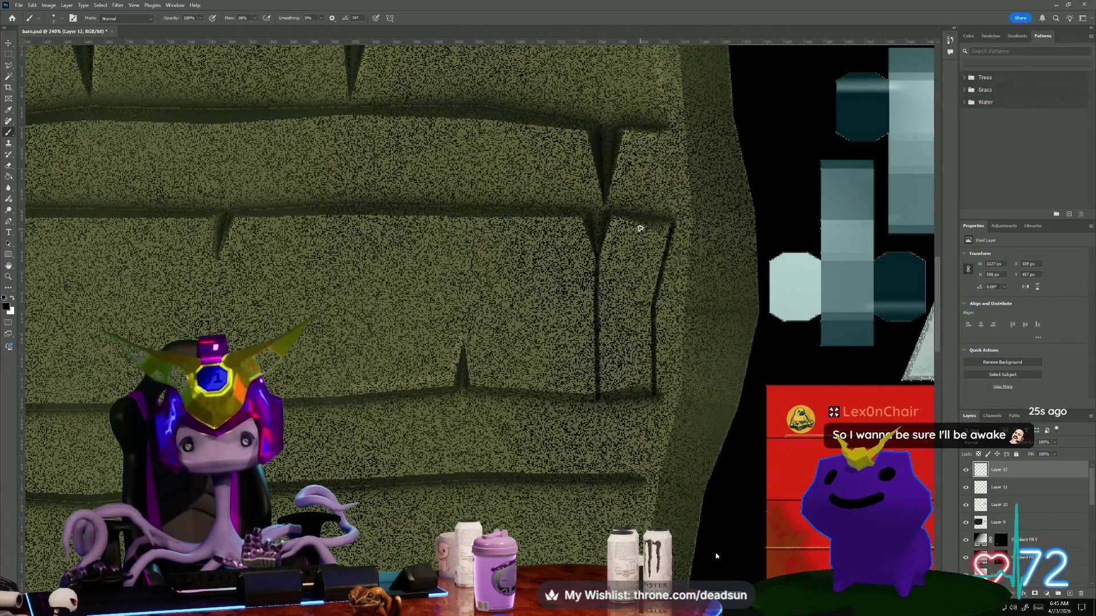
scroll(618, 237, "down", 3, "alt")
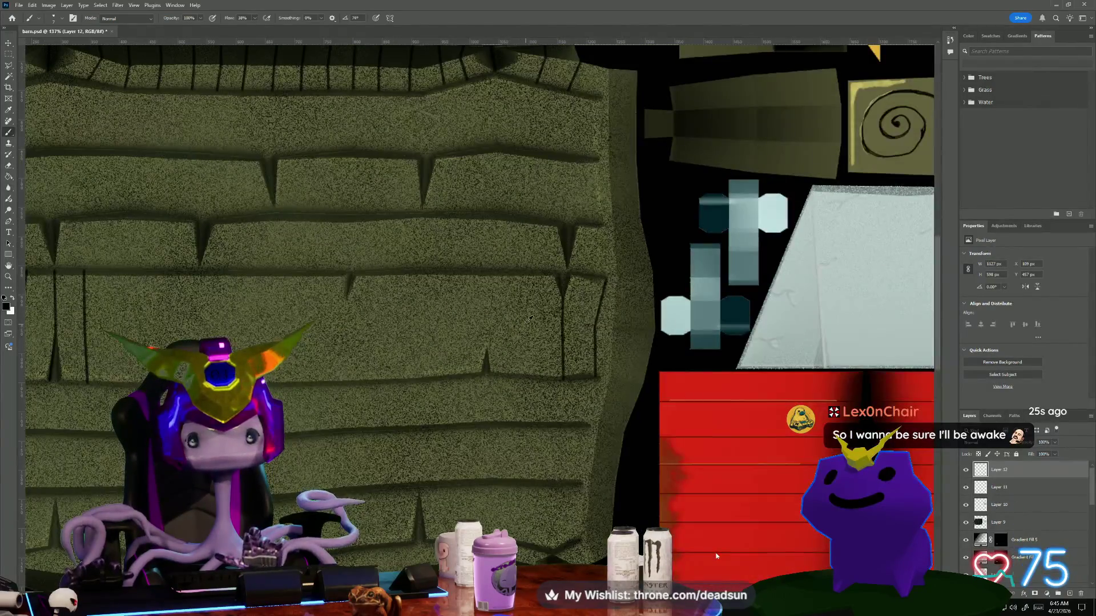
scroll(516, 261, "up", 2, "alt")
scroll(516, 262, "up", 1, "alt")
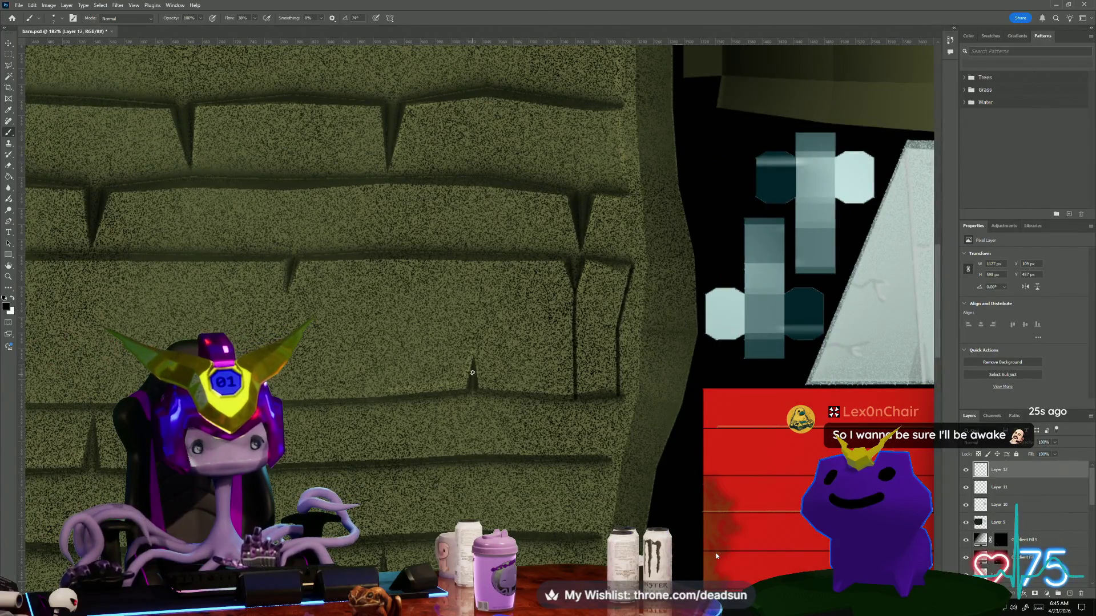
left_click(472, 260, "shift")
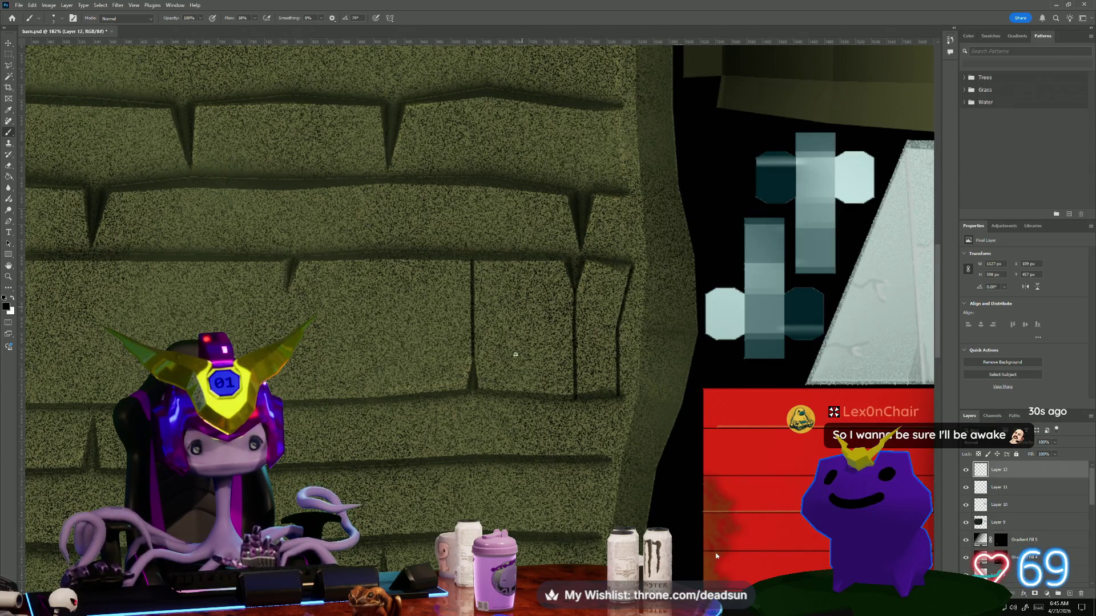
left_click(522, 394)
left_click(522, 259, "shift")
scroll(468, 403, "down", 1, "alt")
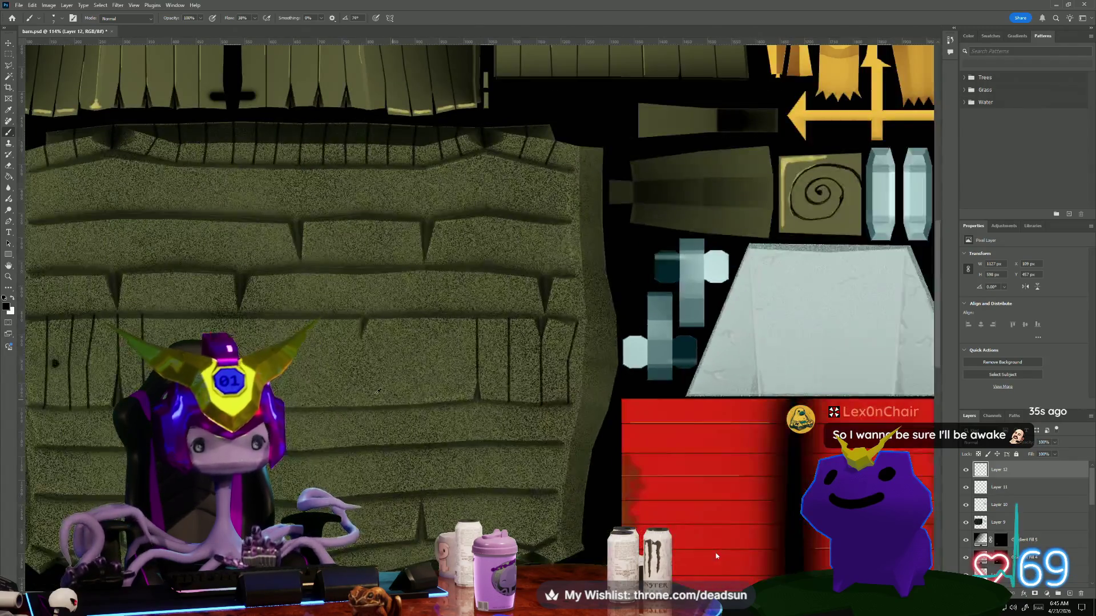
scroll(411, 390, "down", 1, "alt")
scroll(377, 387, "up", 1, "alt")
scroll(428, 326, "up", 1, "alt")
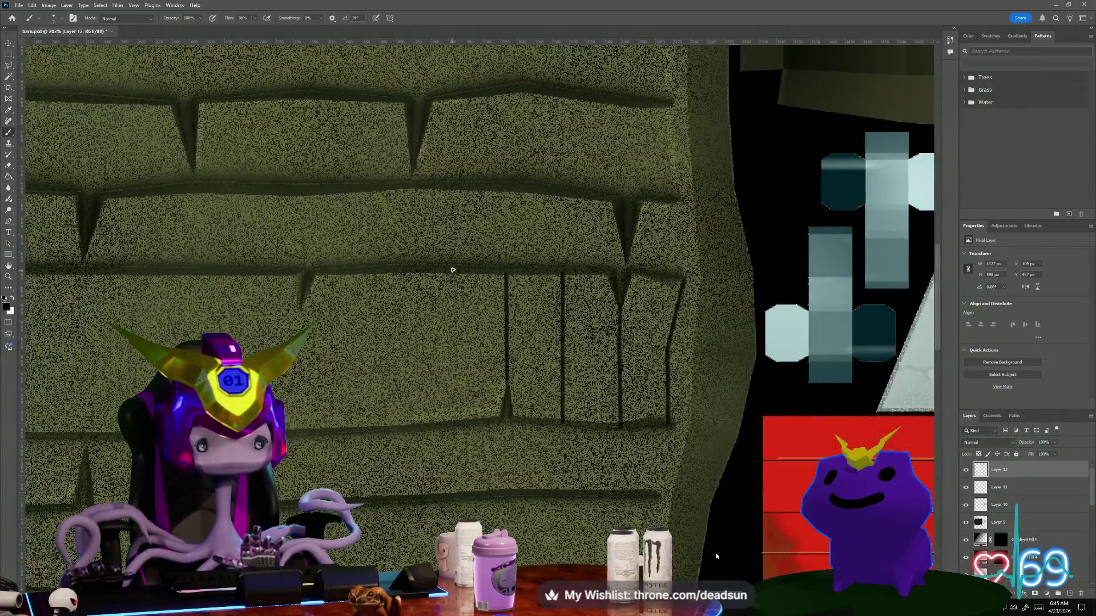
left_click(451, 421)
left_click(450, 273, "shift")
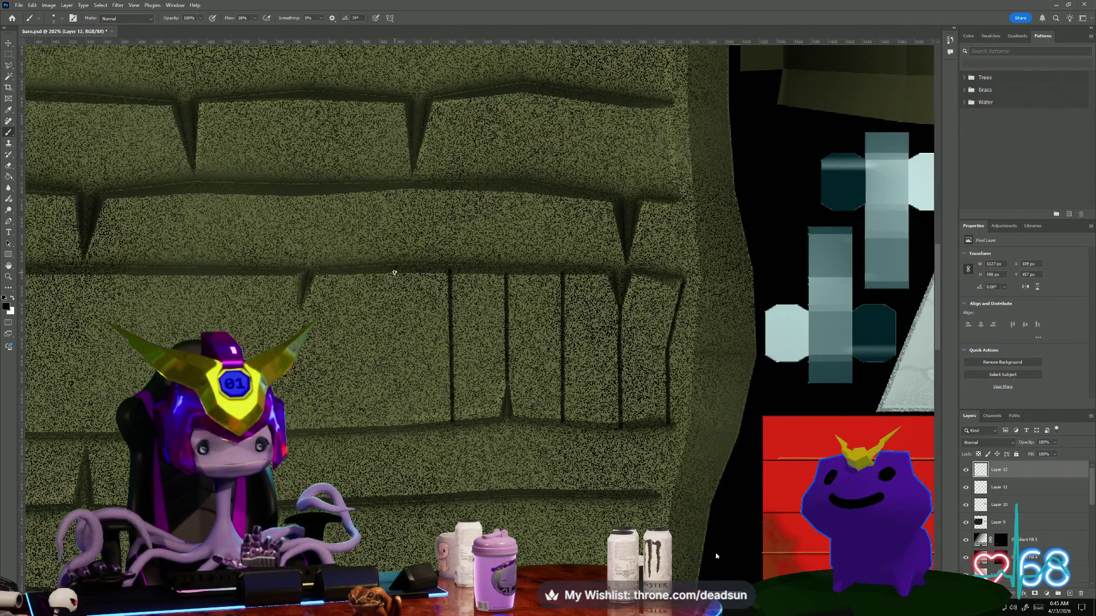
left_click(398, 426, "shift")
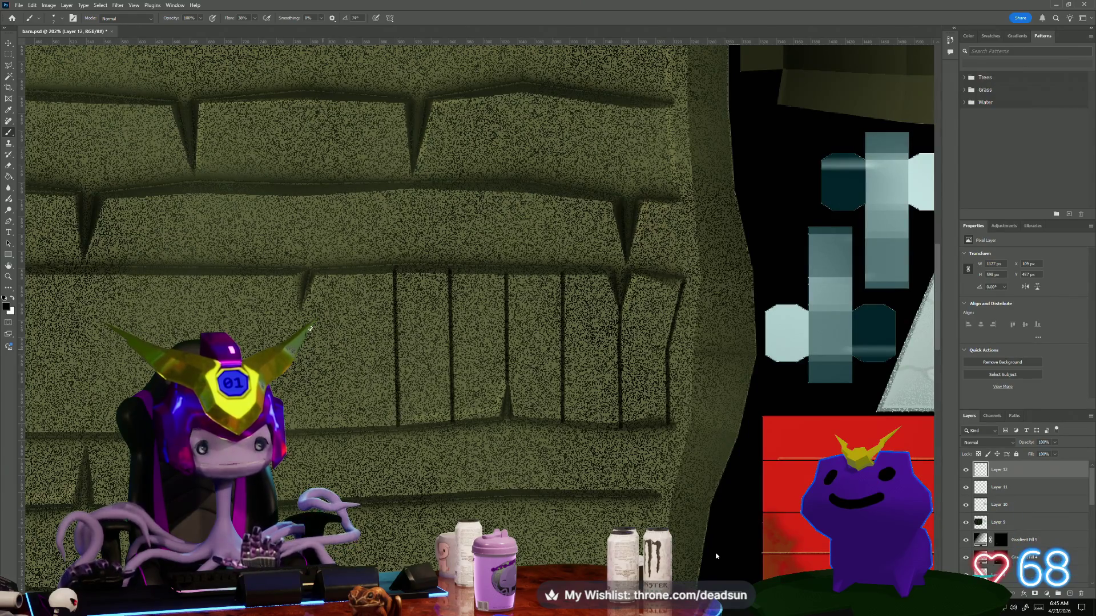
left_click(350, 428)
left_click(347, 272, "shift")
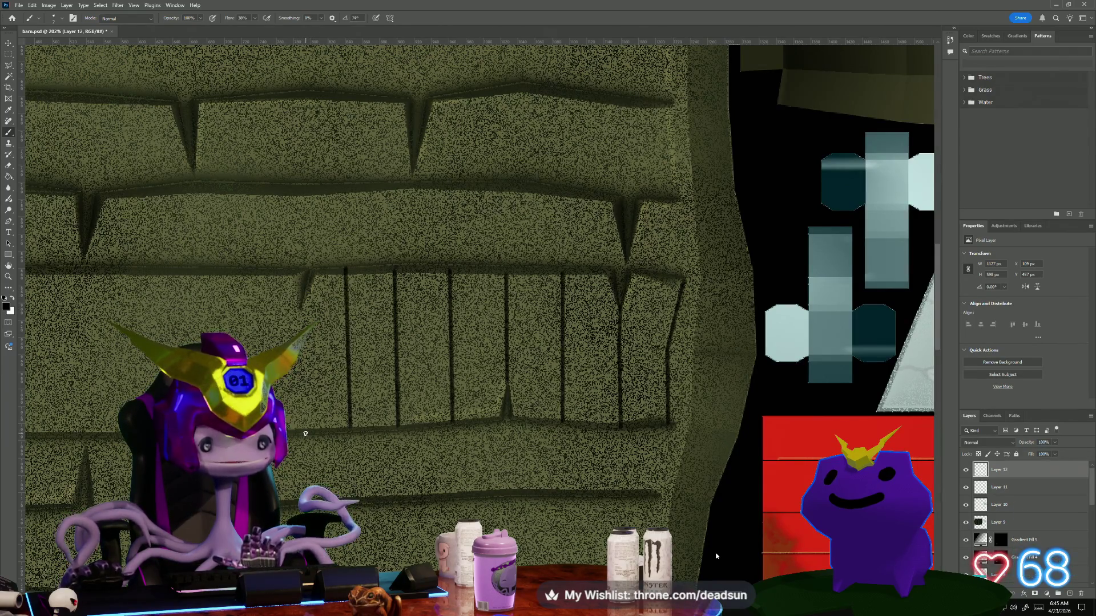
mouse_move(304, 437)
left_mouse_down()
mouse_move(511, 393)
mouse_move(476, 391)
left_mouse_up()
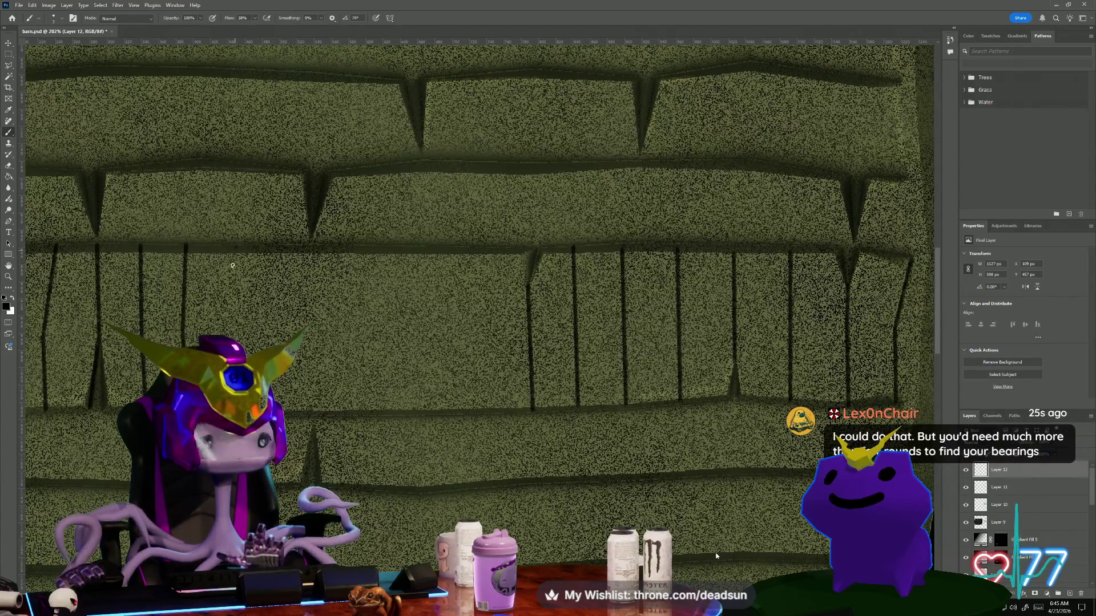
left_click(228, 330, "shift")
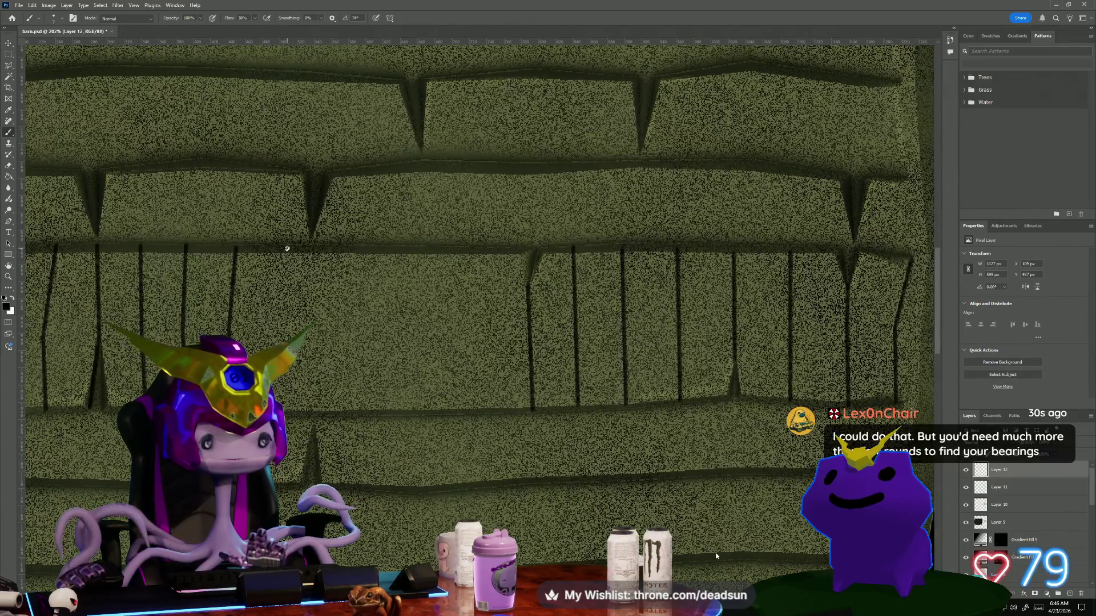
left_click(279, 329, "shift")
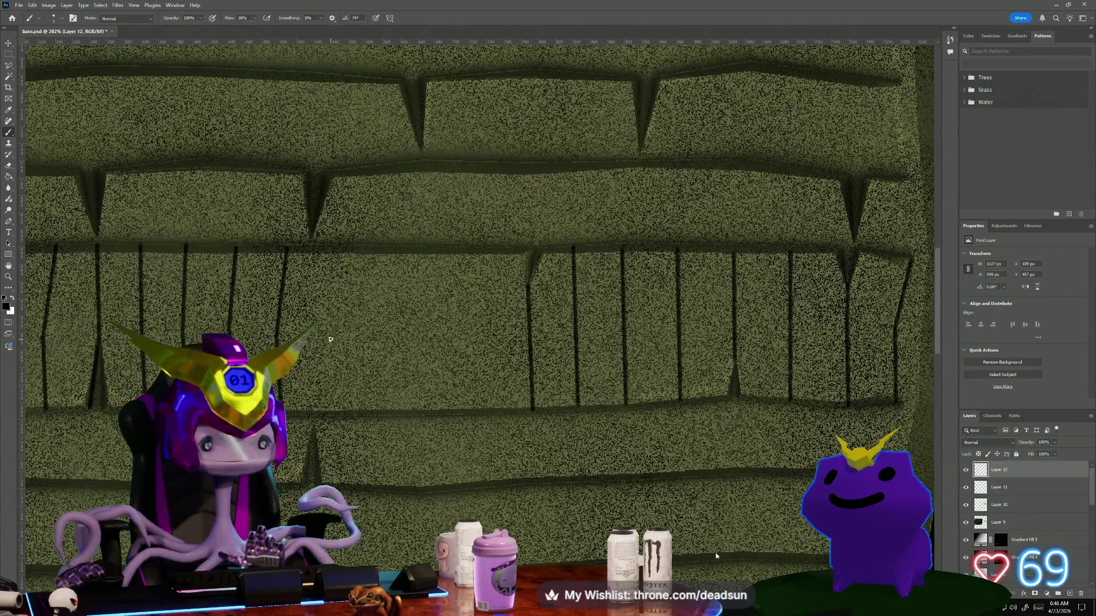
left_click_drag(332, 337, 345, 248)
left_click_drag(335, 338, 332, 417)
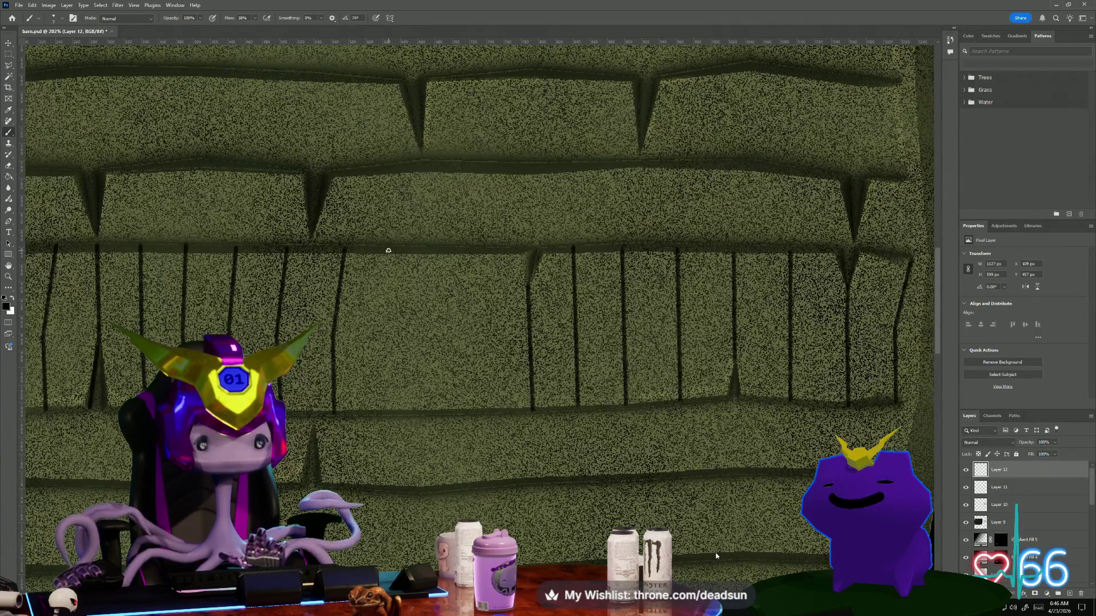
left_click_drag(389, 340, 389, 414)
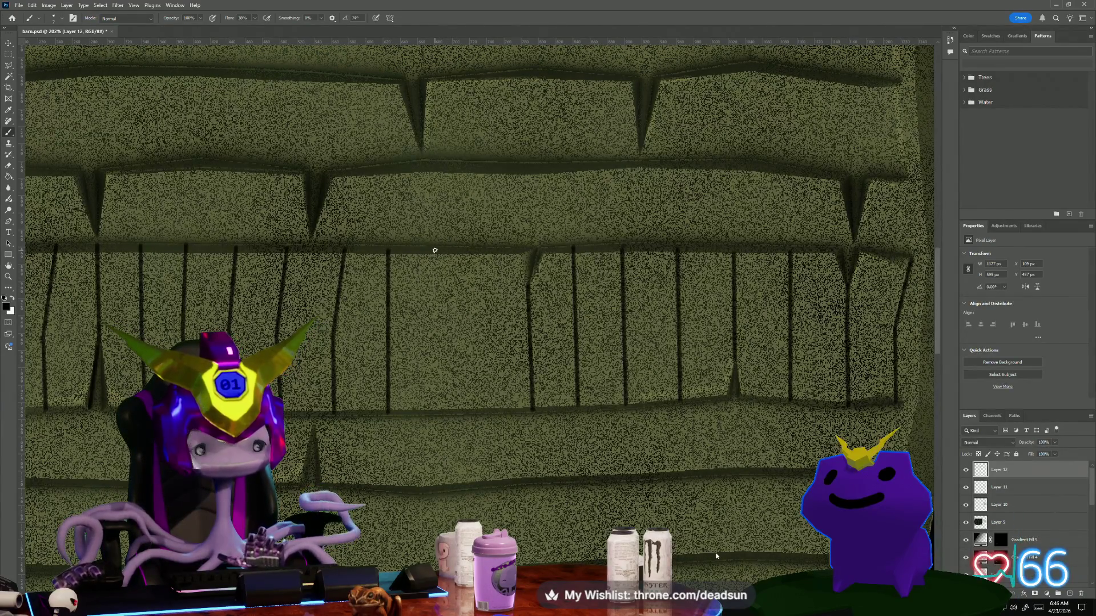
left_click_drag(434, 250, 435, 411)
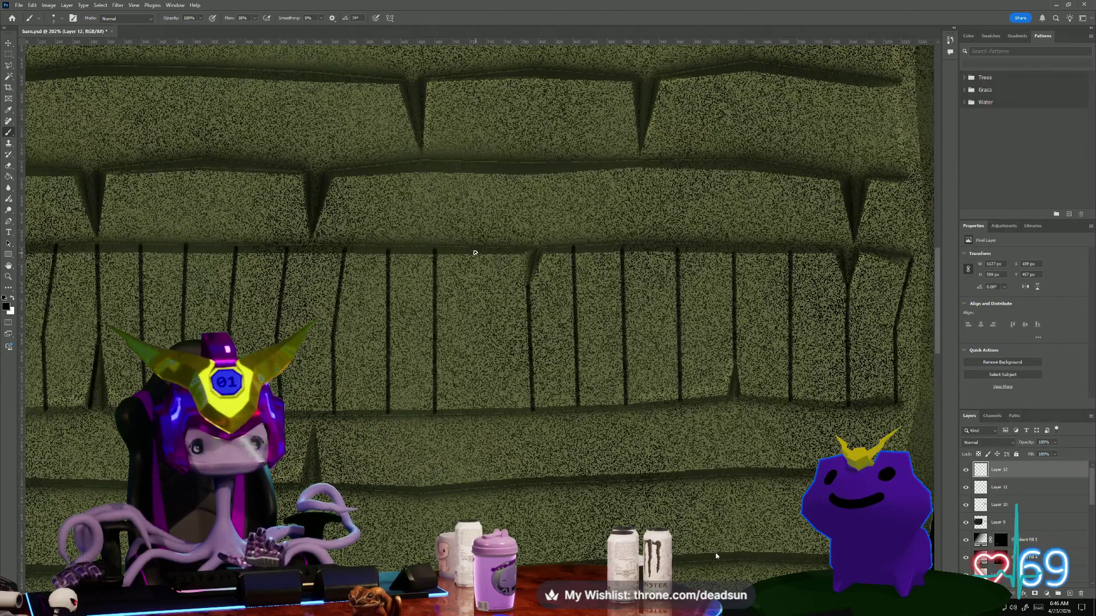
left_click_drag(475, 250, 477, 400)
scroll(531, 424, "down", 1, "alt")
scroll(531, 415, "down", 2, "alt")
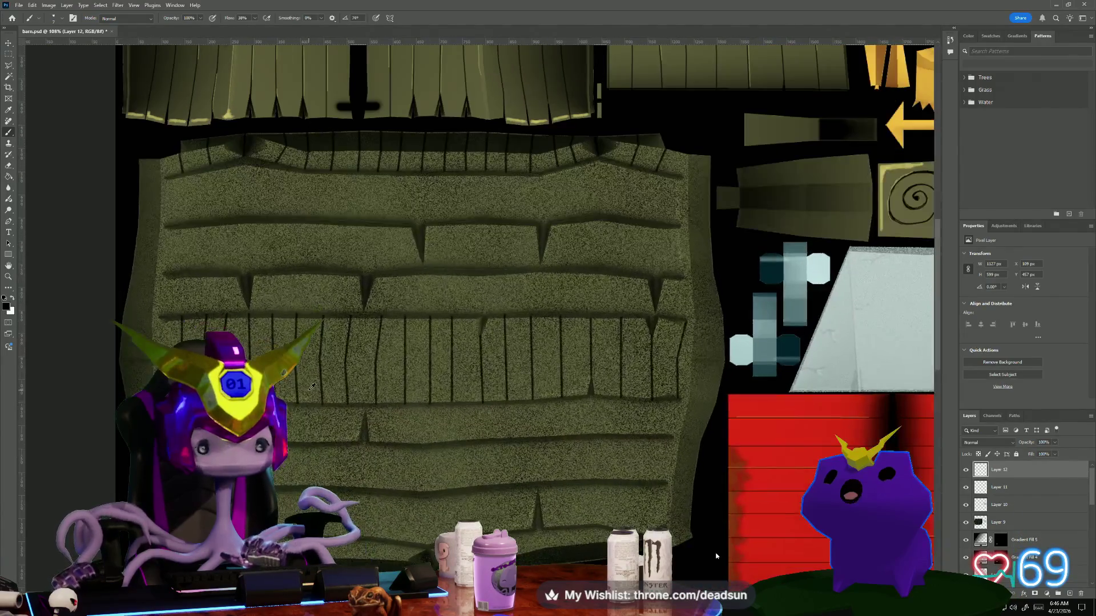
scroll(531, 402, "down", 1, "alt")
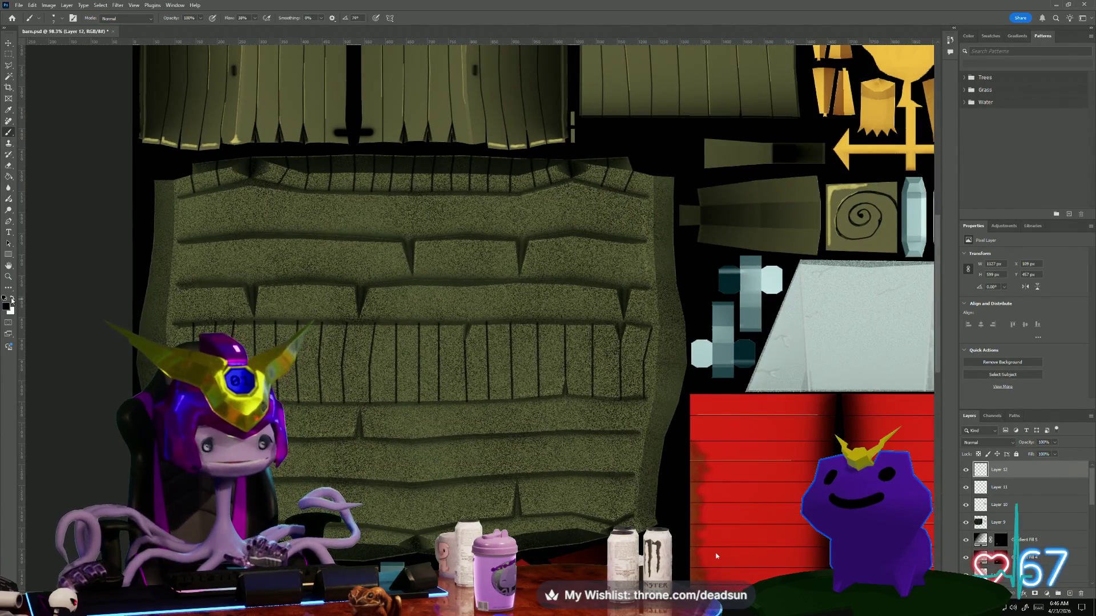
On a new layer, paint a soft white 48 px band across the middle sandbag row with the Soft Round brush.
left_click(1070, 593)
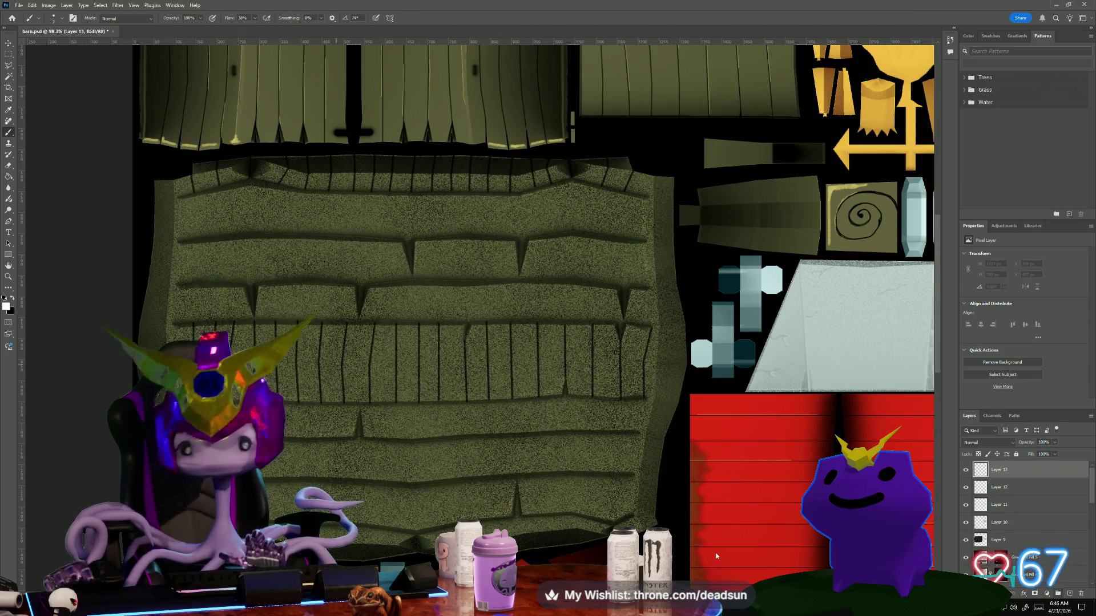
left_click(60, 19)
left_click_drag(50, 44, 71, 43)
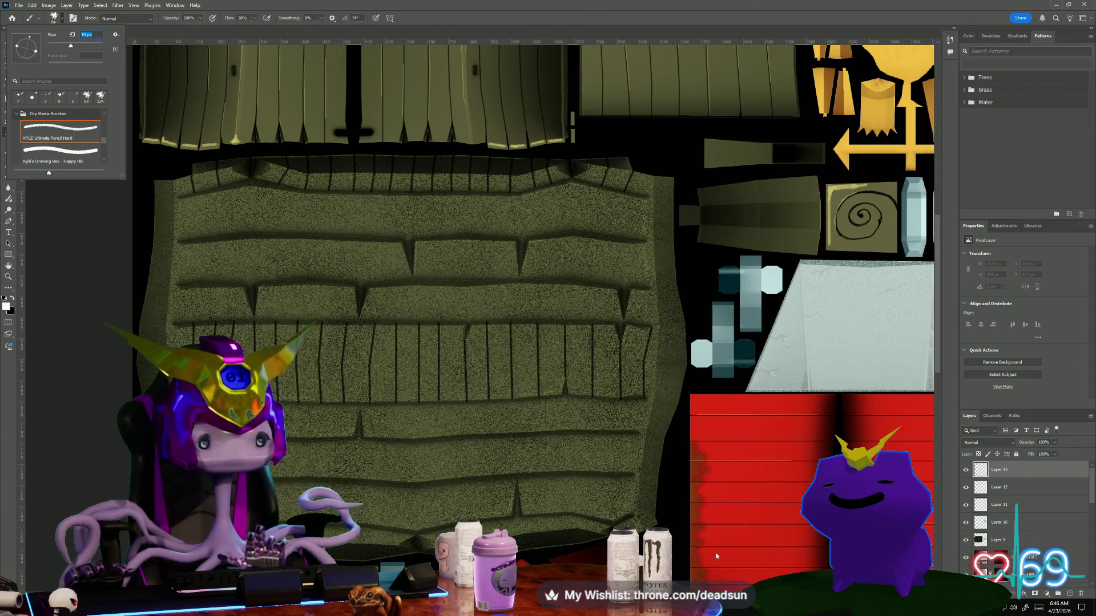
key("Return")
left_click_drag(301, 367, 473, 366)
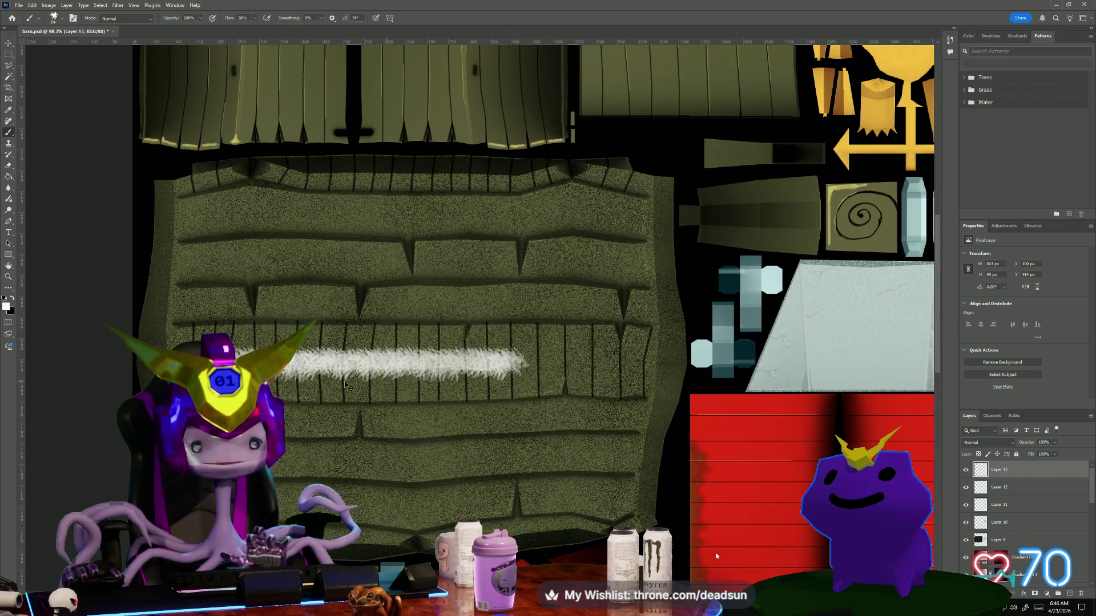
key("ctrl+z")
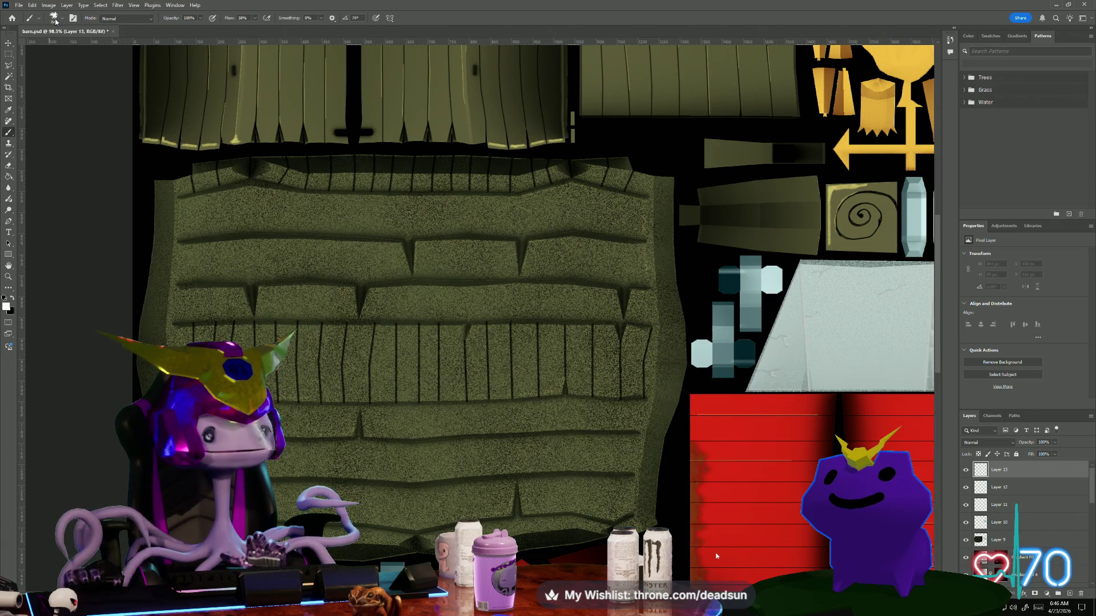
left_click(53, 17)
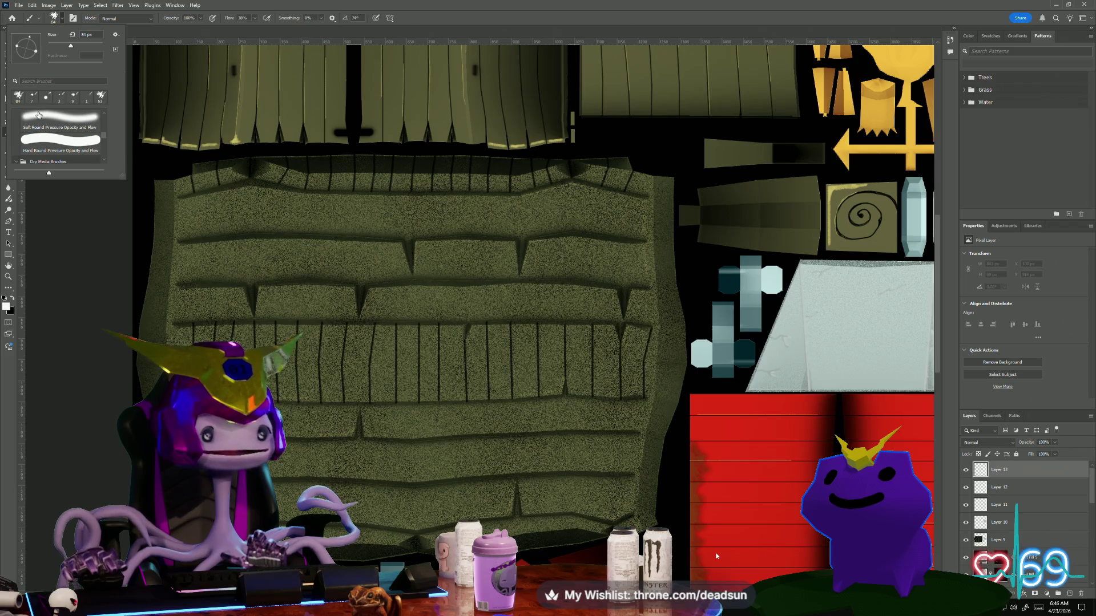
left_click(43, 118)
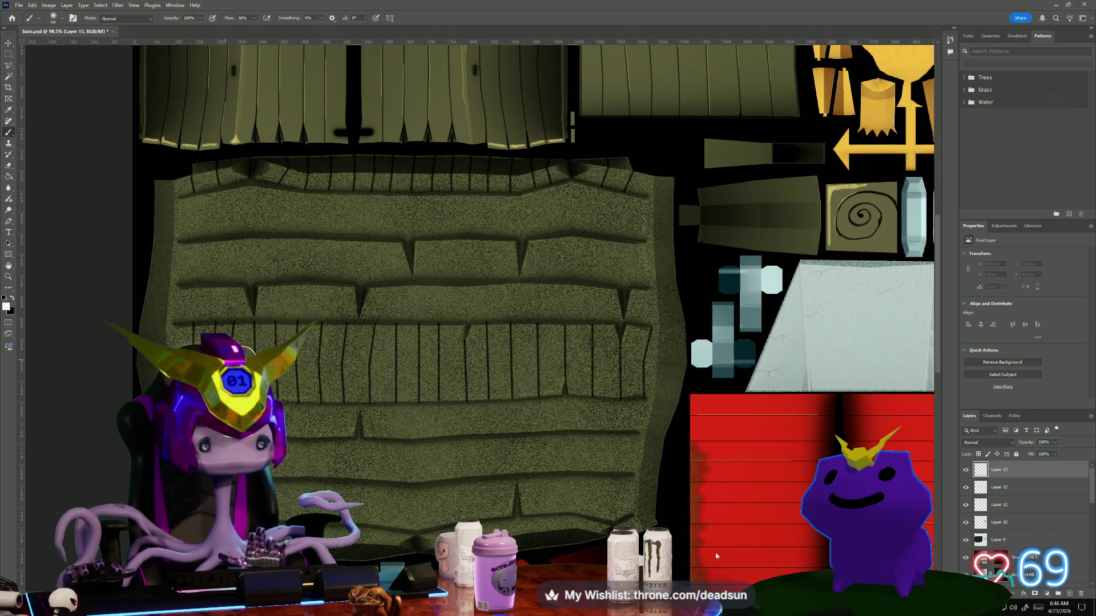
left_click_drag(304, 364, 659, 363)
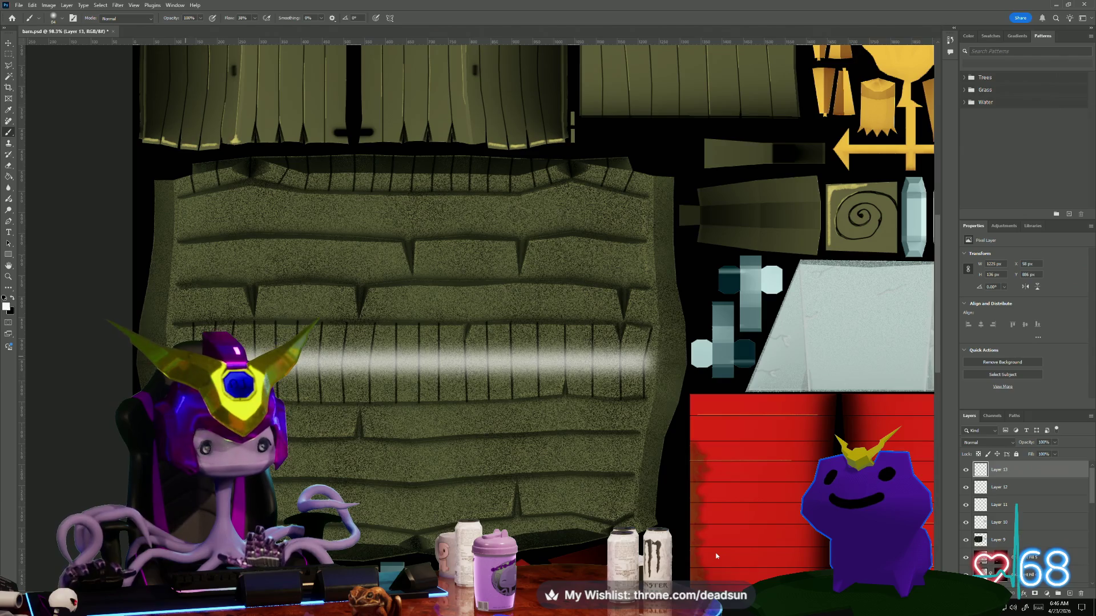
left_click_drag(304, 364, 626, 358)
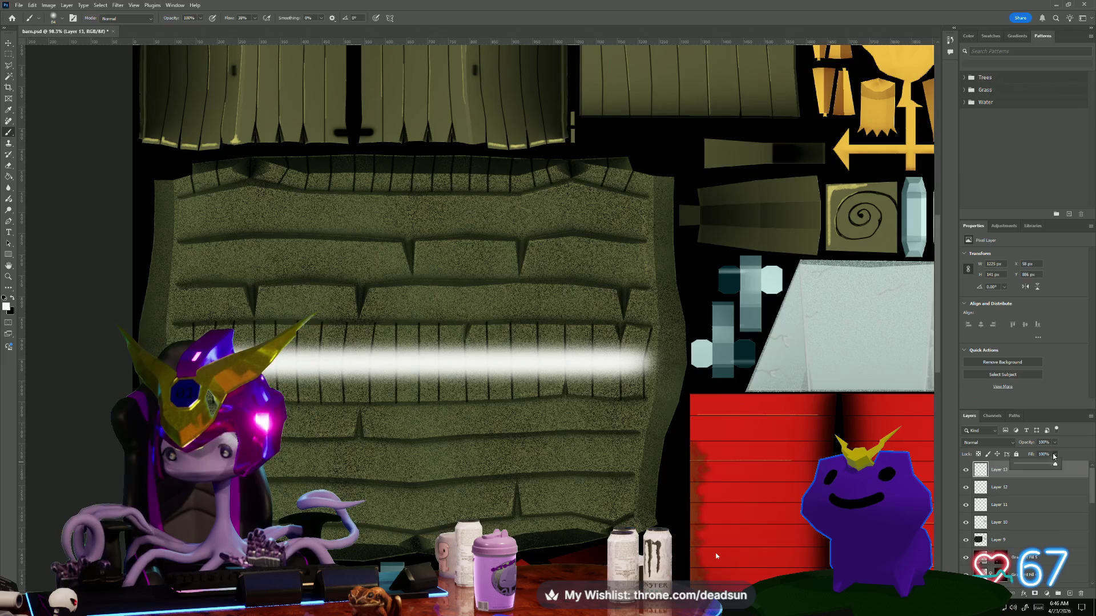
Lower the highlight layer's Fill to fade the band, then start adjusting Layer 12's Fill.
left_click(1053, 454)
left_click_drag(1040, 465, 1029, 467)
left_click(1005, 489)
left_click(1054, 453)
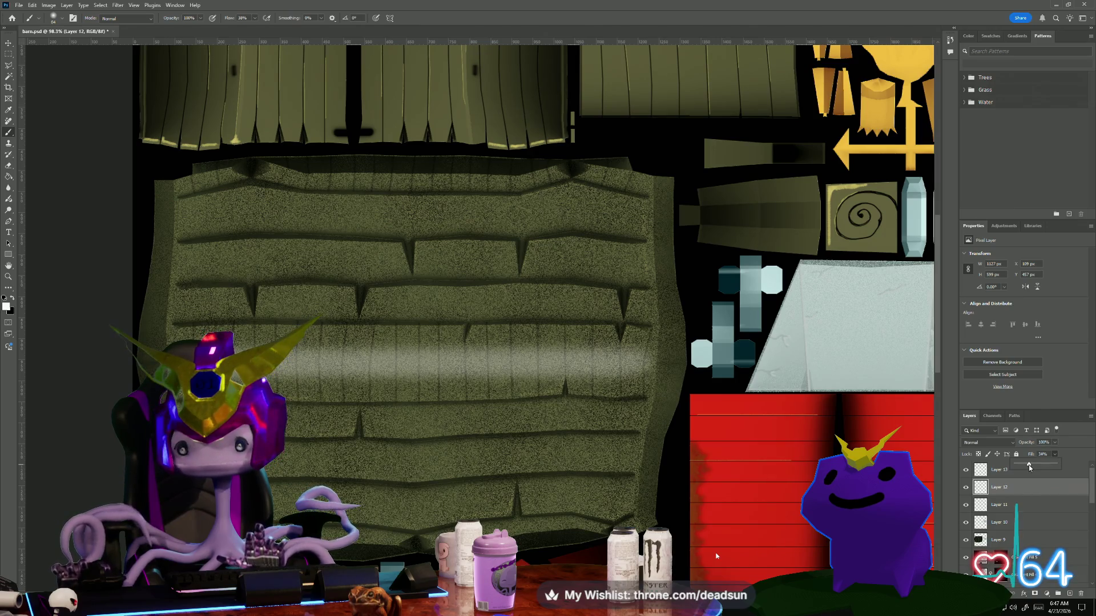
Reduce Layer 12's Fill further and set the Layer 13 highlight to the Overlay blend mode.
left_click_drag(1029, 465, 1025, 464)
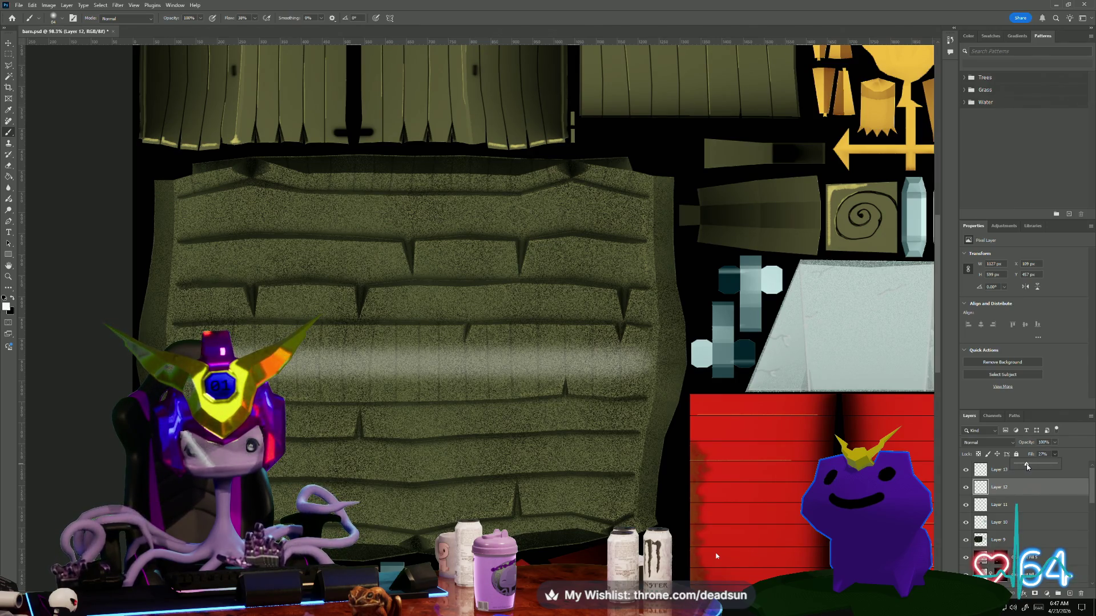
left_click(14, 6)
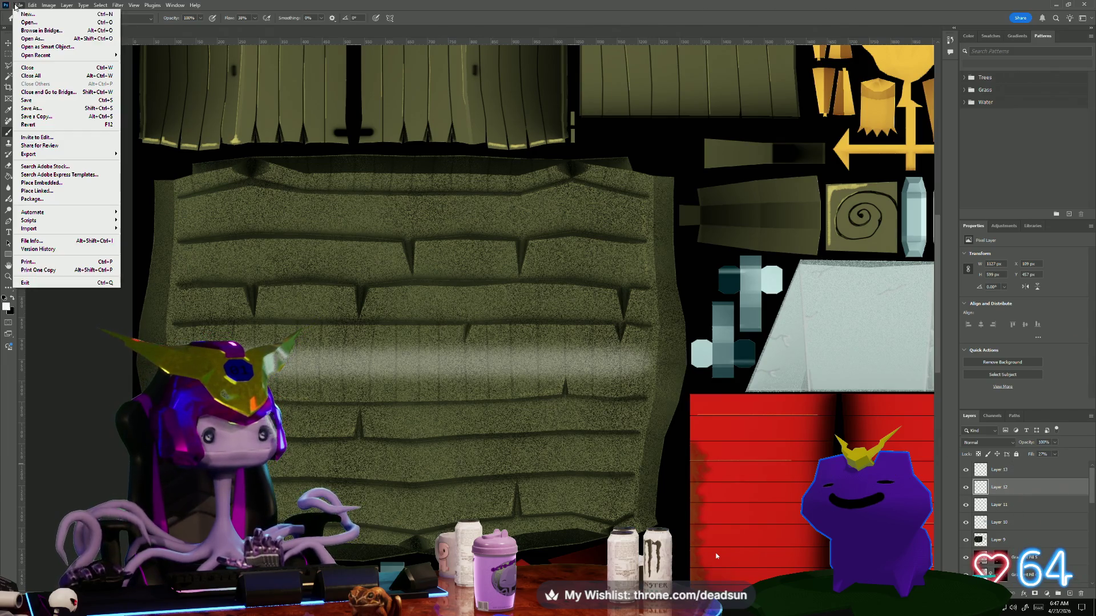
left_click(1019, 480)
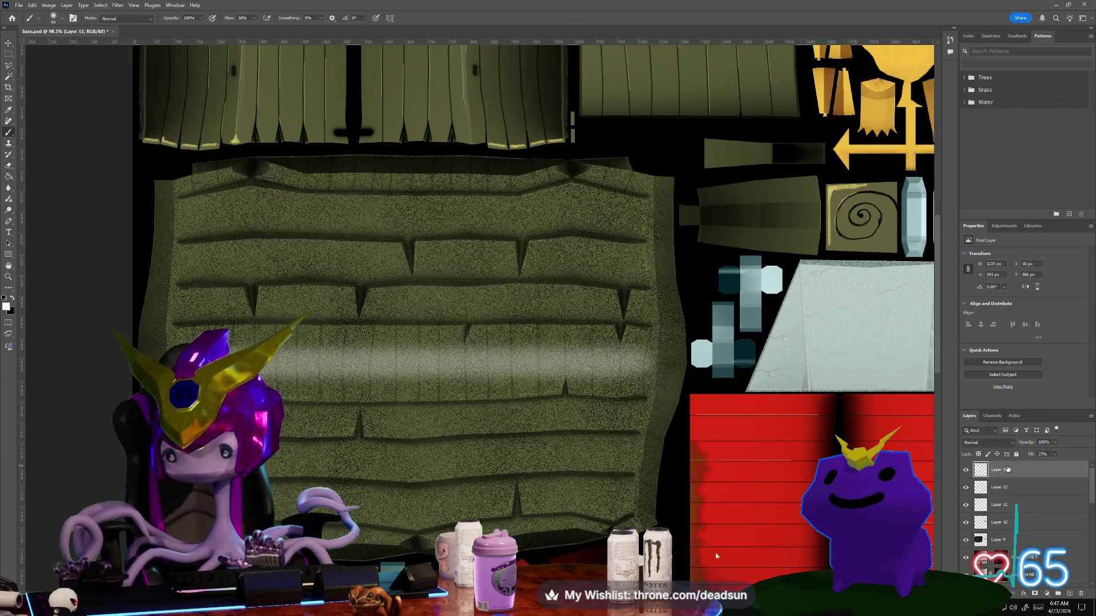
left_click(1055, 455)
left_click(993, 442)
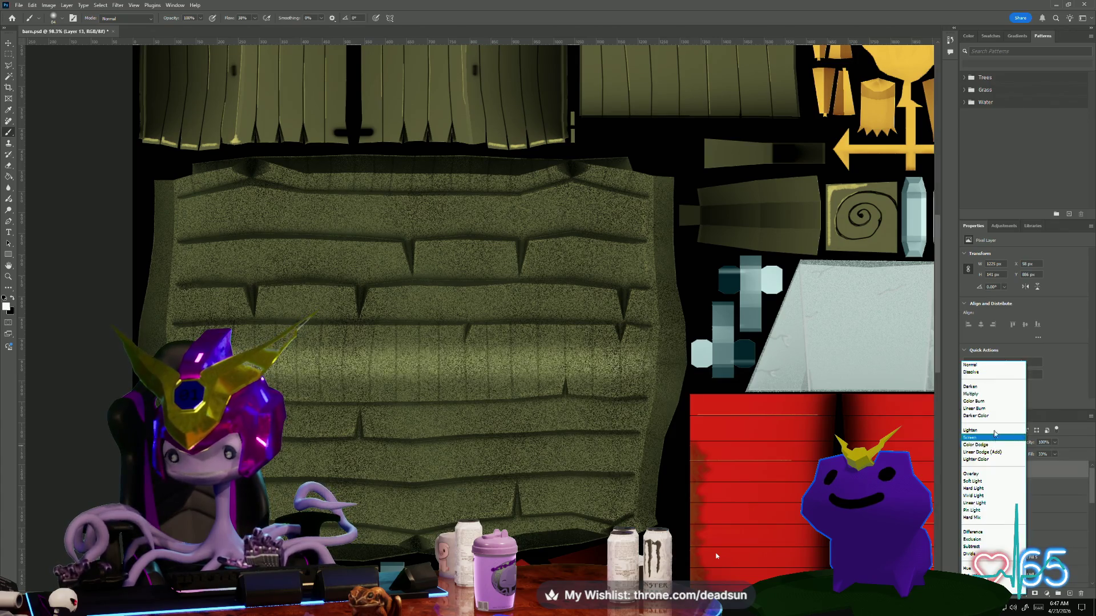
left_click(992, 476)
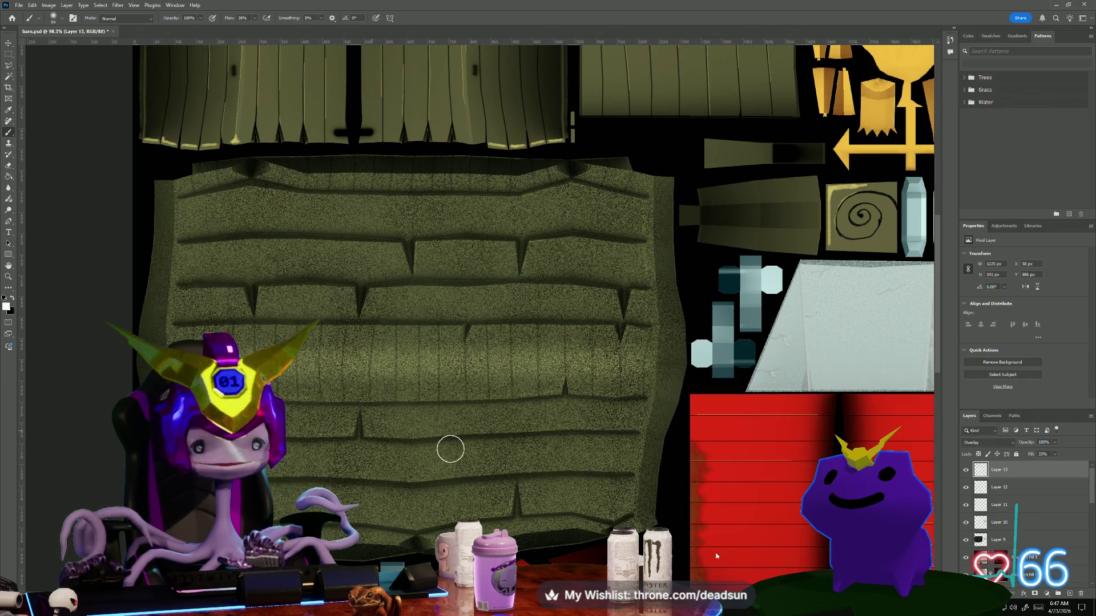
scroll(300, 428, "up", 5, "alt")
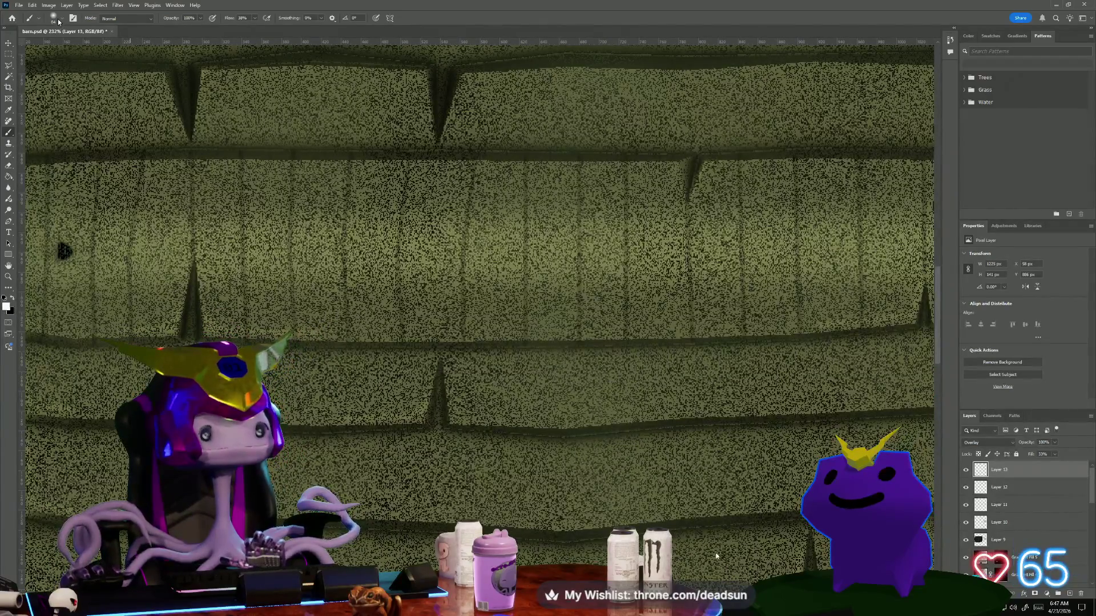
Reduce the brush Size in the Brush Preset picker for finer edge highlights.
left_click(56, 20)
left_click_drag(71, 48, 56, 49)
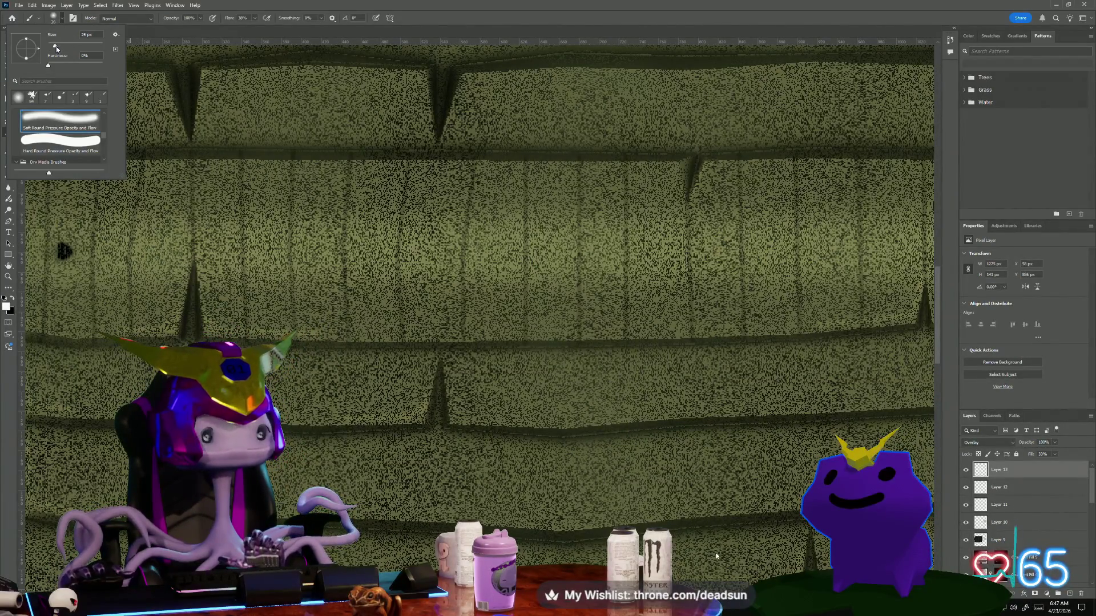
left_click(11, 467)
scroll(378, 417, "down", 3, "alt")
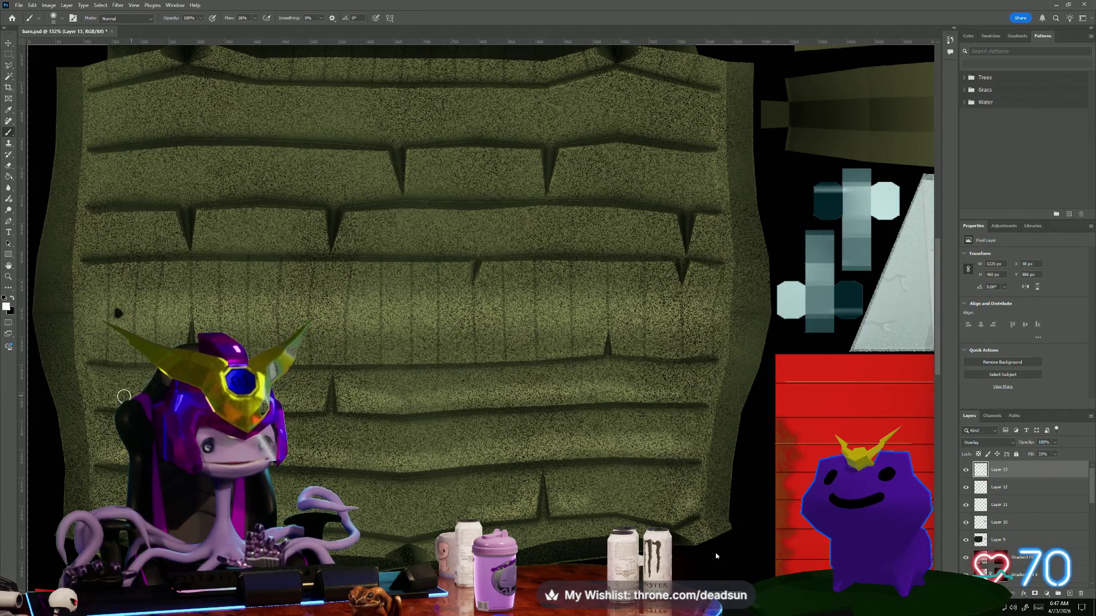
scroll(171, 257, "down", 2, "alt")
scroll(172, 257, "up", 2, "alt")
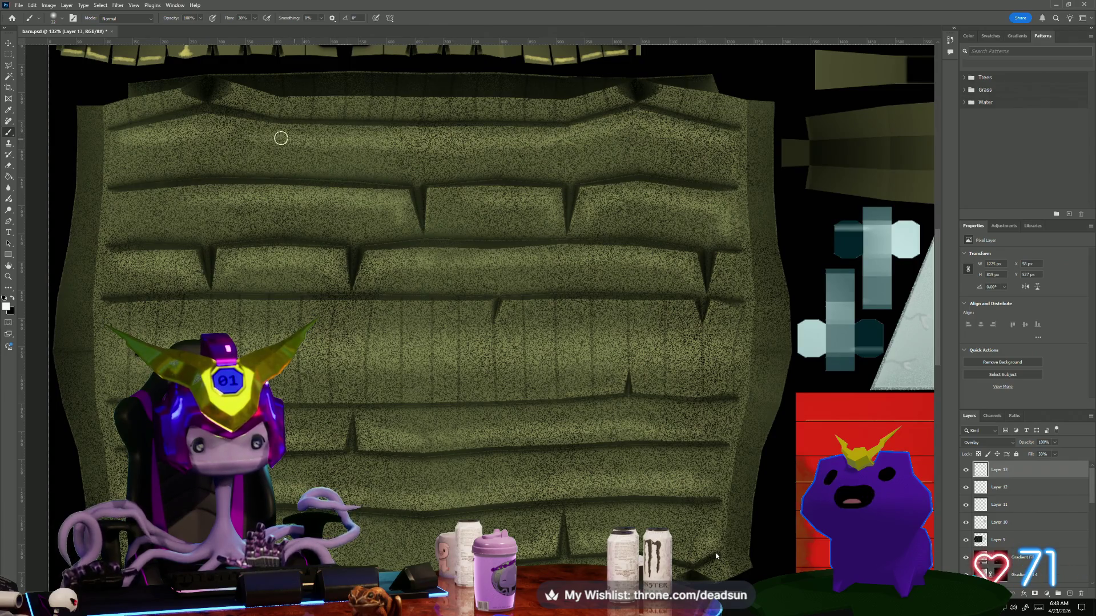
scroll(318, 230, "down", 3, "alt")
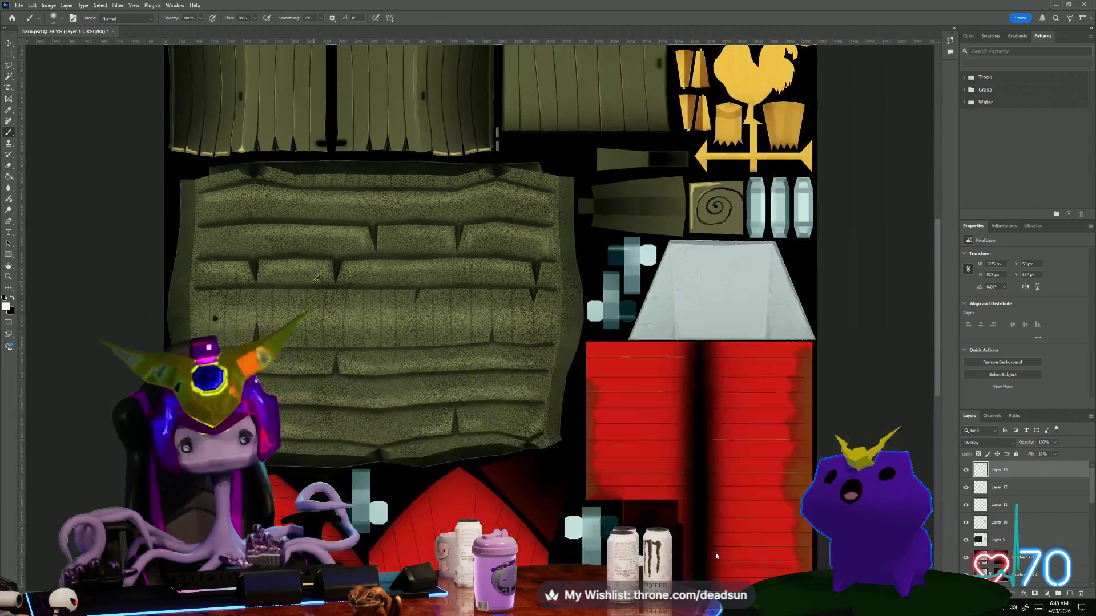
scroll(309, 321, "up", 2, "alt")
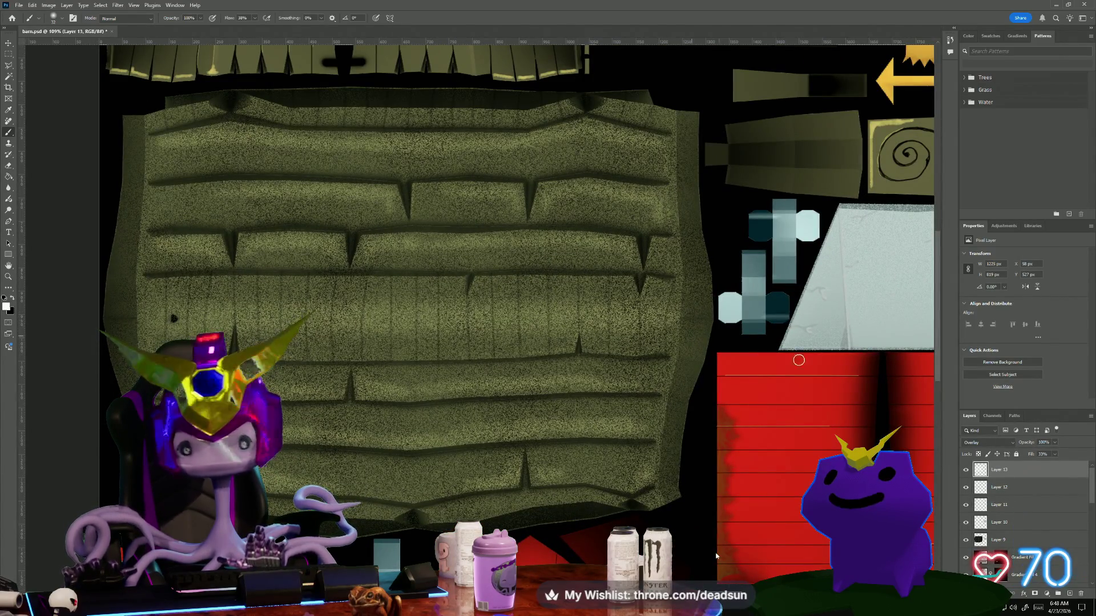
Raise Layer 12's Fill to about 49% so its shading reads more strongly on the sandbags.
left_click(1022, 488)
left_click(1054, 454)
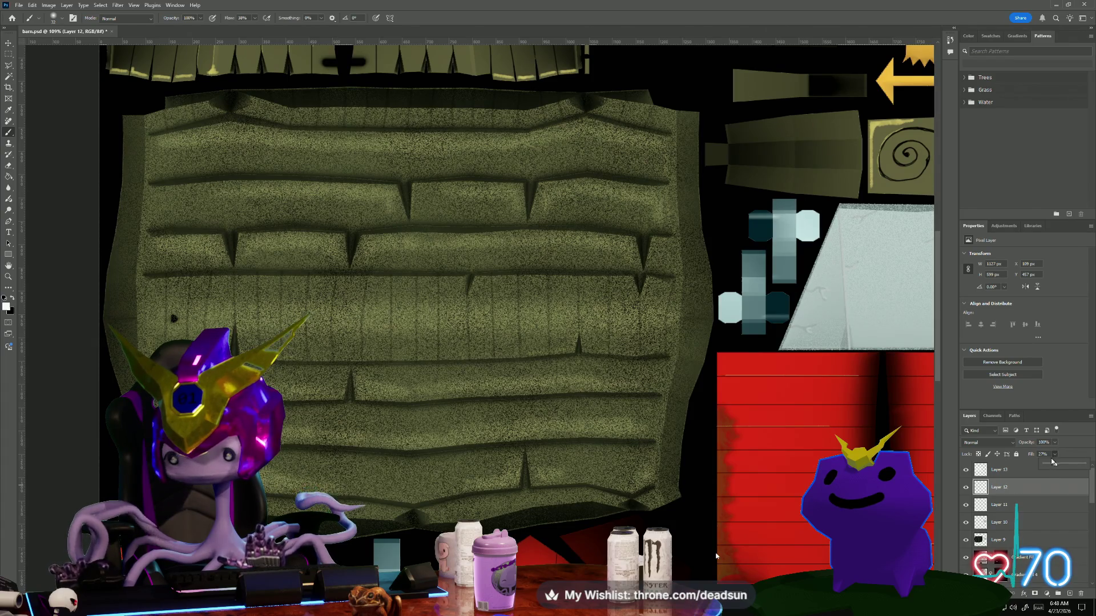
left_click_drag(1059, 467, 1063, 464)
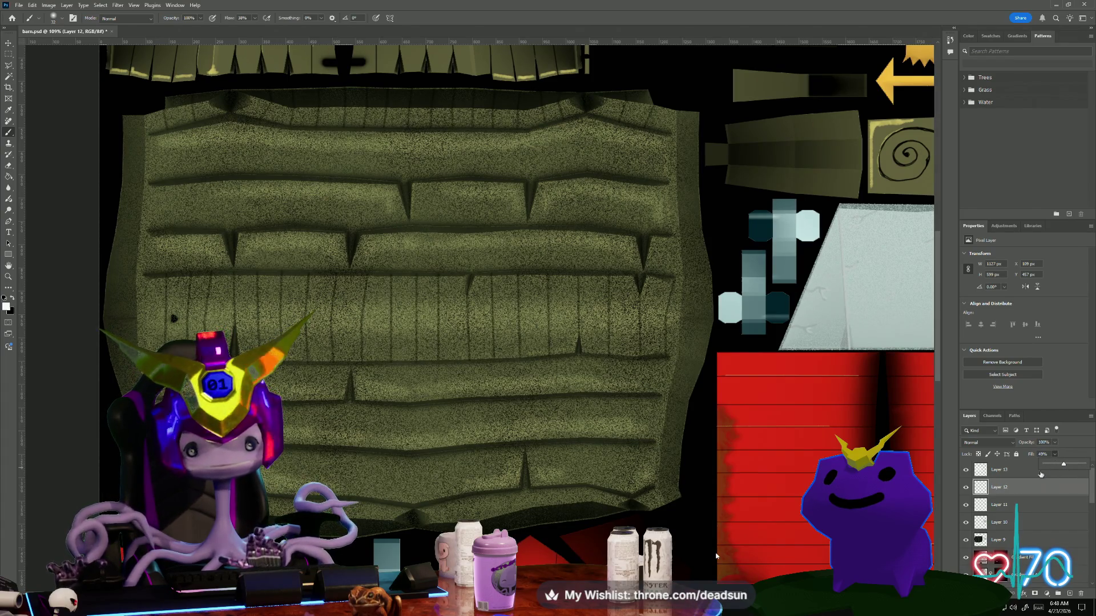
scroll(547, 412, "down", 3, "alt")
scroll(548, 412, "down", 2, "alt")
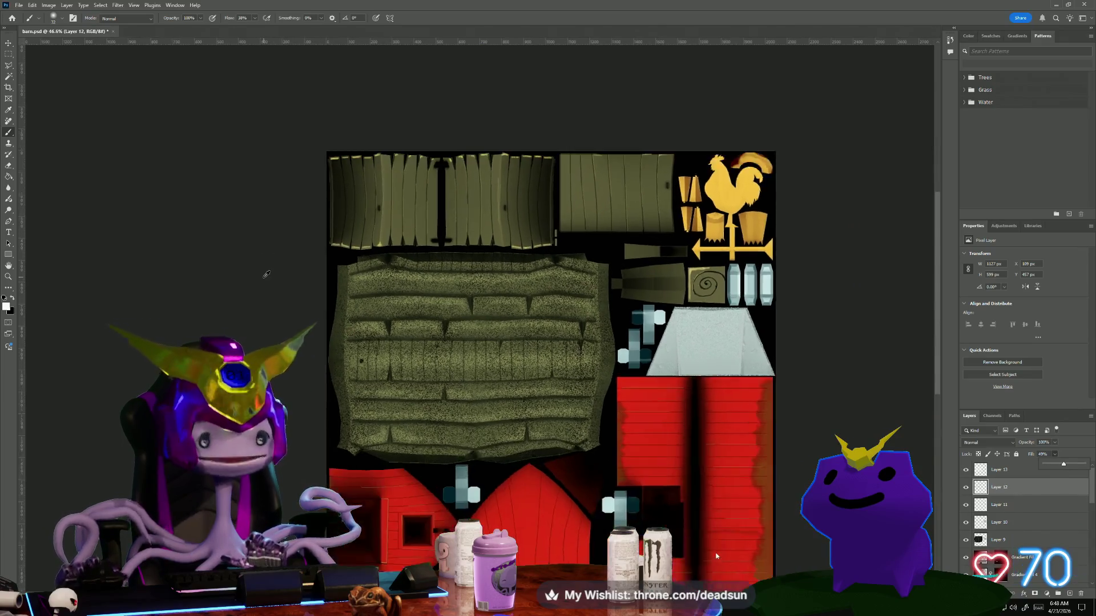
scroll(266, 288, "up", 3, "alt")
scroll(377, 334, "up", 2, "alt")
scroll(377, 334, "up", 2, "alt")
scroll(379, 335, "up", 2, "alt")
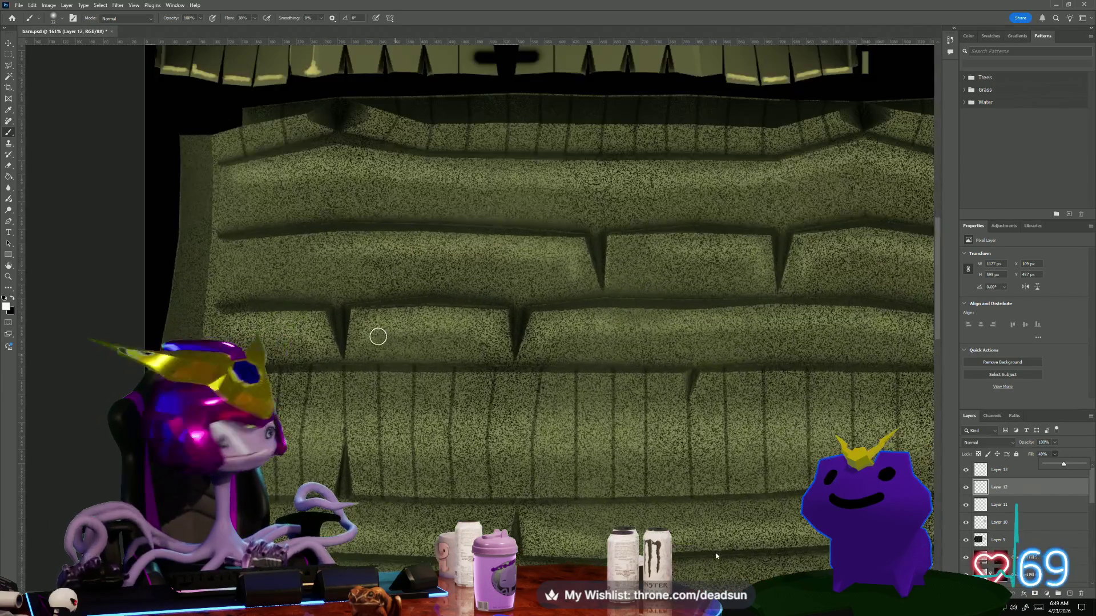
mouse_move(443, 354)
left_mouse_down()
mouse_move(306, 245)
mouse_move(379, 220)
left_mouse_up()
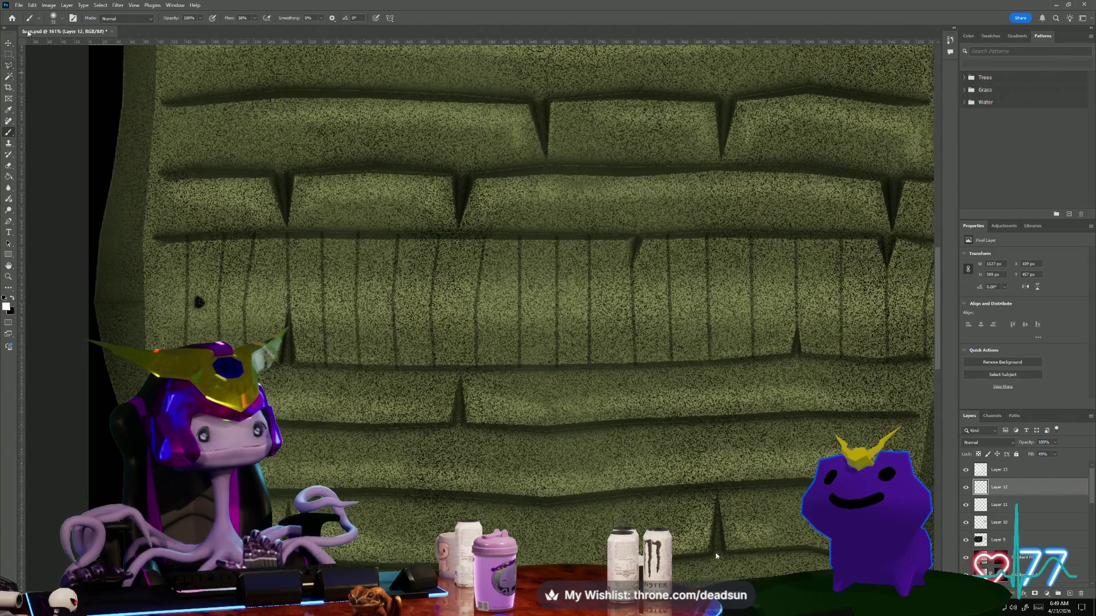
Return to the Brush tool with a small ~3 px size and paint highlights along the wall plank edges.
left_click(38, 18)
left_click(8, 134)
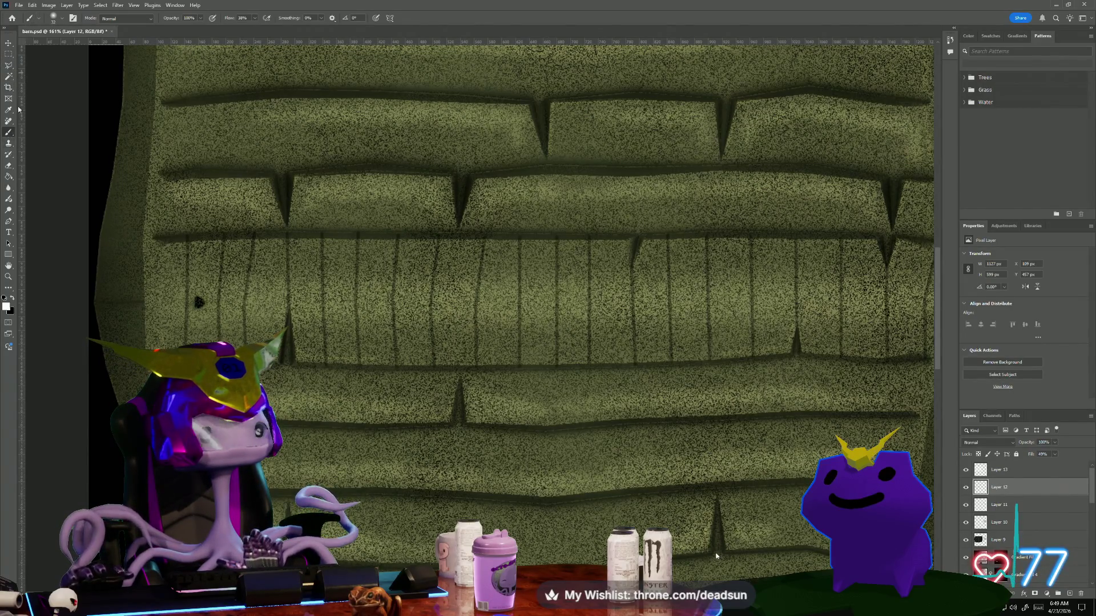
left_click(56, 18)
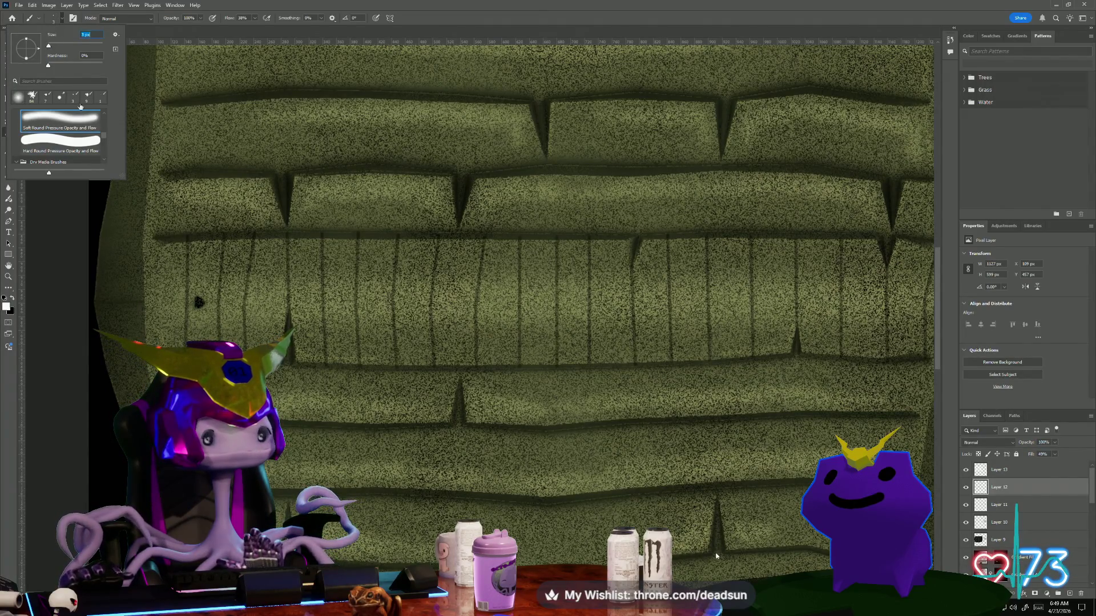
type("3")
key("Return")
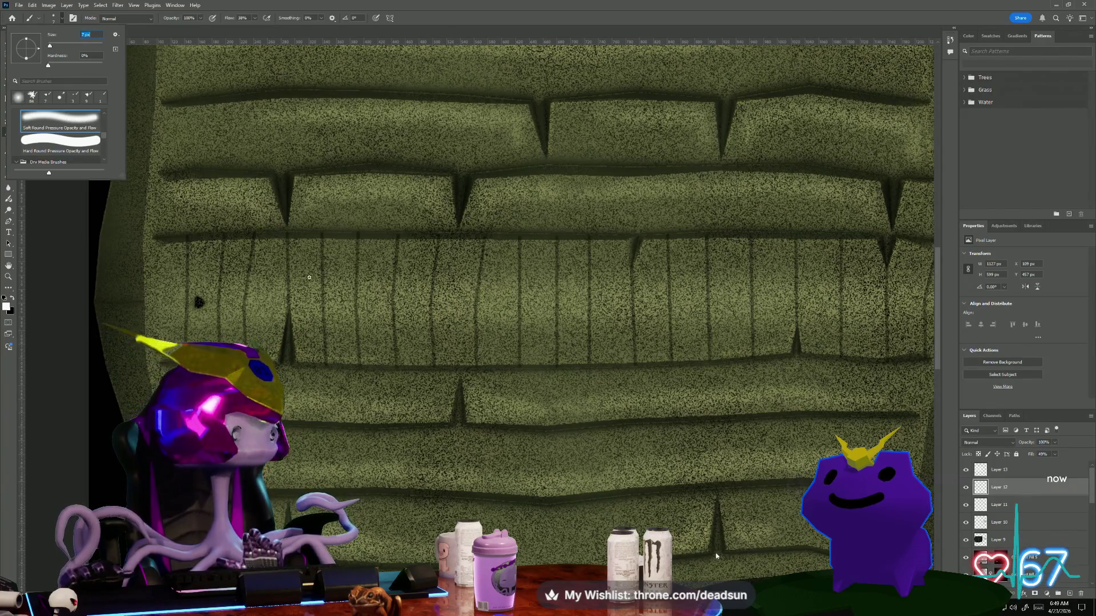
type("7")
key("Return")
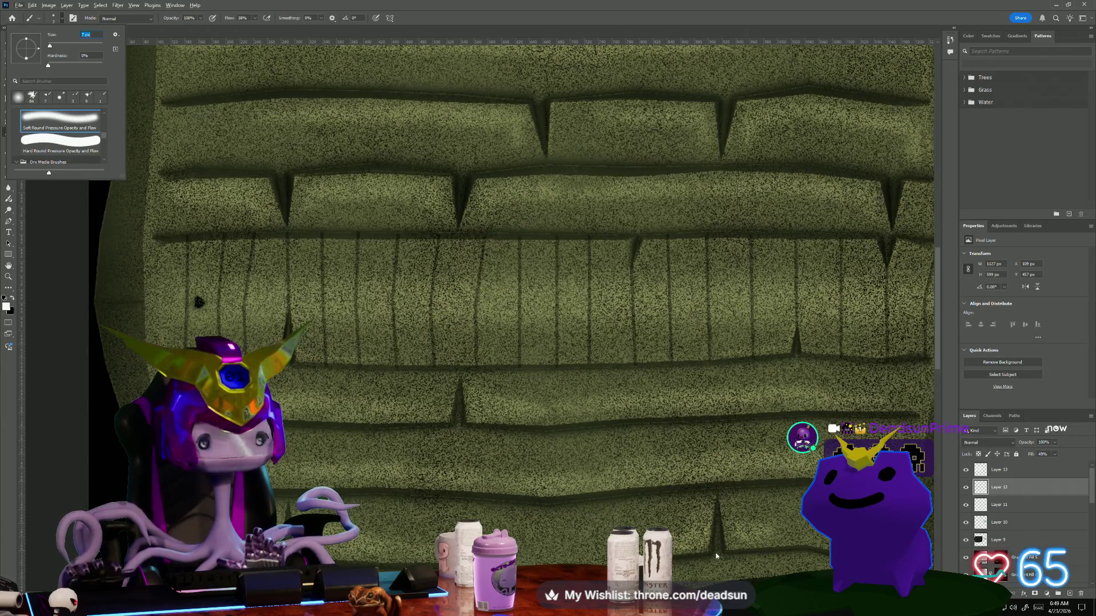
key("Return")
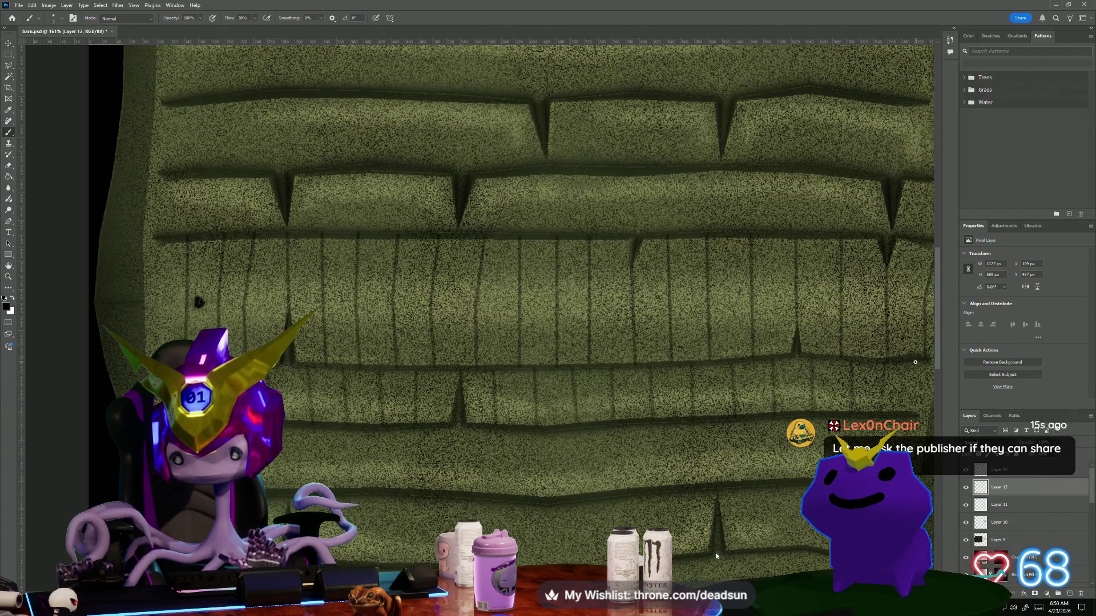
left_click_drag(915, 387, 637, 386)
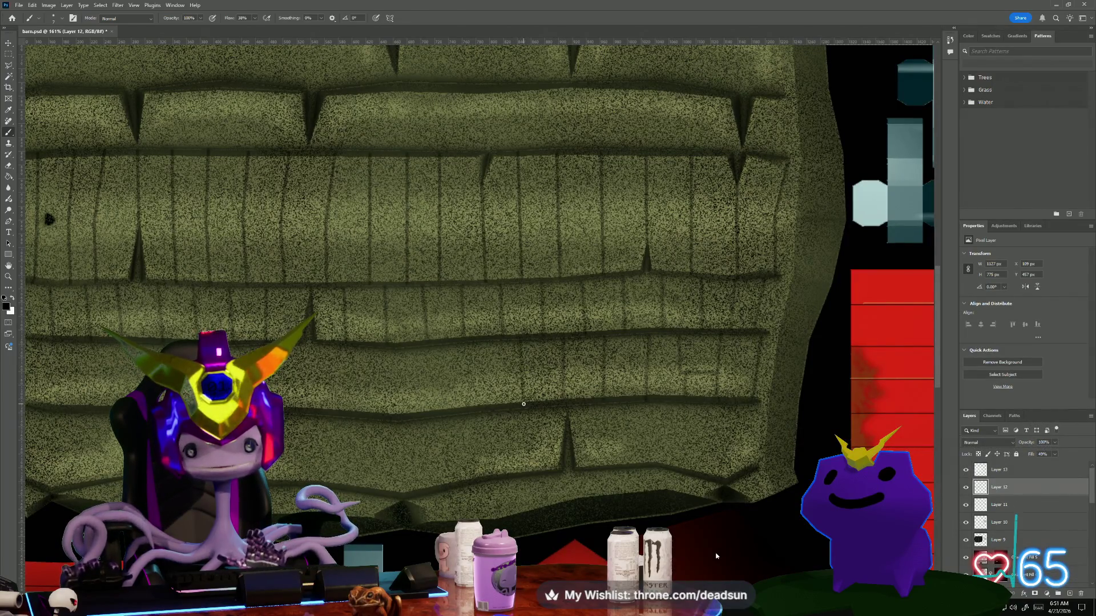
Pan back across the wall while brushing pale edge highlights onto the remaining planks.
left_click_drag(490, 397, 603, 403)
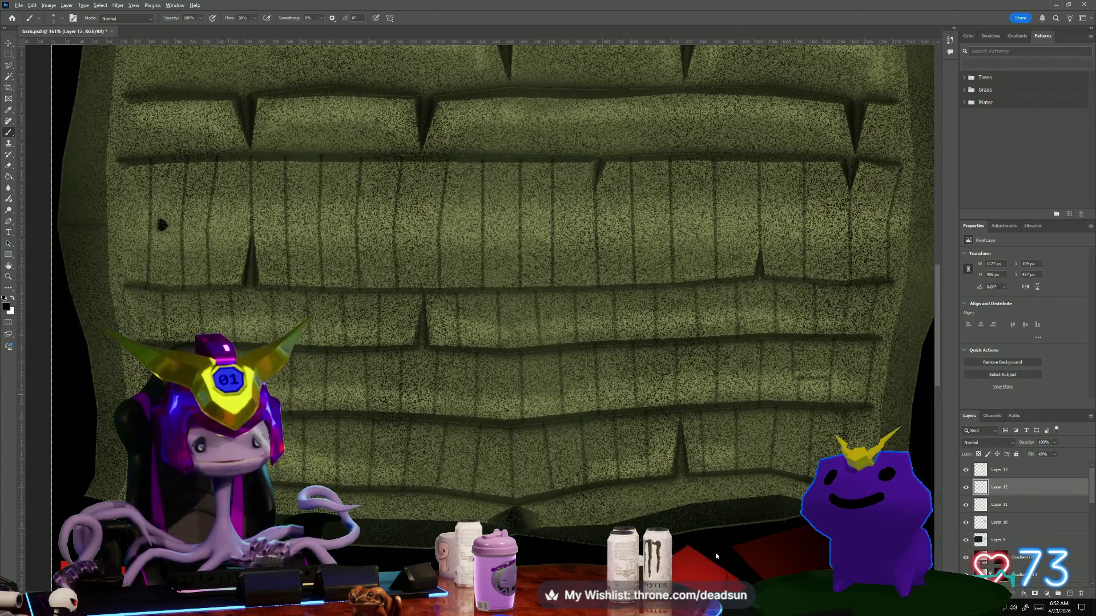
scroll(214, 197, "down", 2, "alt")
scroll(214, 197, "up", 3, "alt")
scroll(209, 193, "up", 2, "alt")
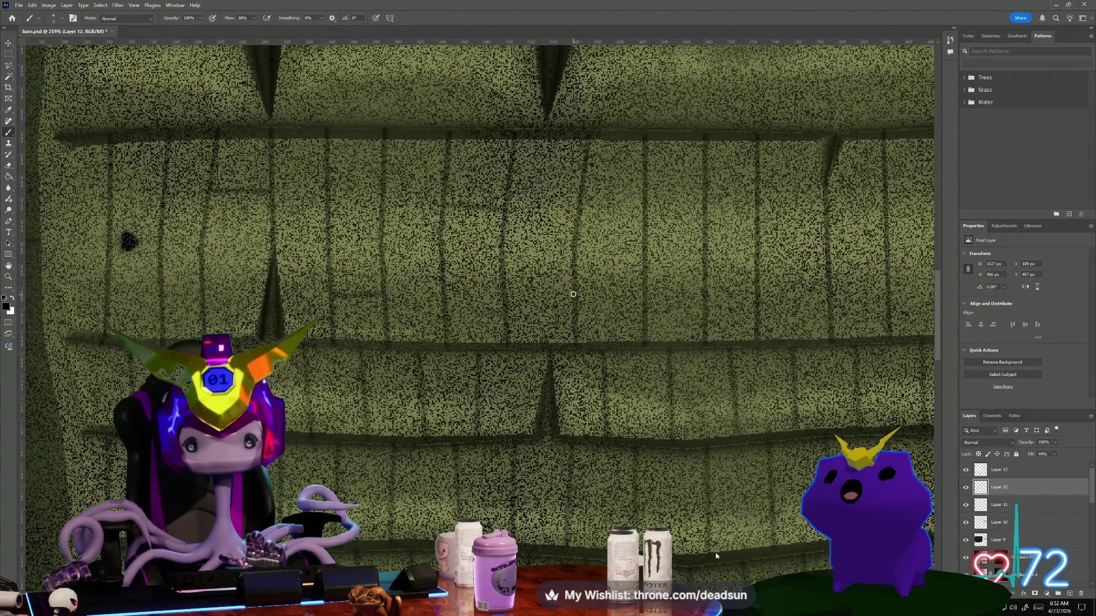
left_click_drag(639, 293, 508, 331)
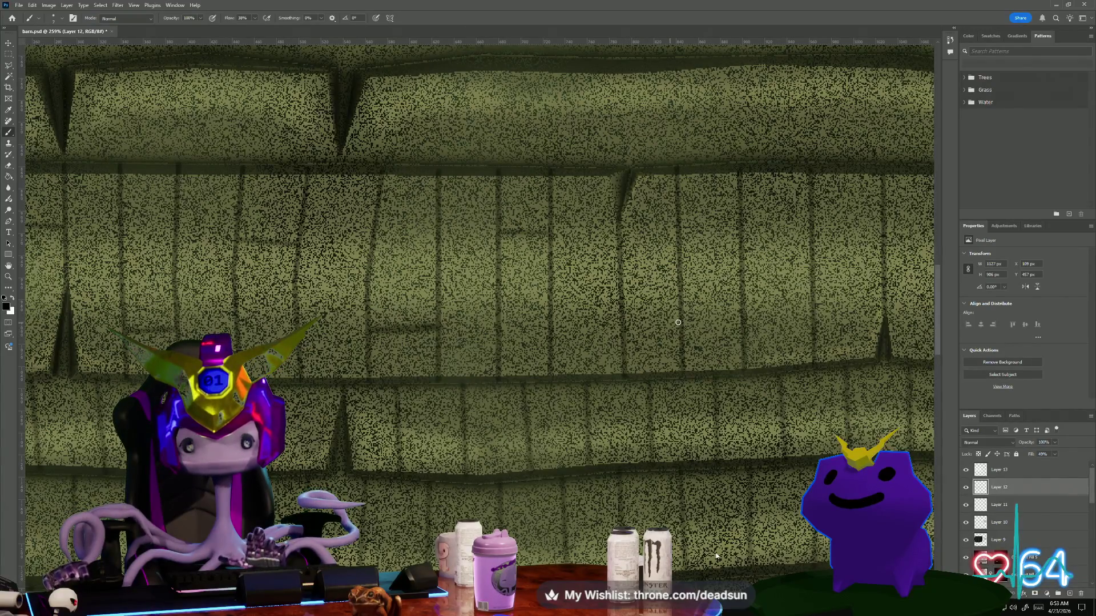
scroll(680, 324, "down", 6, "alt")
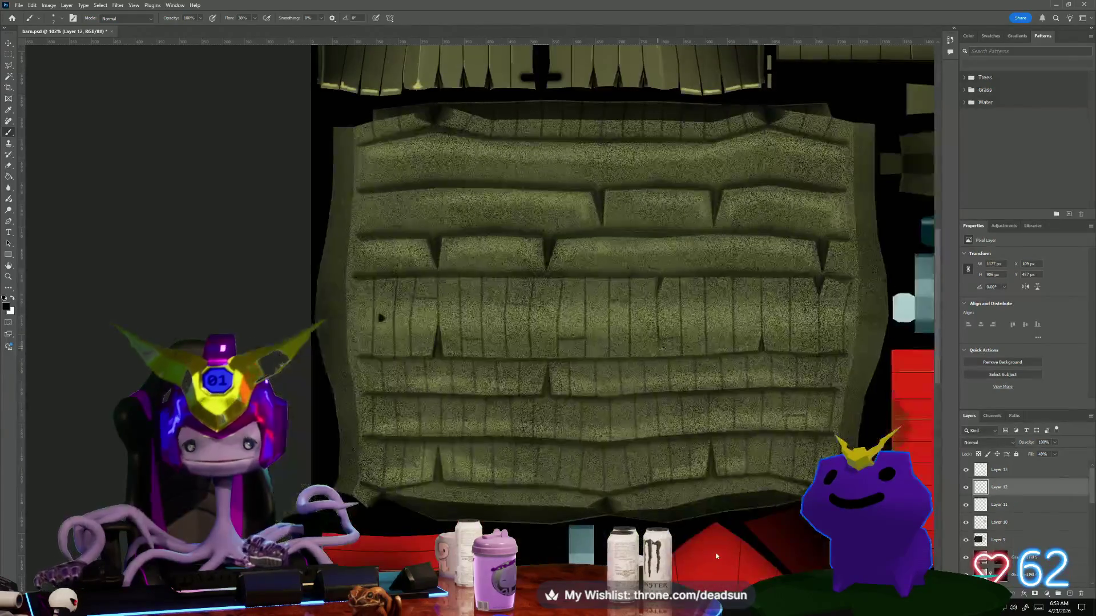
scroll(536, 350, "up", 1, "alt")
scroll(537, 351, "up", 1, "alt")
scroll(514, 385, "up", 1, "alt")
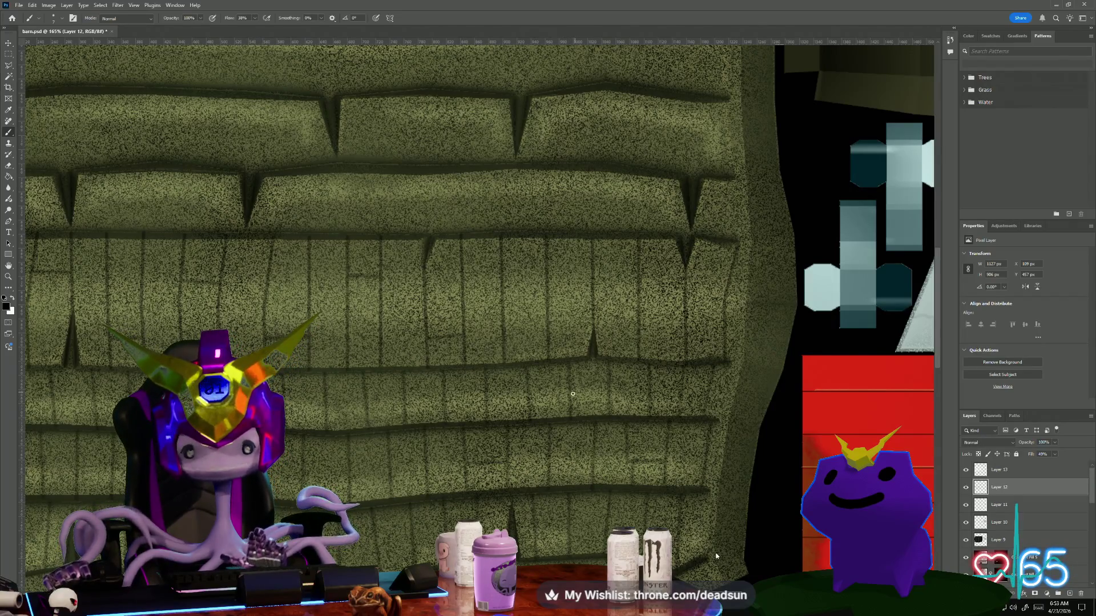
scroll(395, 456, "down", 3, "alt")
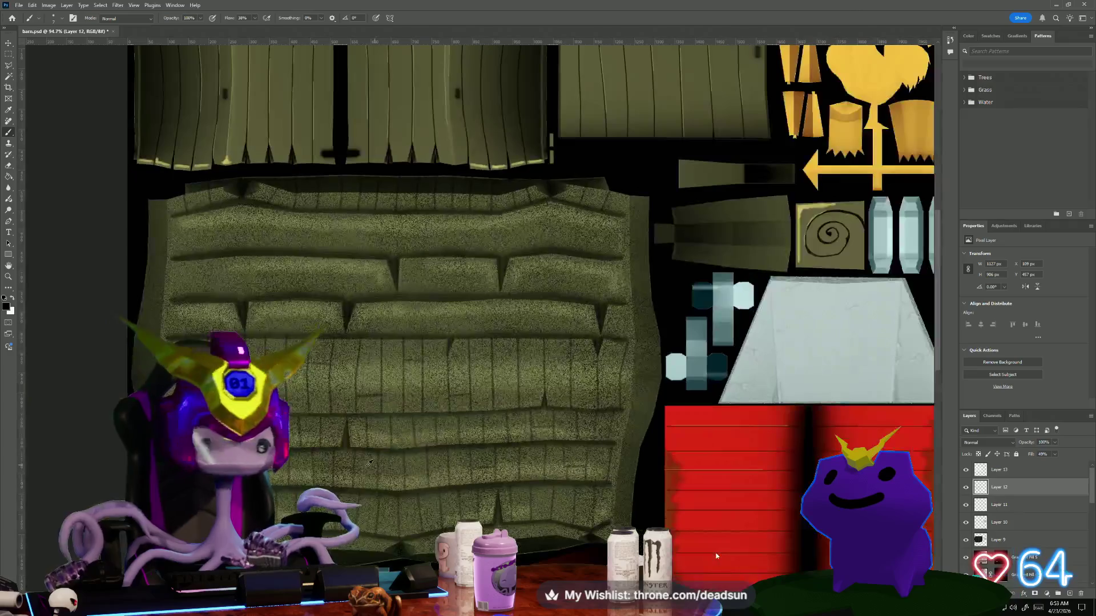
scroll(395, 455, "up", 1, "alt")
scroll(395, 456, "up", 2, "alt")
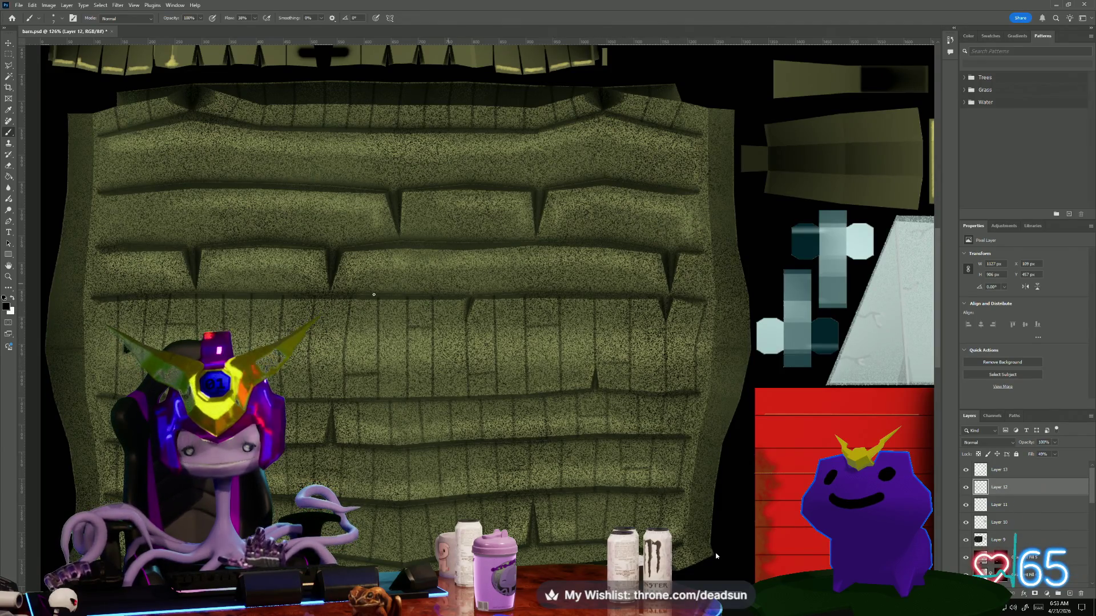
scroll(373, 295, "down", 2, "alt")
scroll(419, 433, "up", 2, "alt")
scroll(419, 434, "up", 1, "alt")
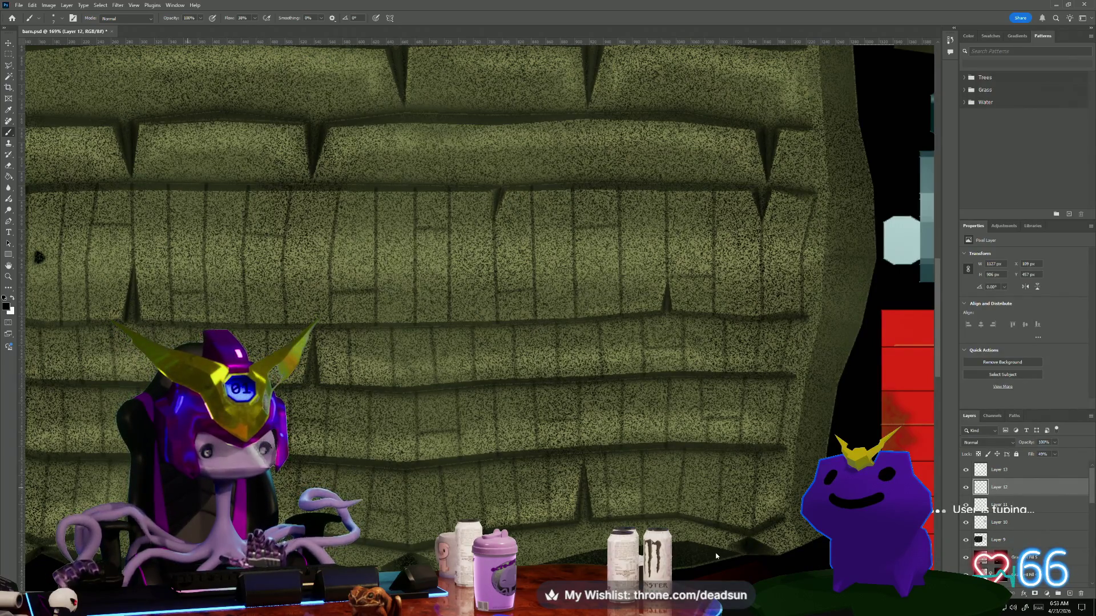
scroll(717, 556, "down", 3, "alt")
scroll(716, 556, "up", 2, "alt")
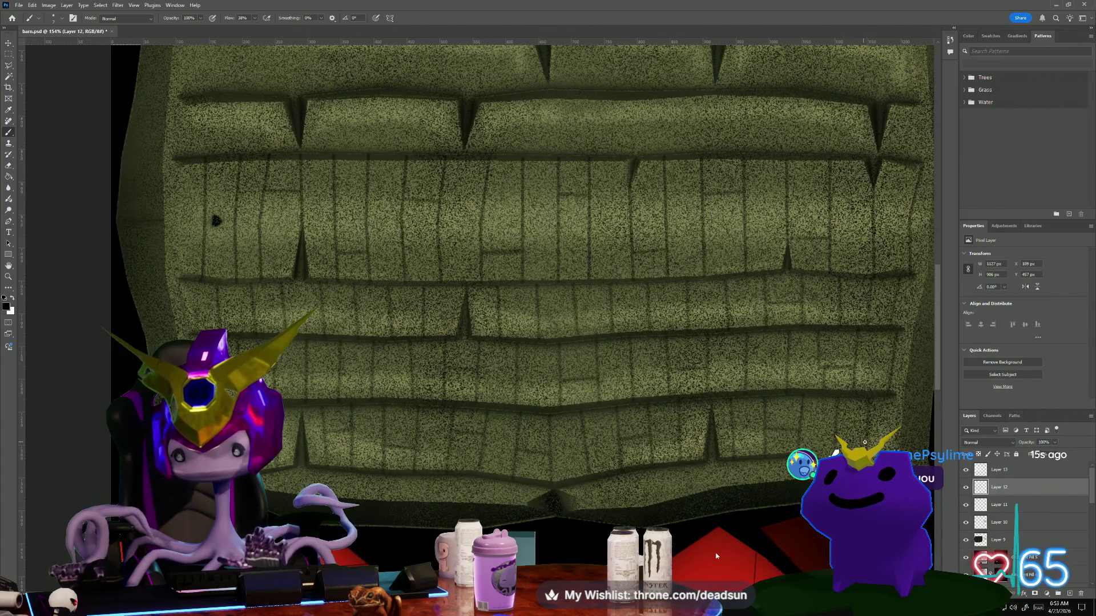
scroll(550, 478, "down", 3, "alt")
scroll(356, 365, "up", 3, "alt")
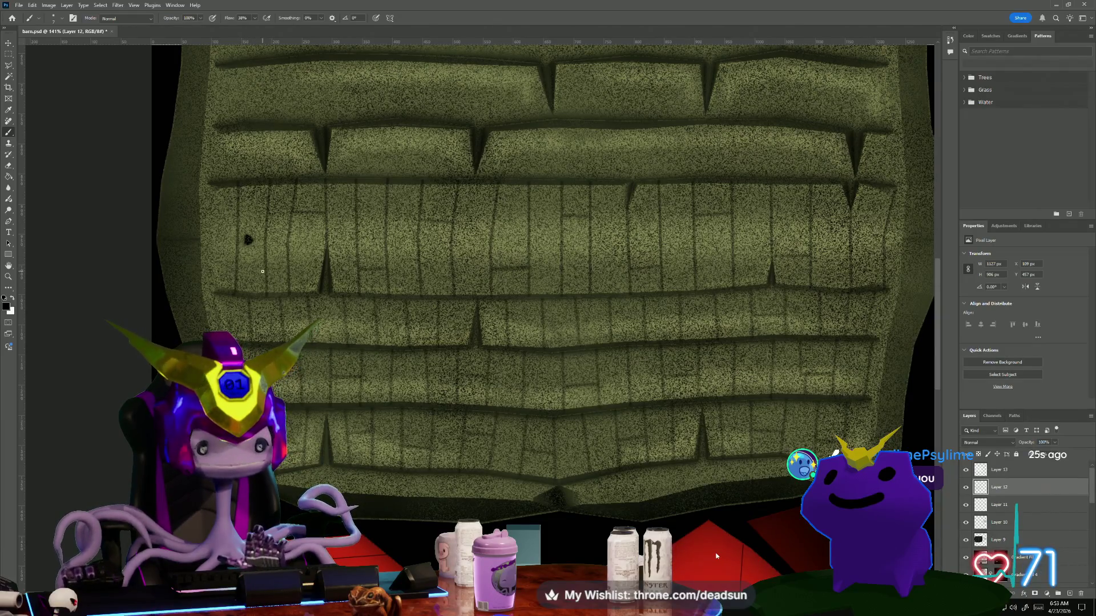
scroll(268, 268, "down", 5, "alt")
scroll(455, 317, "up", 5, "alt")
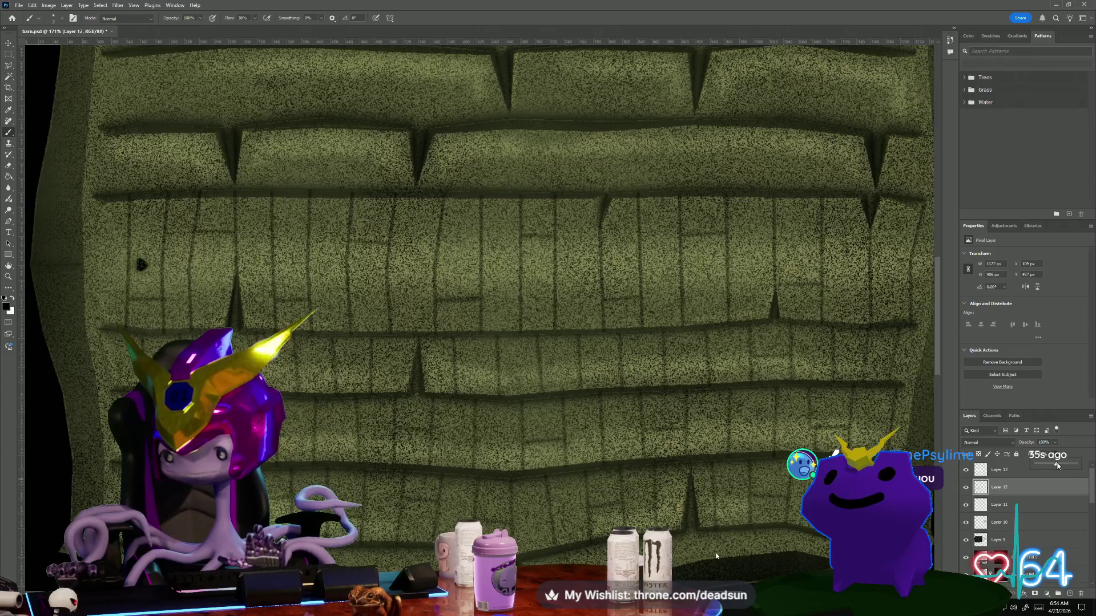
scroll(592, 435, "down", 1, "alt")
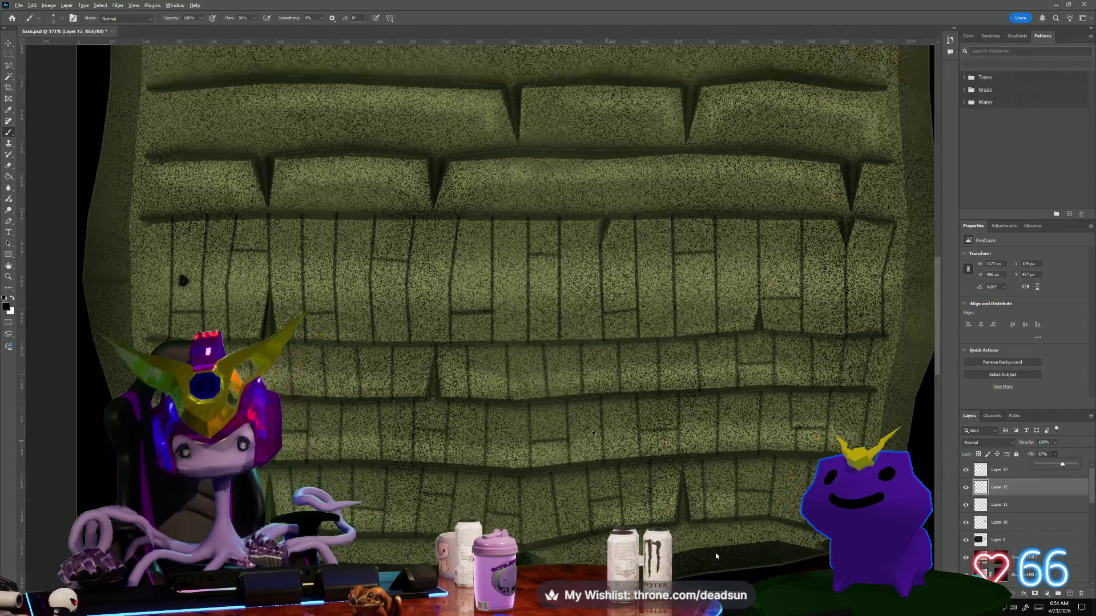
scroll(592, 433, "down", 4, "alt")
scroll(592, 433, "down", 1, "alt")
scroll(335, 451, "up", 1, "alt")
scroll(334, 452, "down", 1, "alt")
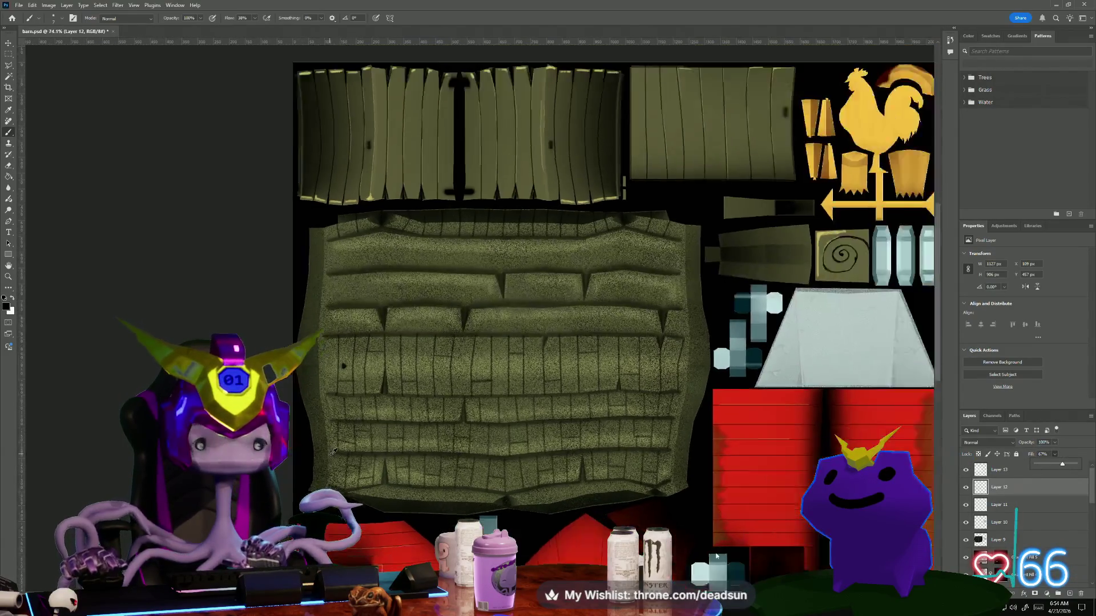
Save a PNG copy of the atlas replacing Barn_BaseColor.png, accepting the PNG options.
left_click(24, 11)
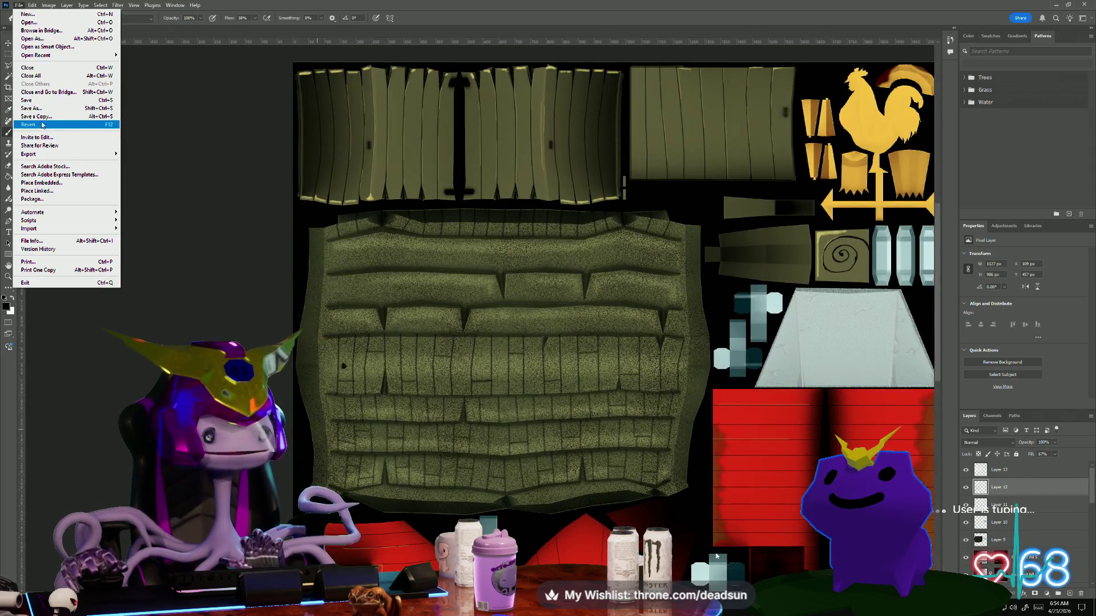
left_click(85, 136)
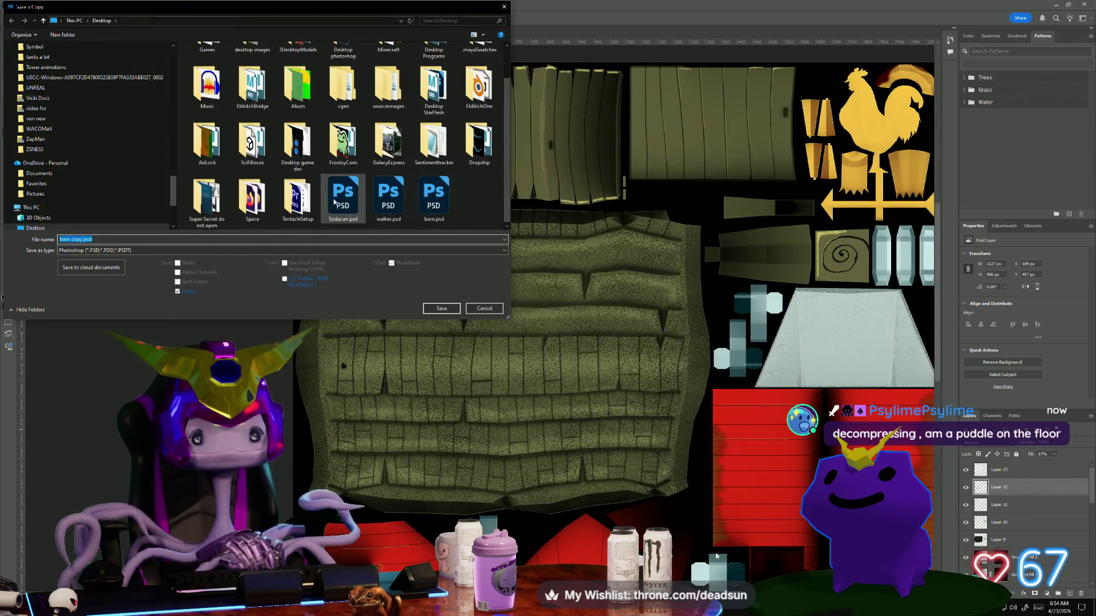
left_click(173, 251)
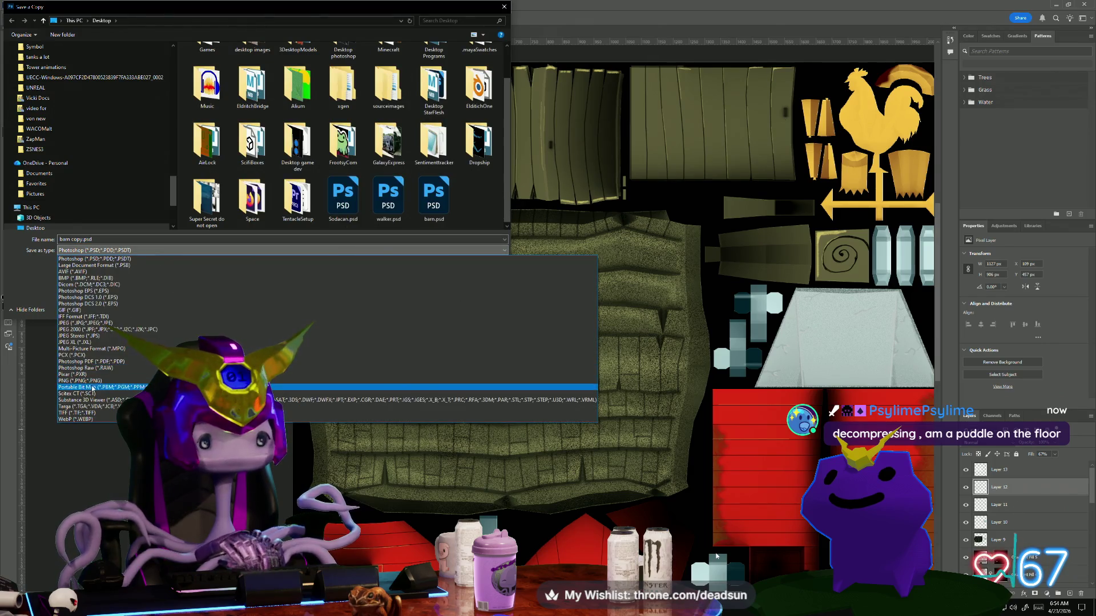
left_click(129, 385)
scroll(390, 182, "down", 5)
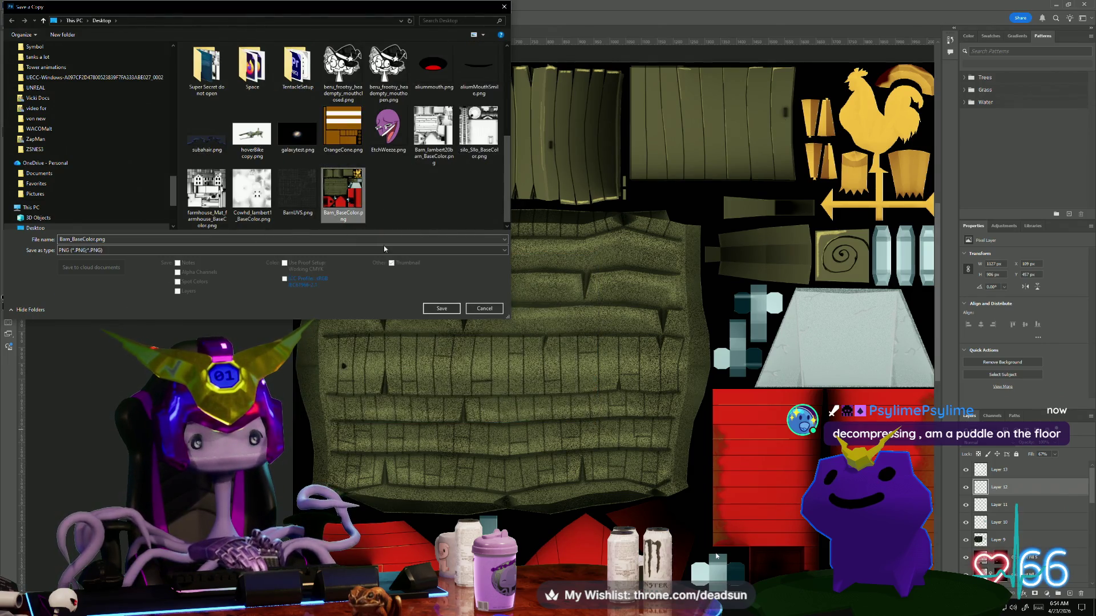
left_click(440, 309)
left_click(567, 305)
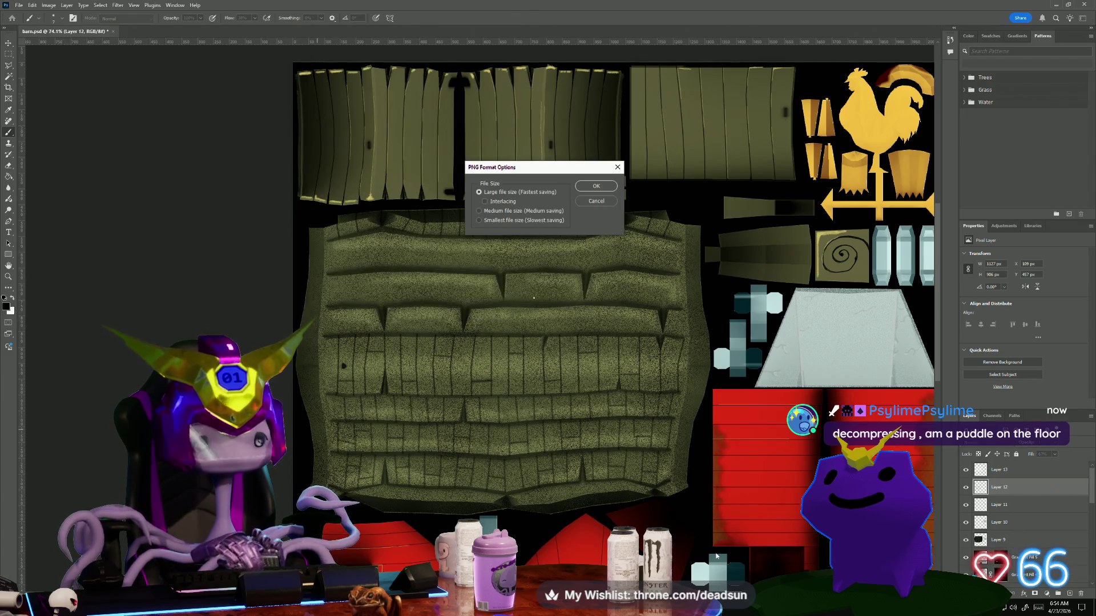
left_click(592, 188)
Save the layered barn.psd and switch over to Maya.
left_click(17, 5)
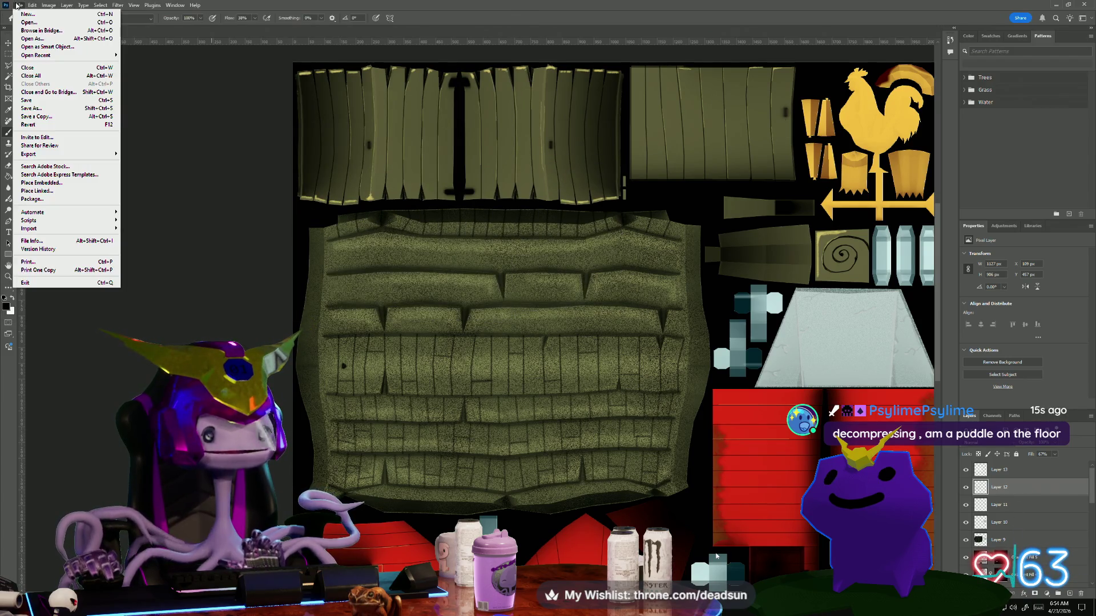
left_click(33, 103)
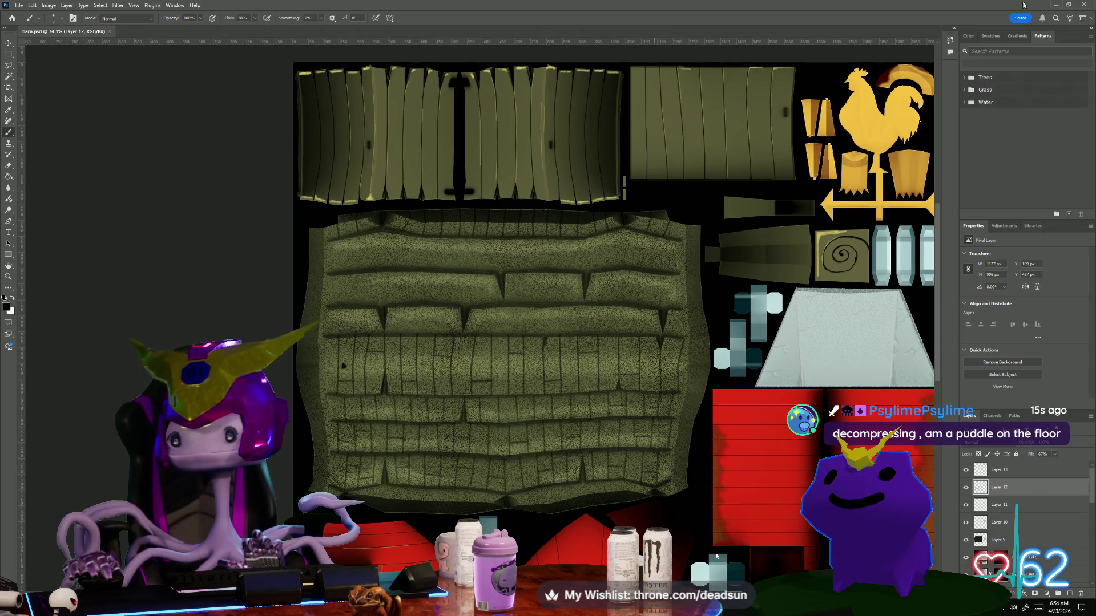
left_click(1057, 5)
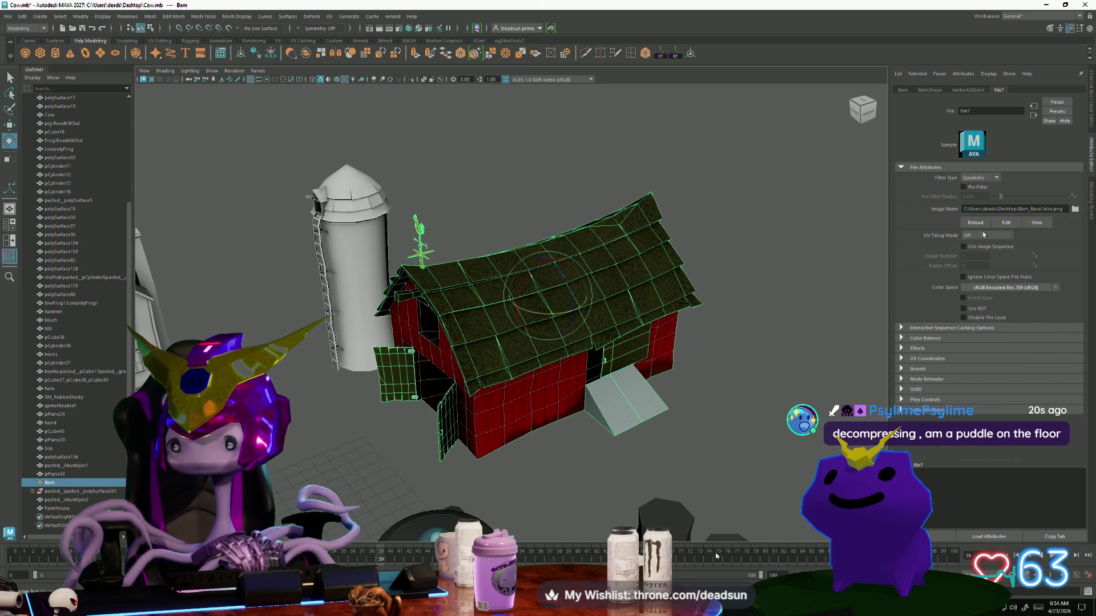
Deselect the barn and orbit in close over its roof to inspect the updated plank texture.
left_click(771, 257)
mouse_move(643, 294)
left_mouse_down("alt")
mouse_move(552, 300)
mouse_move(655, 295)
mouse_move(616, 327)
mouse_move(592, 310)
mouse_move(640, 294)
left_mouse_up("alt")
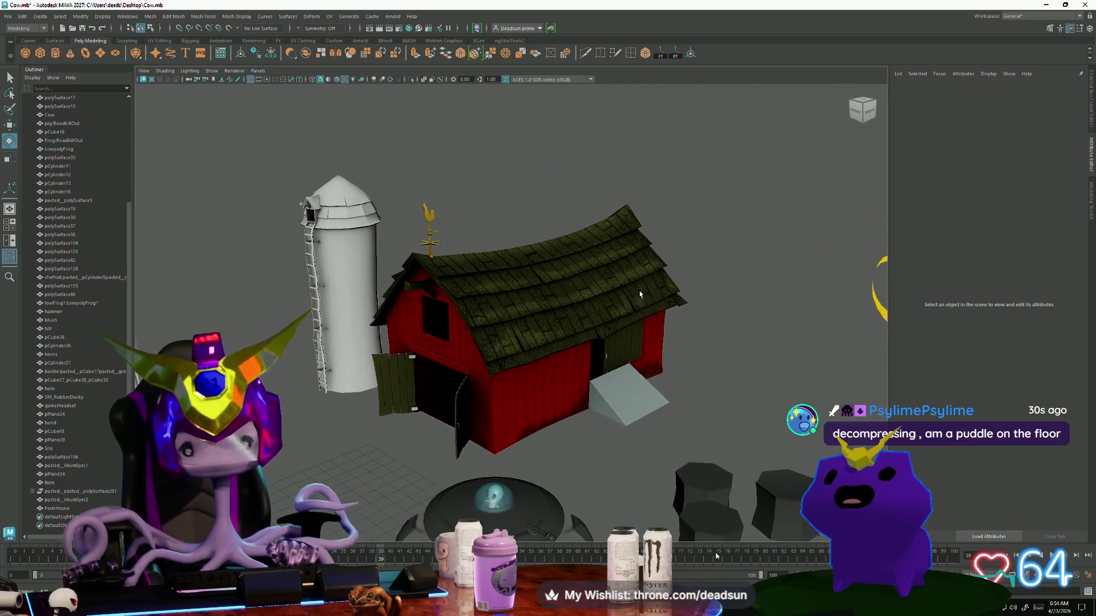
scroll(639, 295, "up", 3)
mouse_move(640, 295)
left_mouse_down("alt")
mouse_move(430, 361)
mouse_move(450, 366)
left_mouse_up("alt")
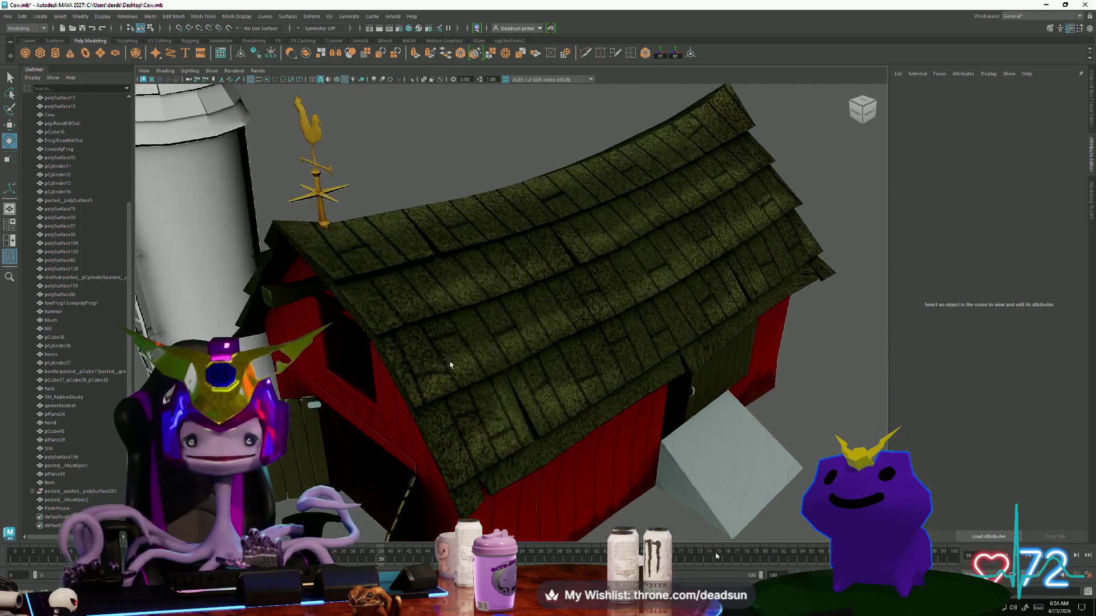
scroll(450, 365, "down", 3)
key("alt+Tab")
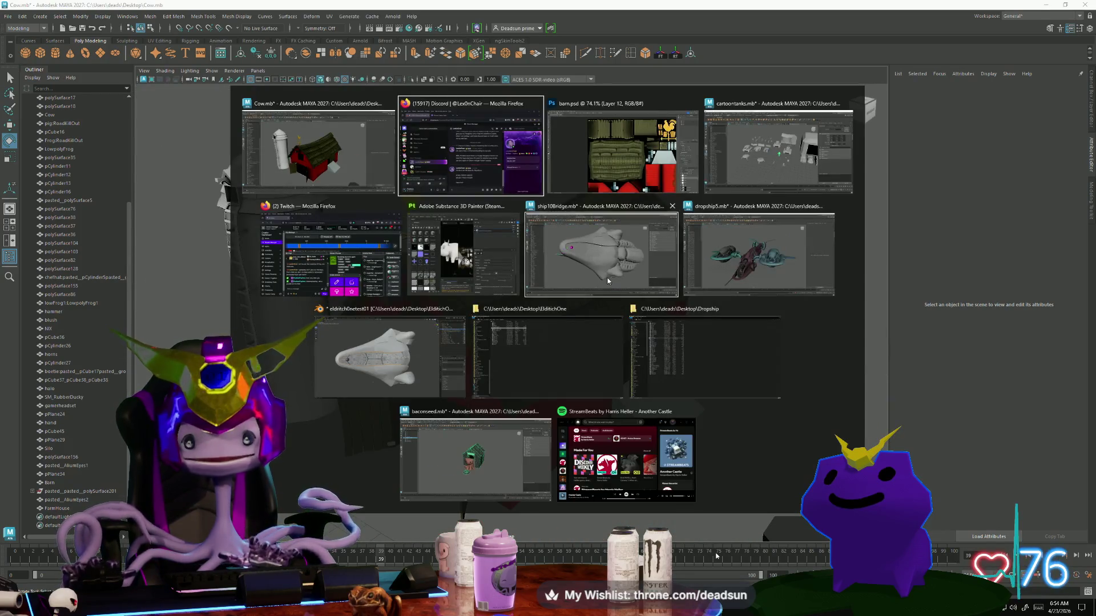
Back in Photoshop, drop Layer 9's Fill to 0% then up to about 7%, keeping its Dissolve blend mode.
key("alt+Tab")
scroll(1011, 489, "down", 2)
scroll(1010, 496, "down", 2)
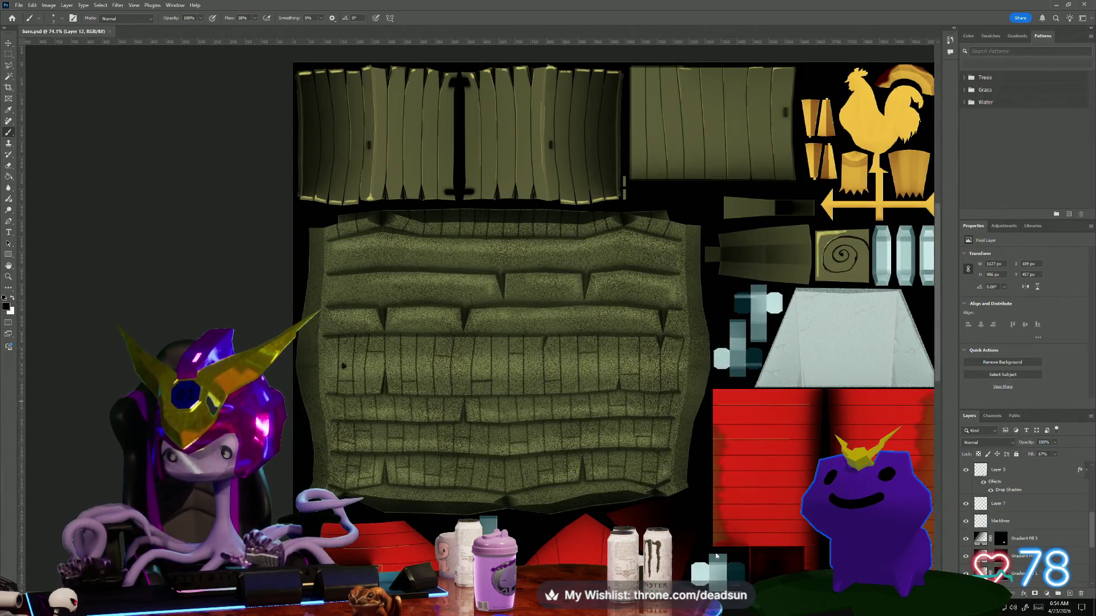
scroll(1002, 505, "down", 2)
scroll(991, 567, "down", 1)
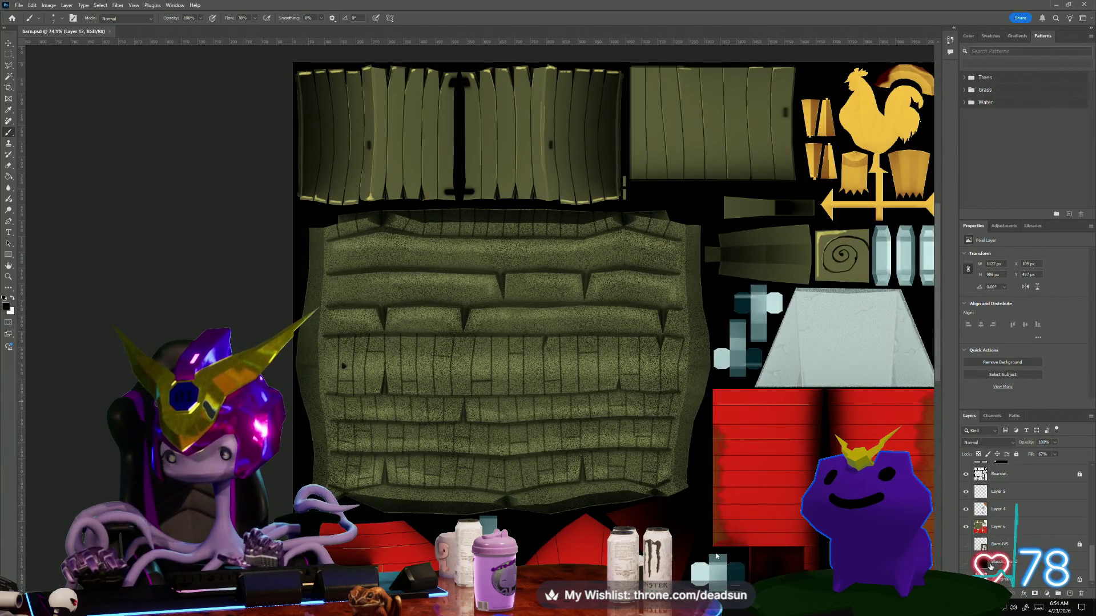
left_click(1002, 532)
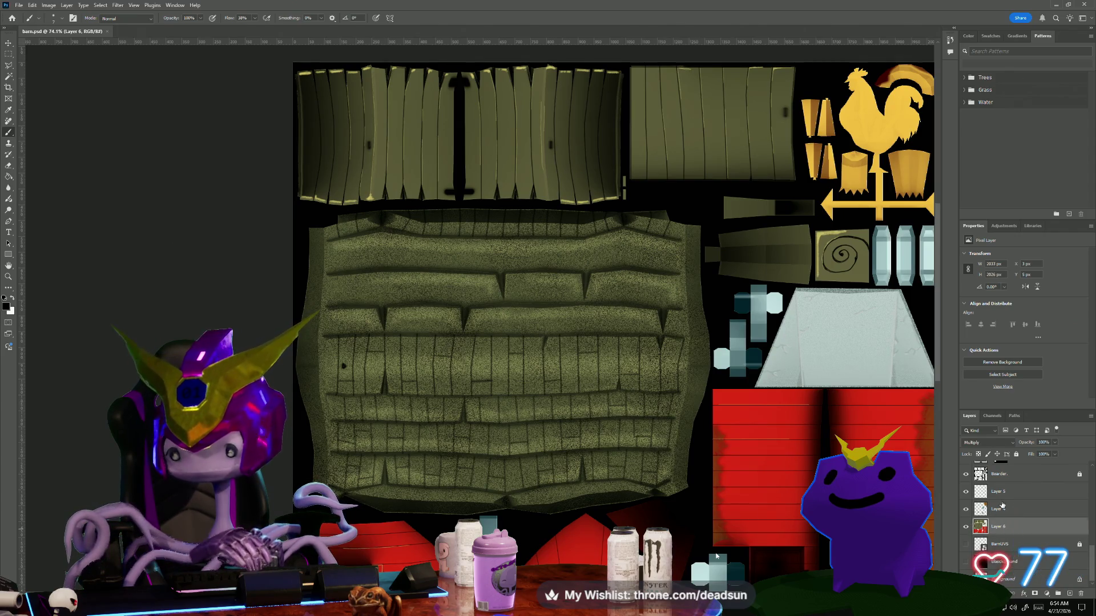
scroll(1002, 506, "up", 2)
scroll(1002, 505, "up", 1)
scroll(1003, 505, "up", 1)
scroll(1002, 505, "up", 1)
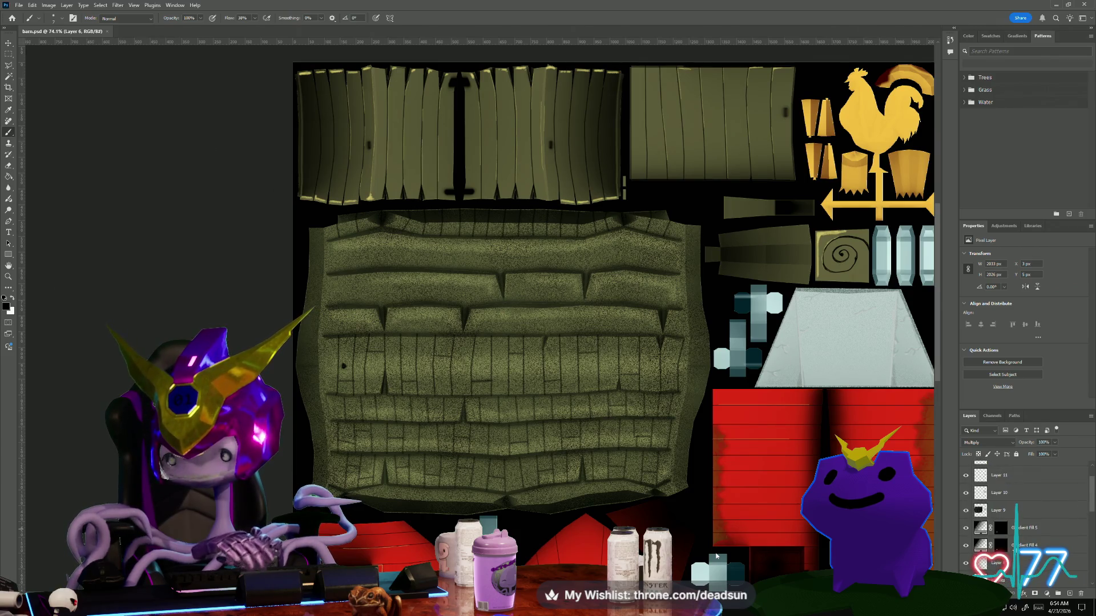
left_click(1004, 529)
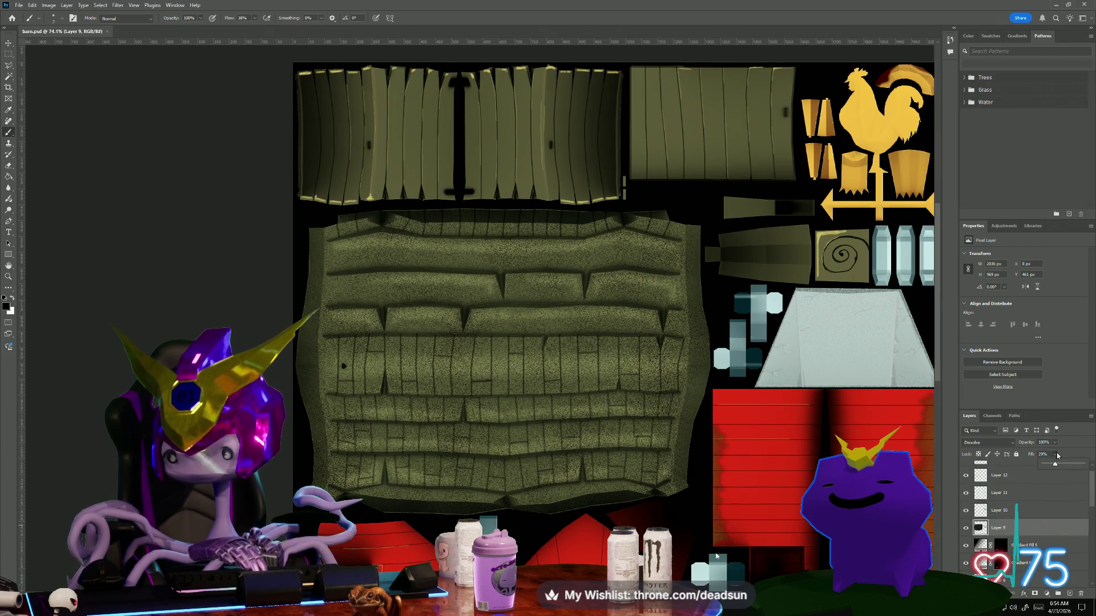
left_click_drag(1046, 465, 1042, 465)
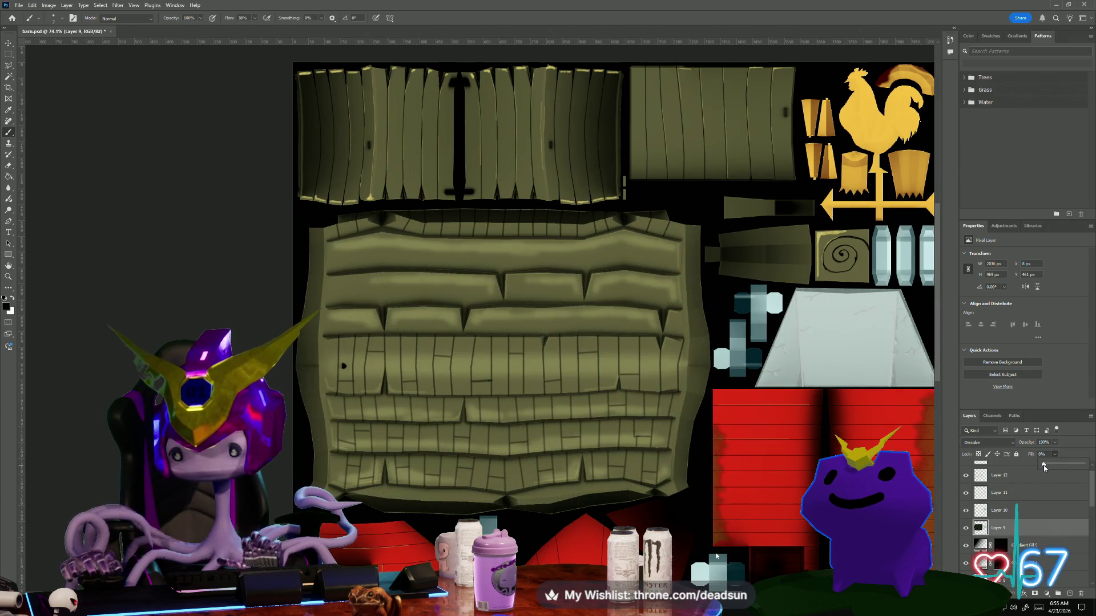
left_click_drag(1043, 467, 1044, 464)
left_click(996, 443)
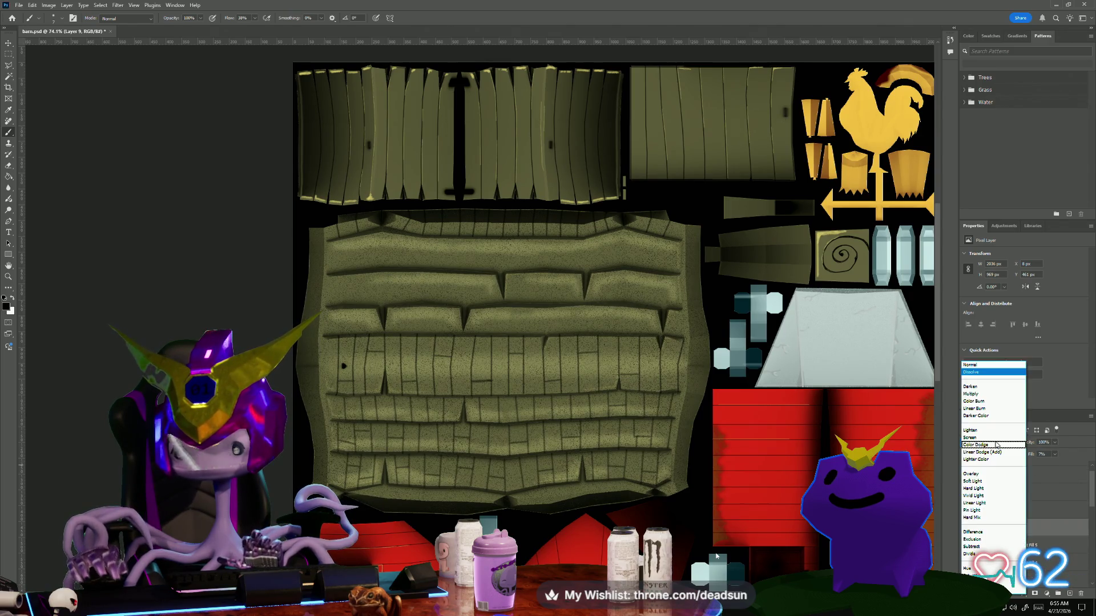
key("Escape")
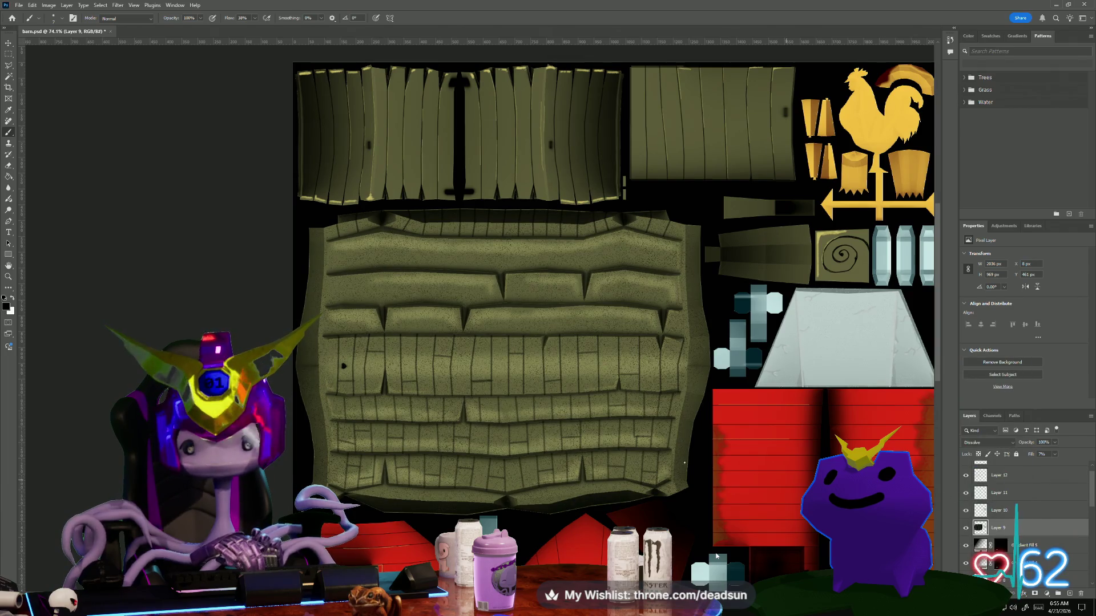
scroll(566, 274, "up", 2, "alt")
scroll(565, 274, "up", 2, "alt")
scroll(399, 356, "down", 4, "alt")
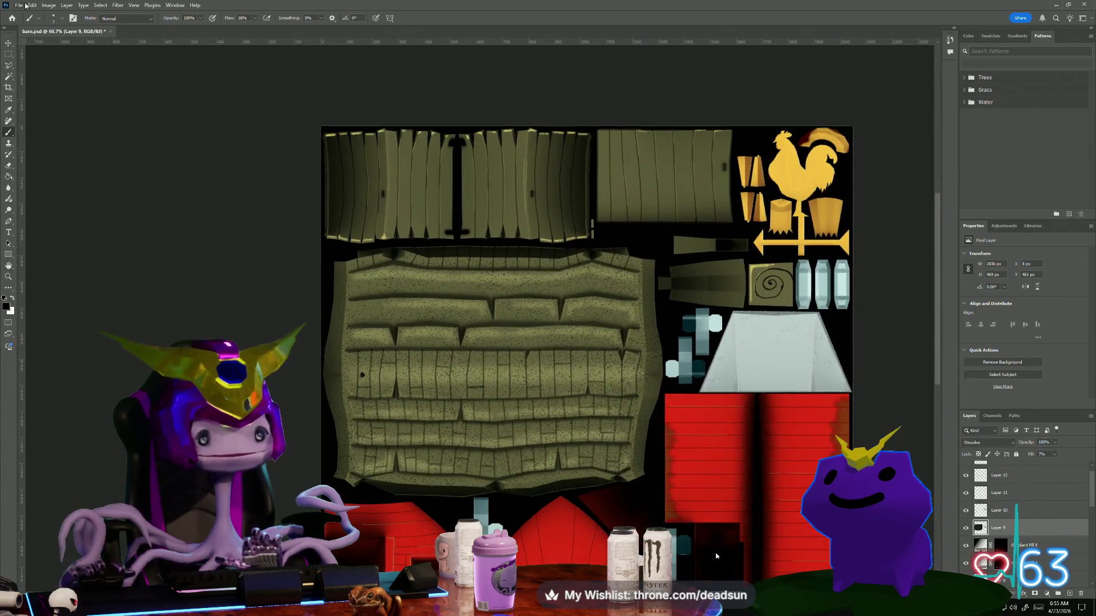
Save a PNG copy of the atlas over Barn_BaseColor.png, replacing the existing file.
left_click(18, 5)
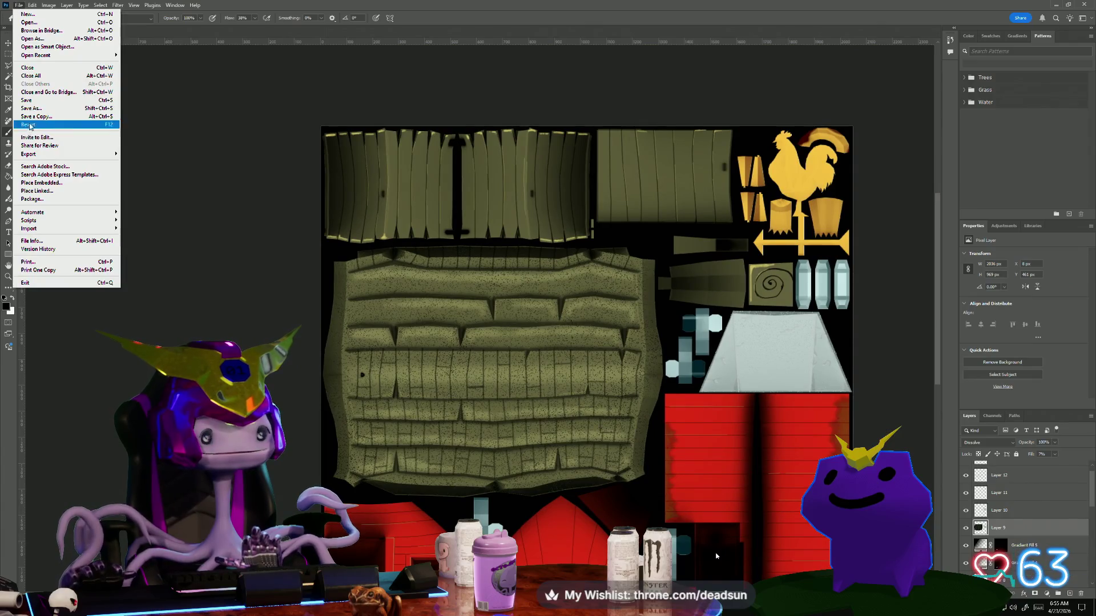
left_click(512, 242)
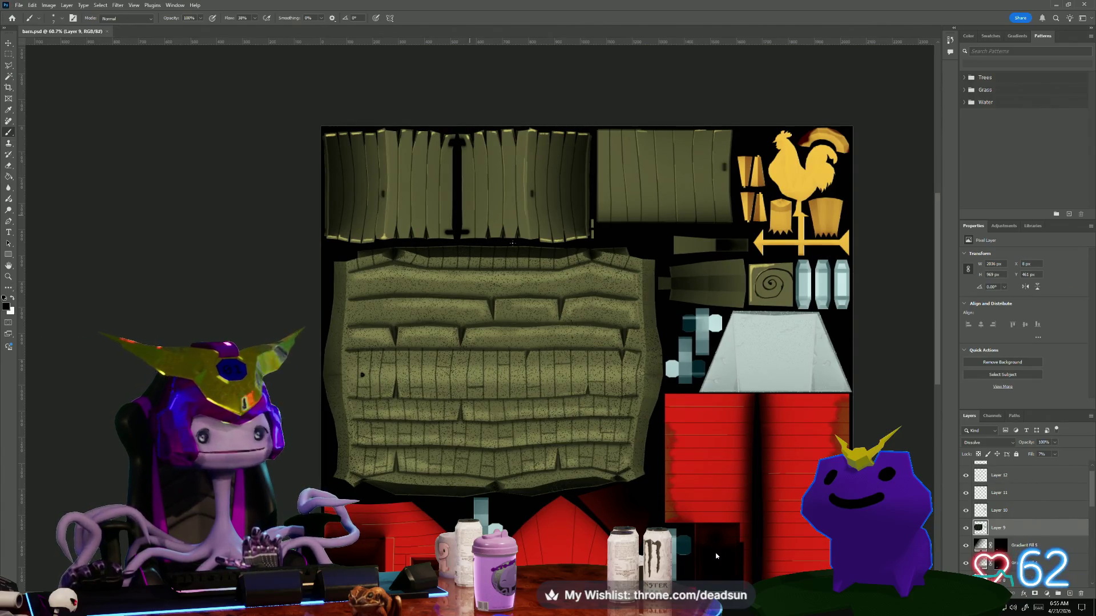
left_click(18, 6)
left_click(39, 148)
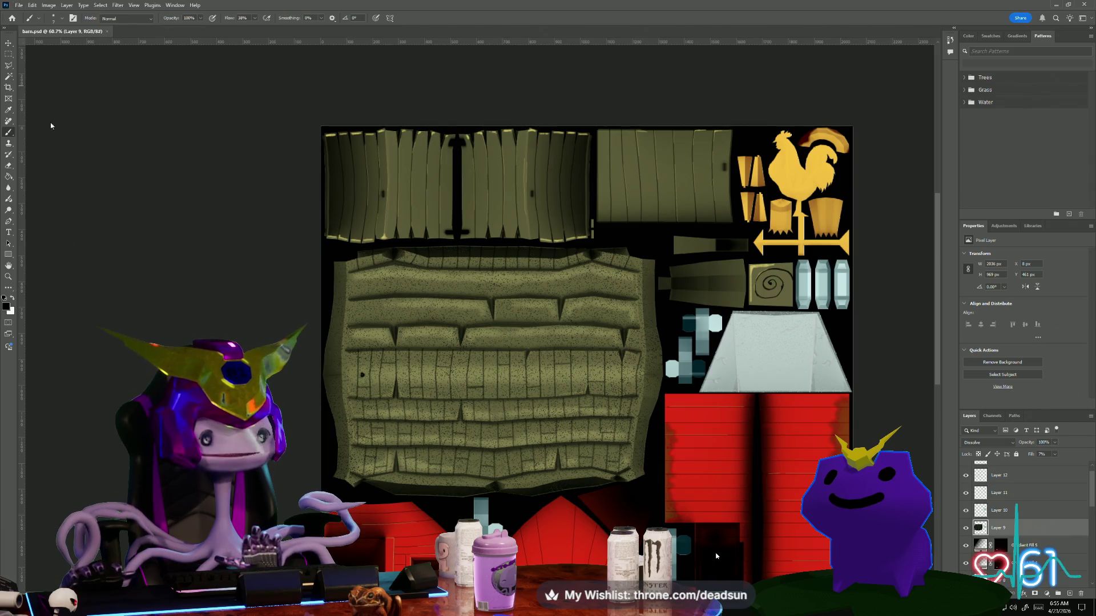
left_click(124, 250)
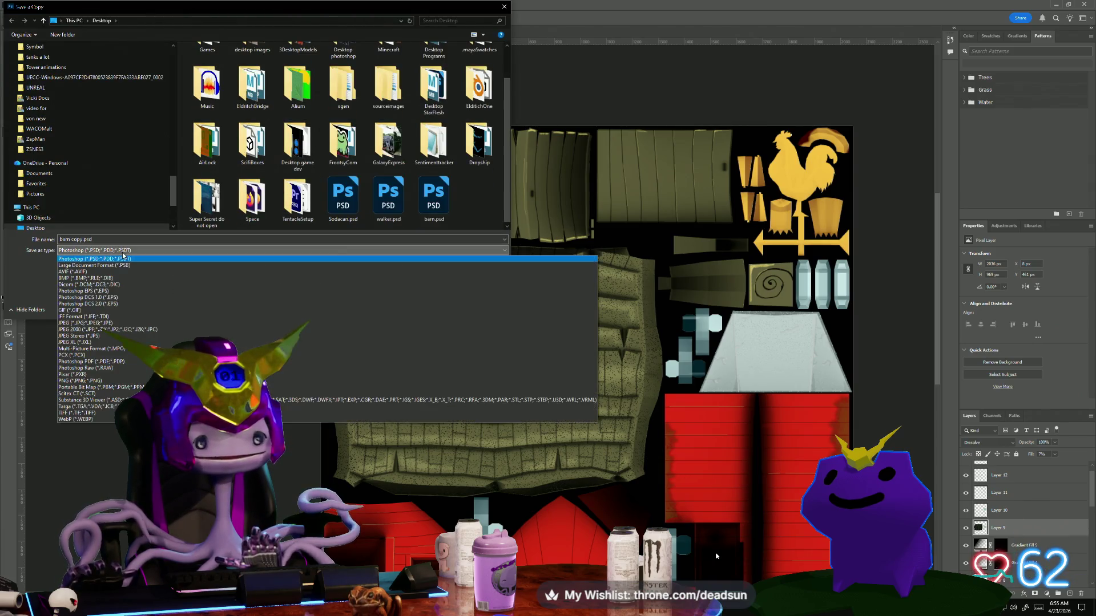
left_click(77, 381)
scroll(378, 210, "down", 2)
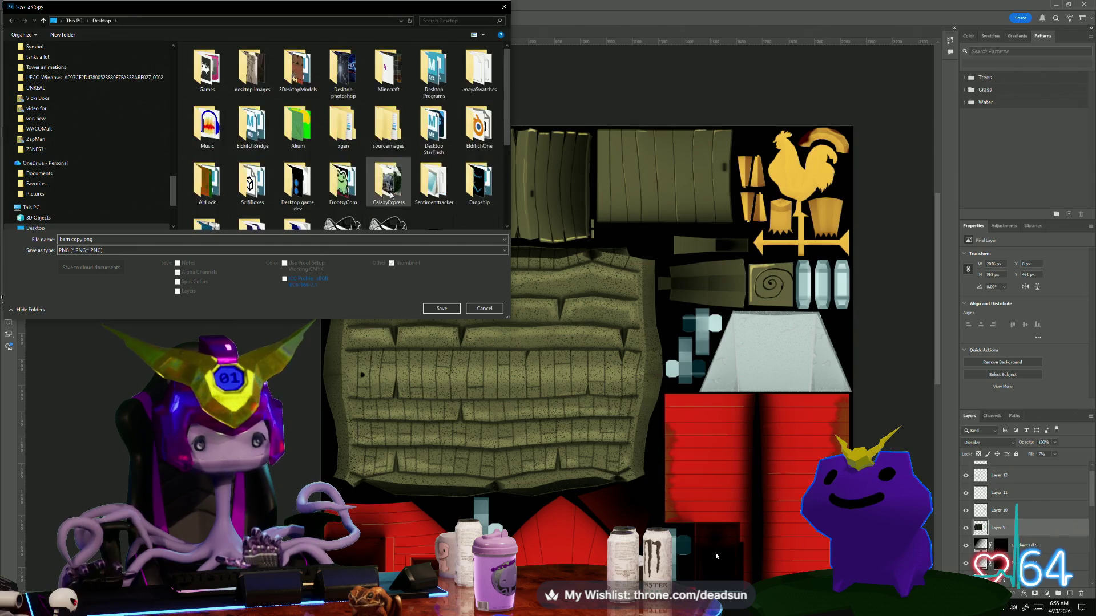
left_click(441, 309)
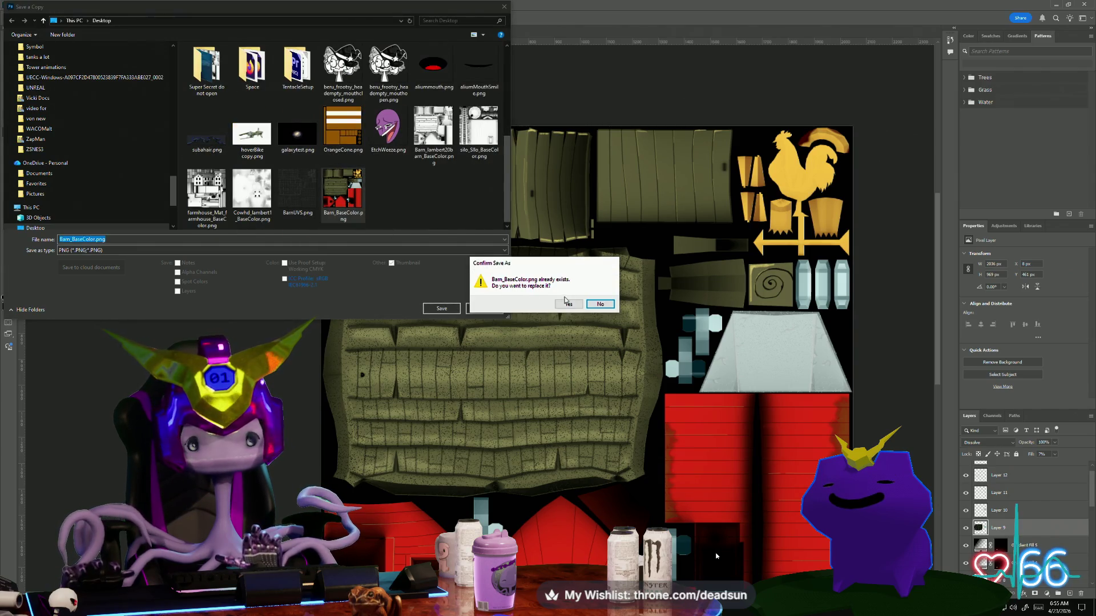
left_click(563, 306)
left_click(604, 191)
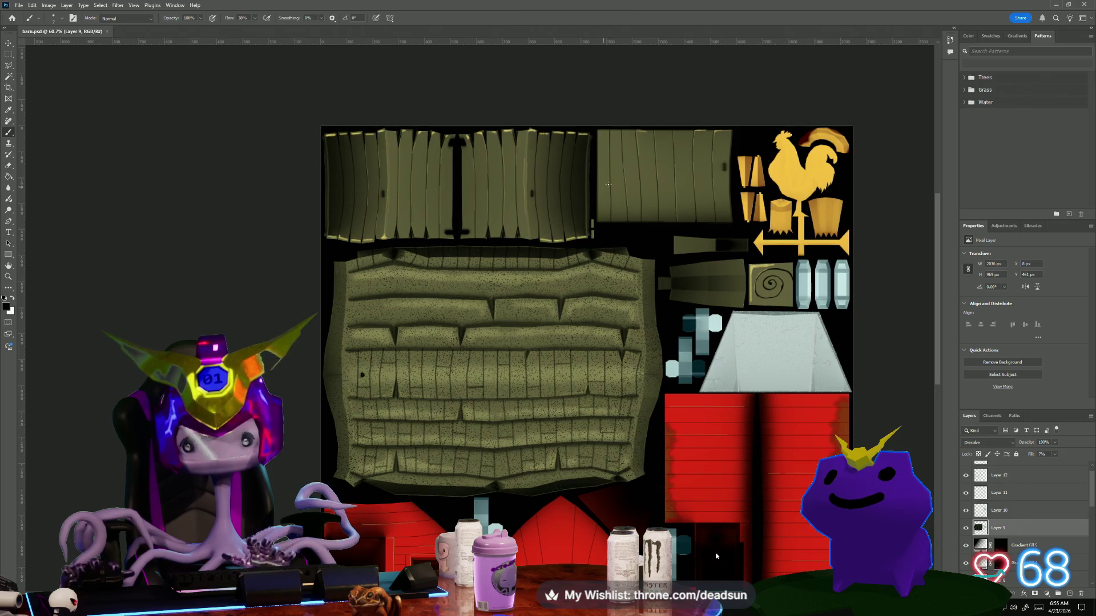
Bring the barn scene in Maya forward and select the barn model.
key("alt+Tab")
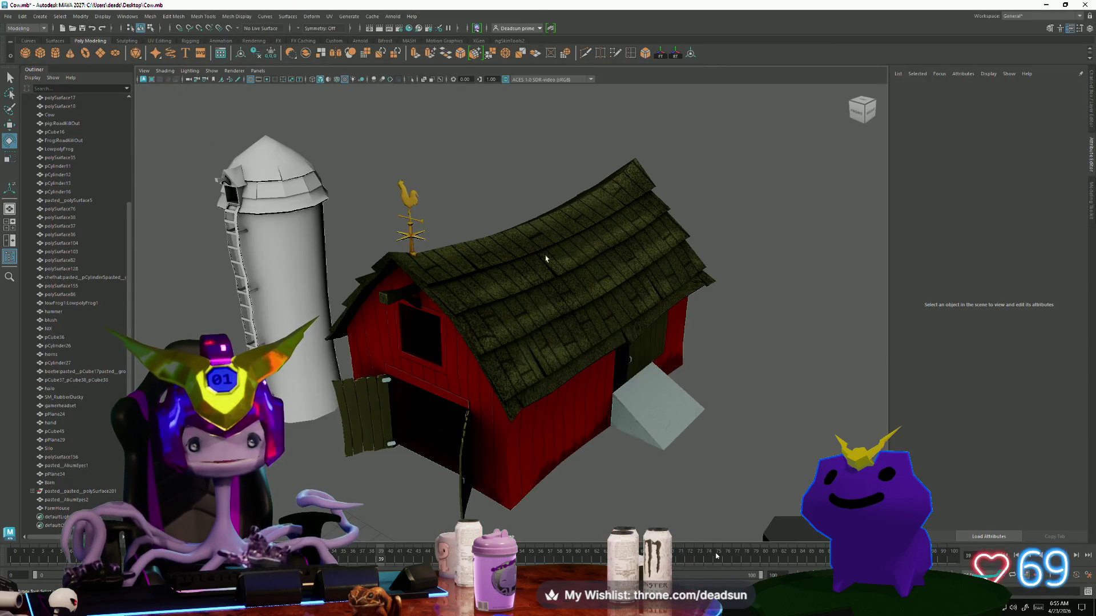
left_click(546, 259)
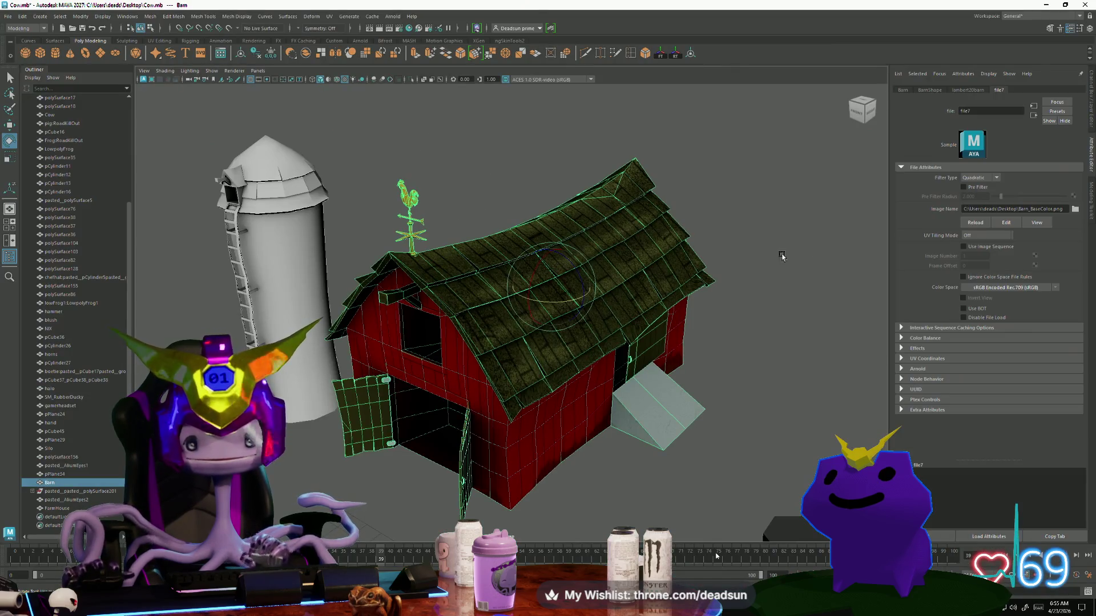
Reload the barn's texture file and orbit toward the barn and silo to see the update.
left_click(975, 223)
left_click(770, 258)
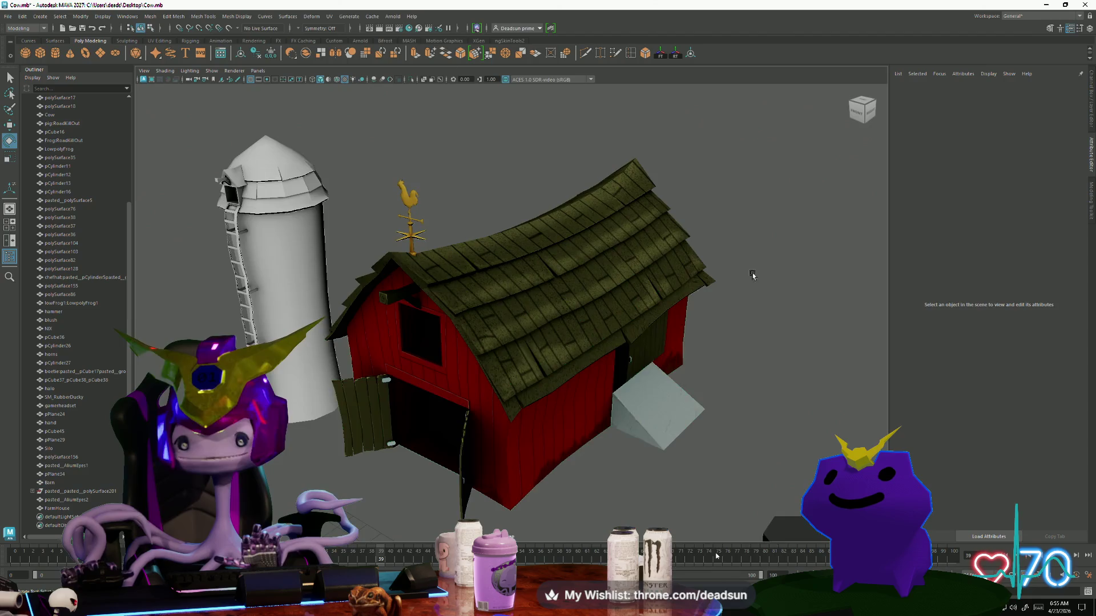
scroll(562, 315, "down", 5)
left_click_drag(563, 315, 540, 368, "alt")
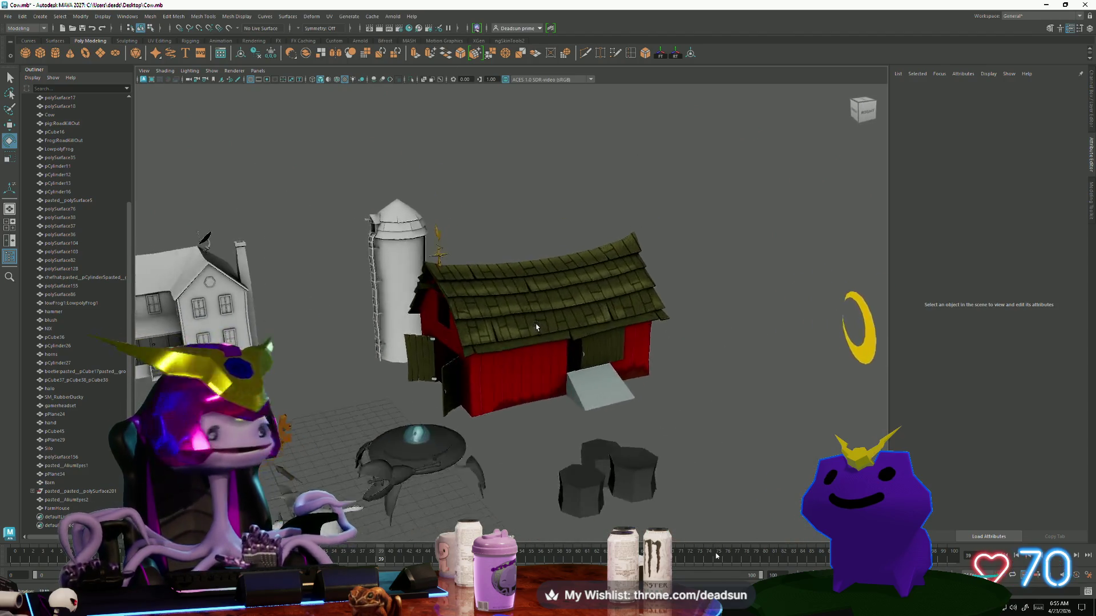
scroll(537, 370, "up", 5)
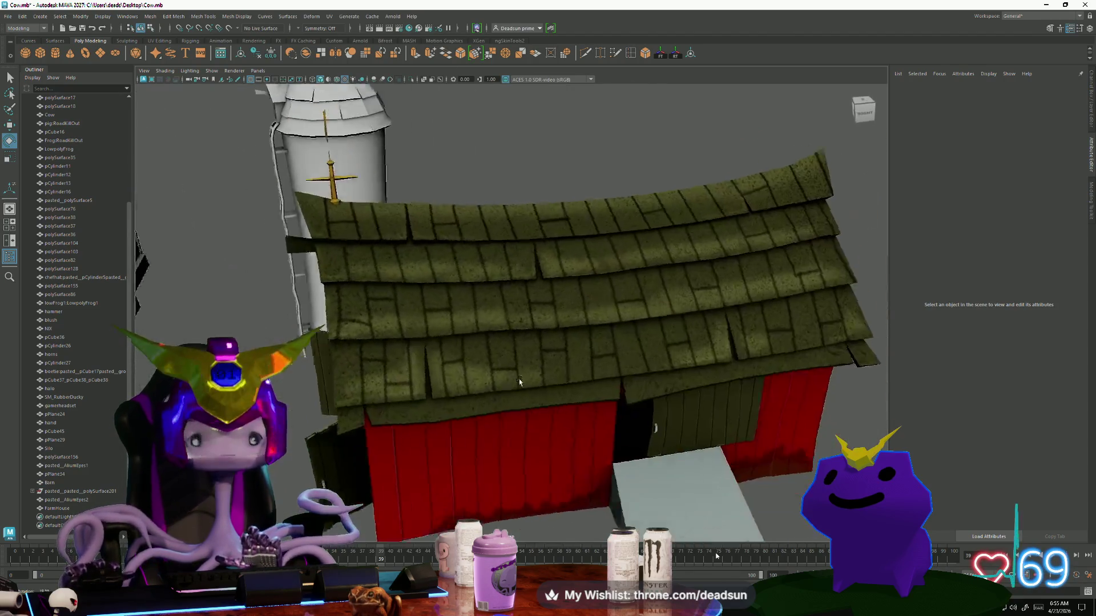
mouse_move(537, 370)
left_mouse_down("alt")
mouse_move(356, 361)
mouse_move(503, 356)
left_mouse_up("alt")
scroll(401, 360, "down", 3)
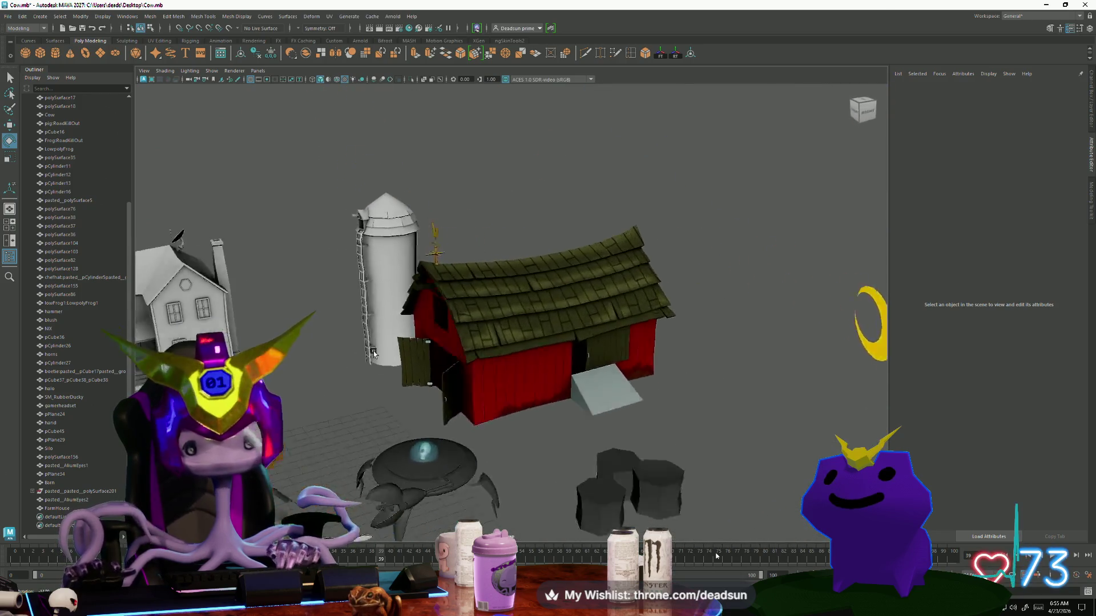
left_click_drag(503, 357, 370, 368, "alt")
right_click_drag(371, 369, 438, 399, "alt")
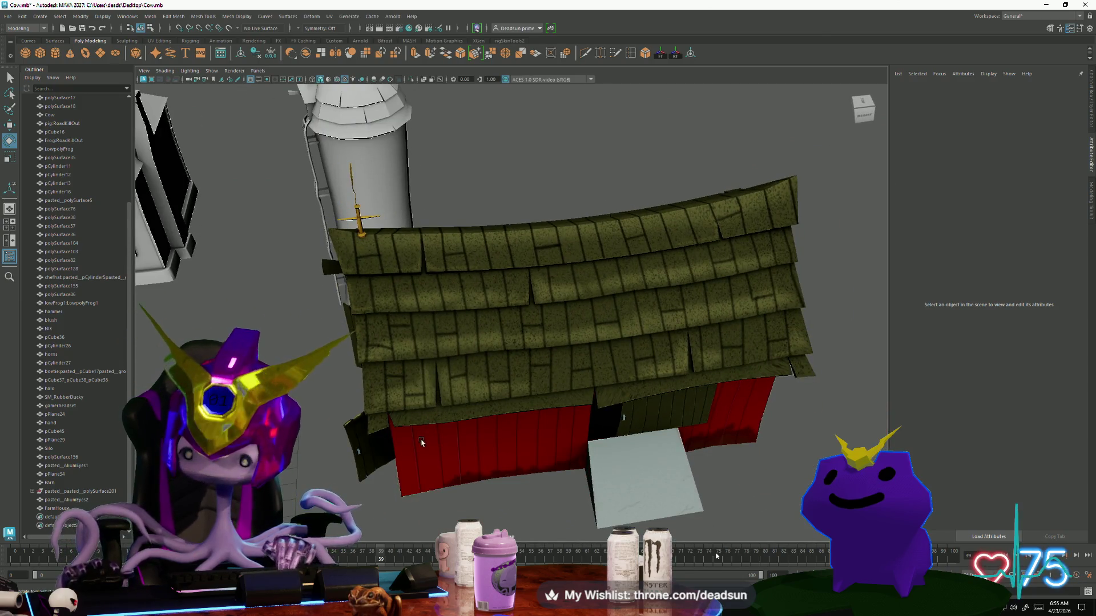
Inspect the speckled roof, weathervane and door from several angles, then select the barn.
right_click_drag(455, 419, 475, 421, "alt")
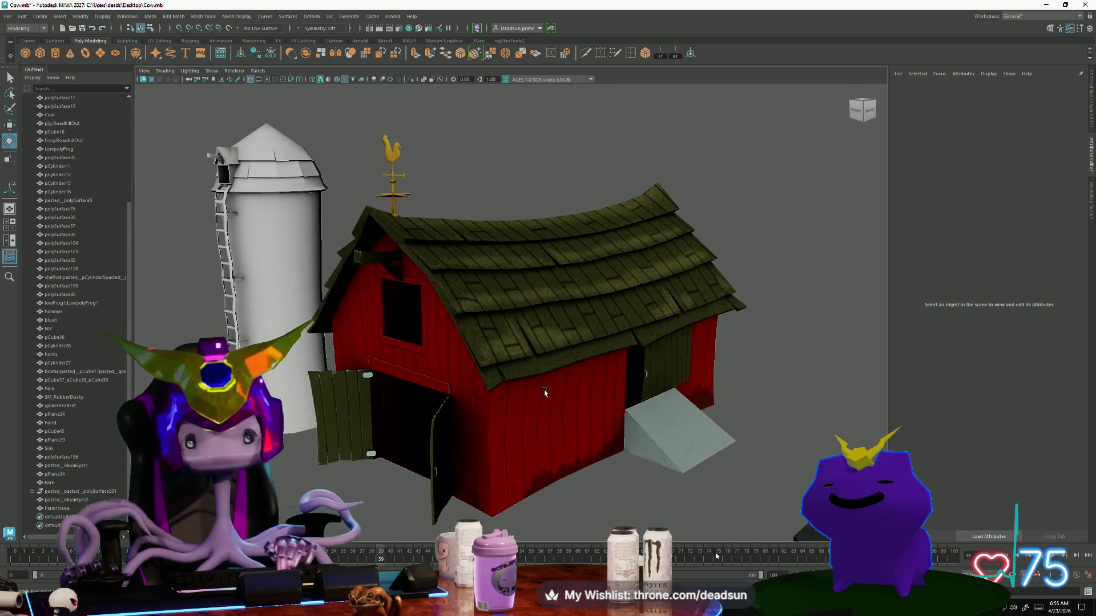
left_click_drag(475, 422, 548, 454, "alt")
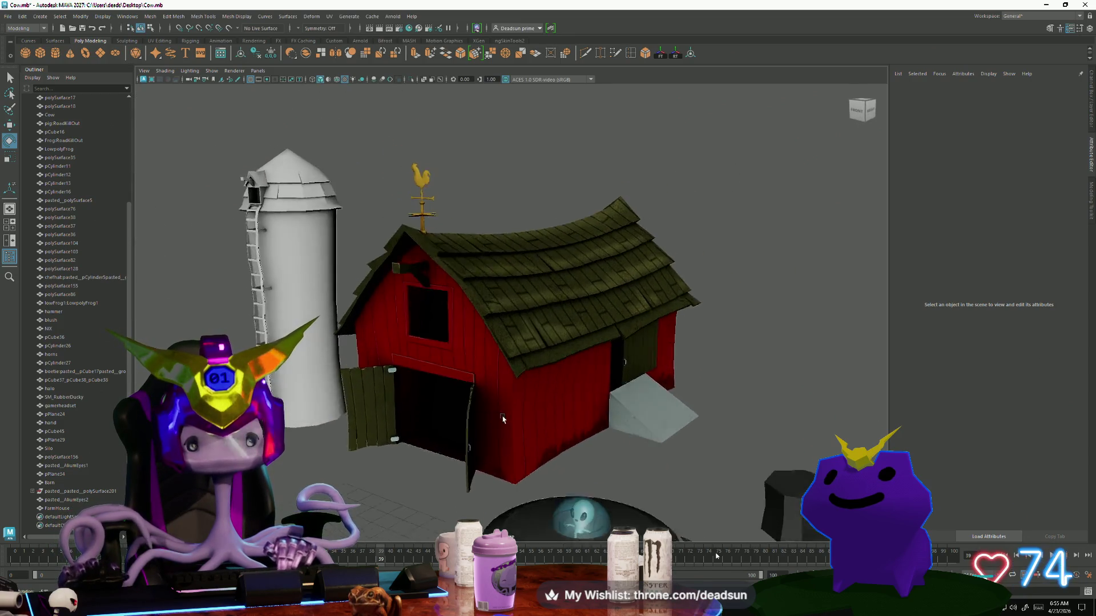
mouse_move(549, 453)
right_mouse_down("alt")
mouse_move(593, 483)
mouse_move(480, 471)
right_mouse_up("alt")
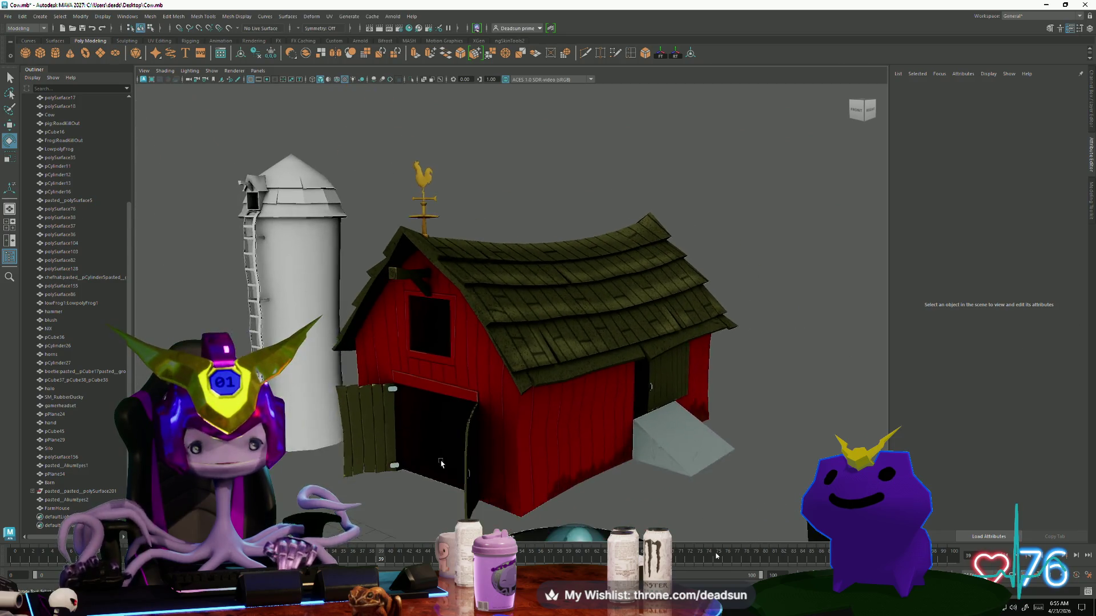
left_click_drag(480, 471, 449, 466, "alt")
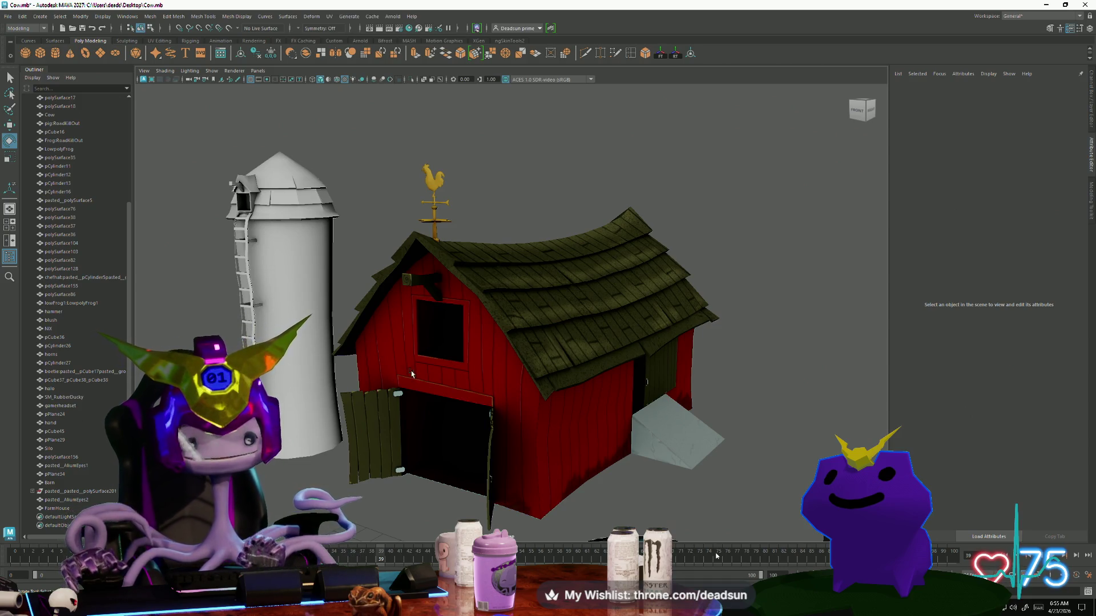
mouse_move(411, 374)
right_mouse_down("alt")
mouse_move(390, 377)
mouse_move(454, 389)
right_mouse_up("alt")
left_click_drag(454, 389, 501, 421, "alt")
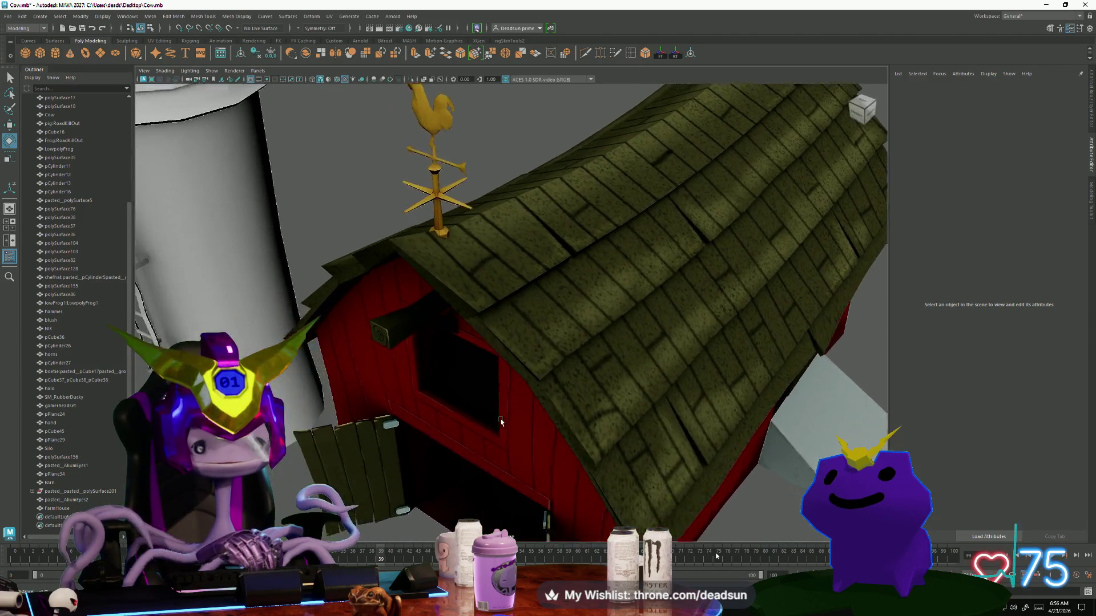
right_click_drag(501, 423, 391, 364, "alt")
left_click(289, 314)
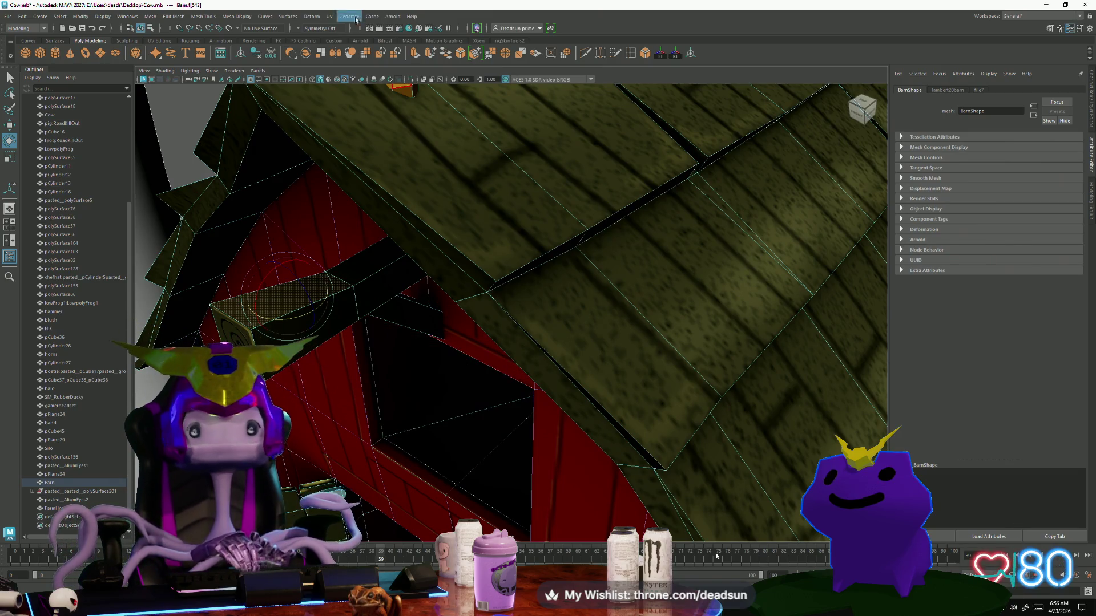
Show the barn's UV layout, pick edges around the swirl shell, and return to Photoshop.
left_click(331, 16)
left_click(360, 37)
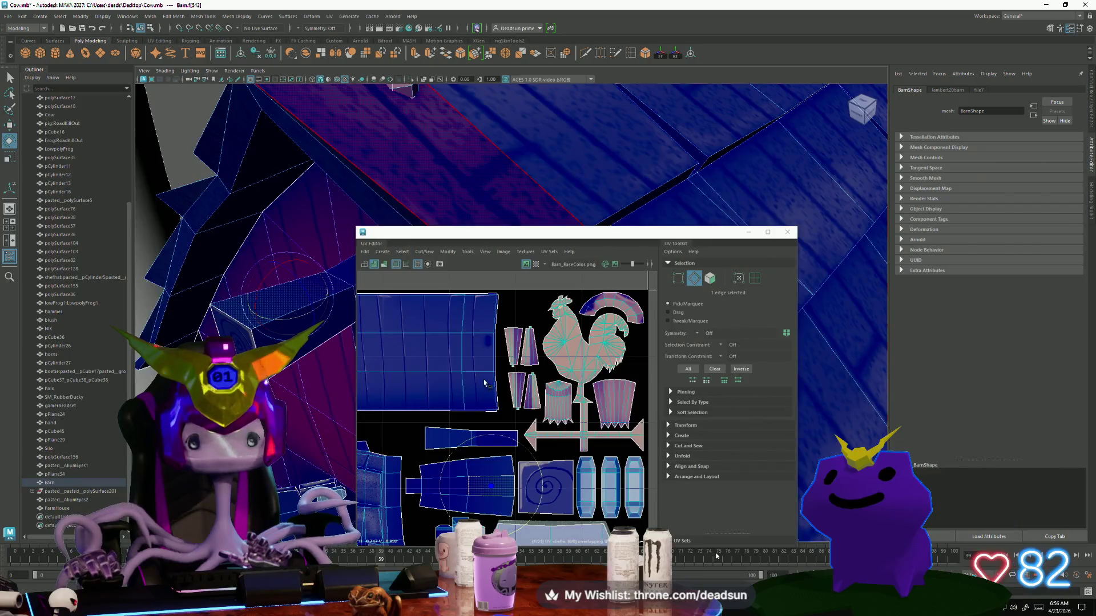
left_click(483, 485)
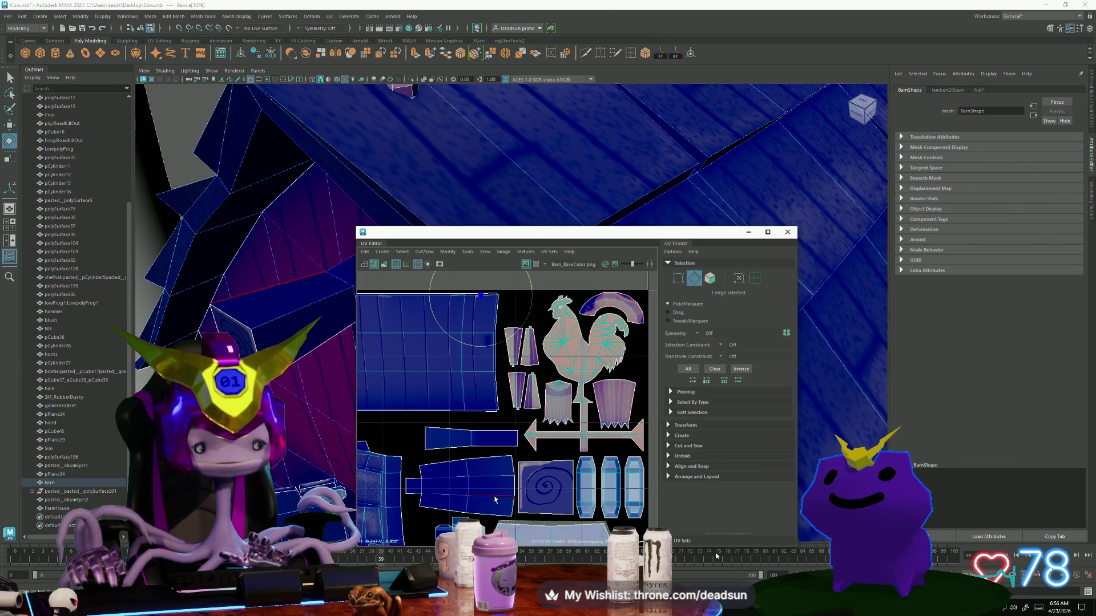
left_click(528, 501)
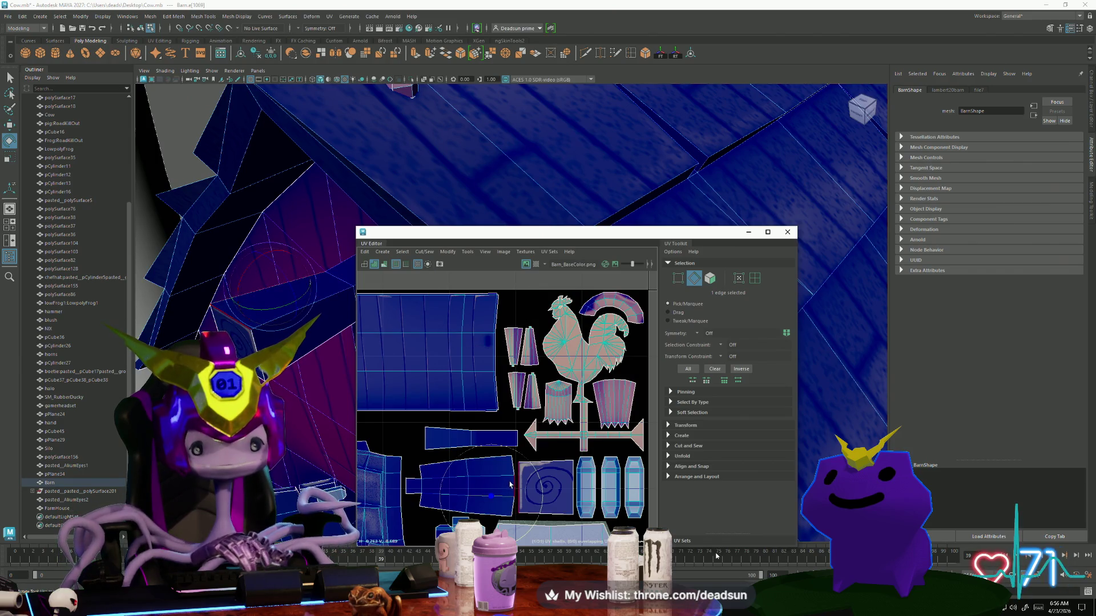
key("alt+Tab")
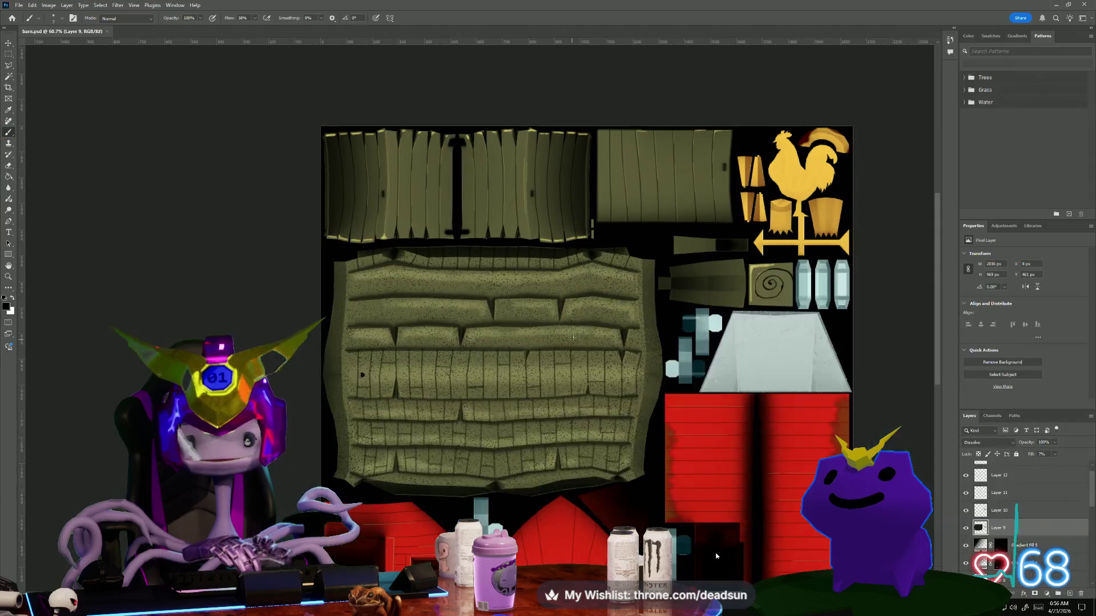
scroll(753, 296, "up", 5, "alt")
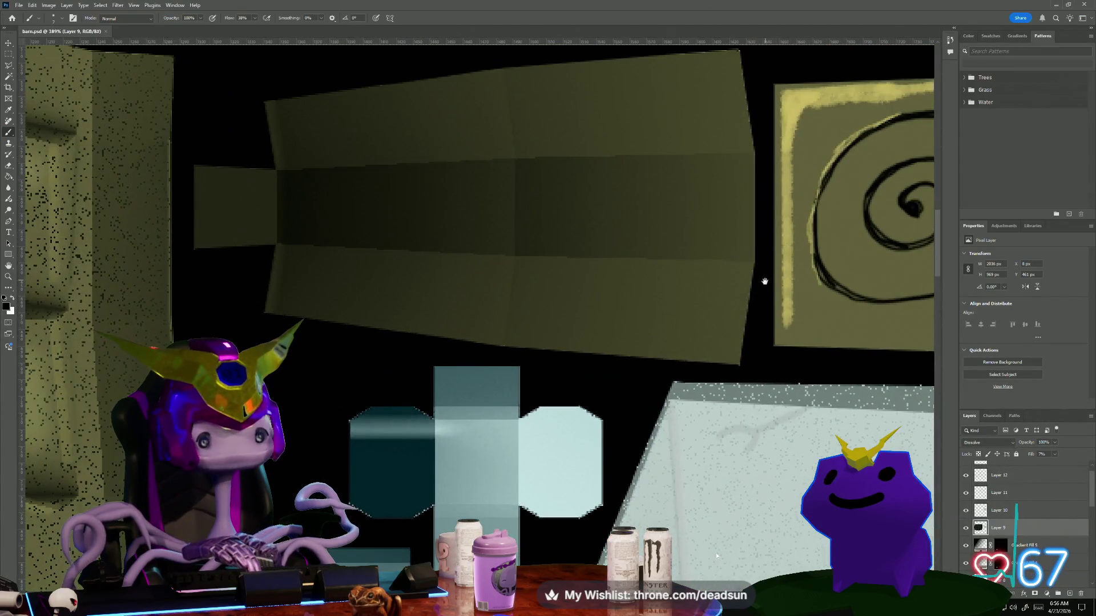
Pan the magnified atlas to the swirl area and toggle Layer 10's visibility.
left_click_drag(765, 281, 682, 369)
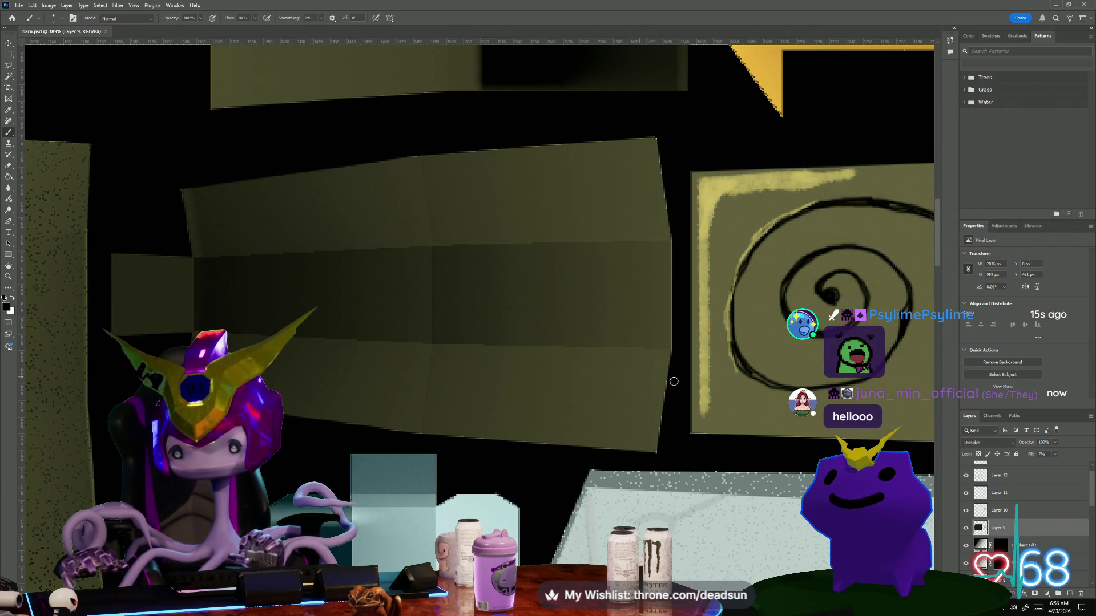
scroll(988, 511, "up", 1)
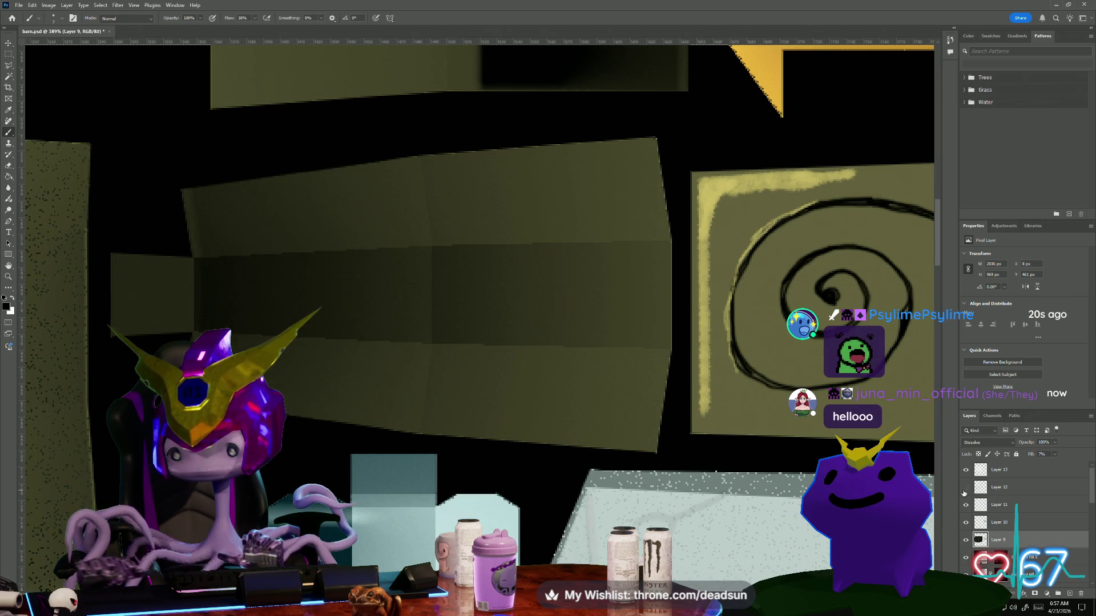
left_click(967, 522)
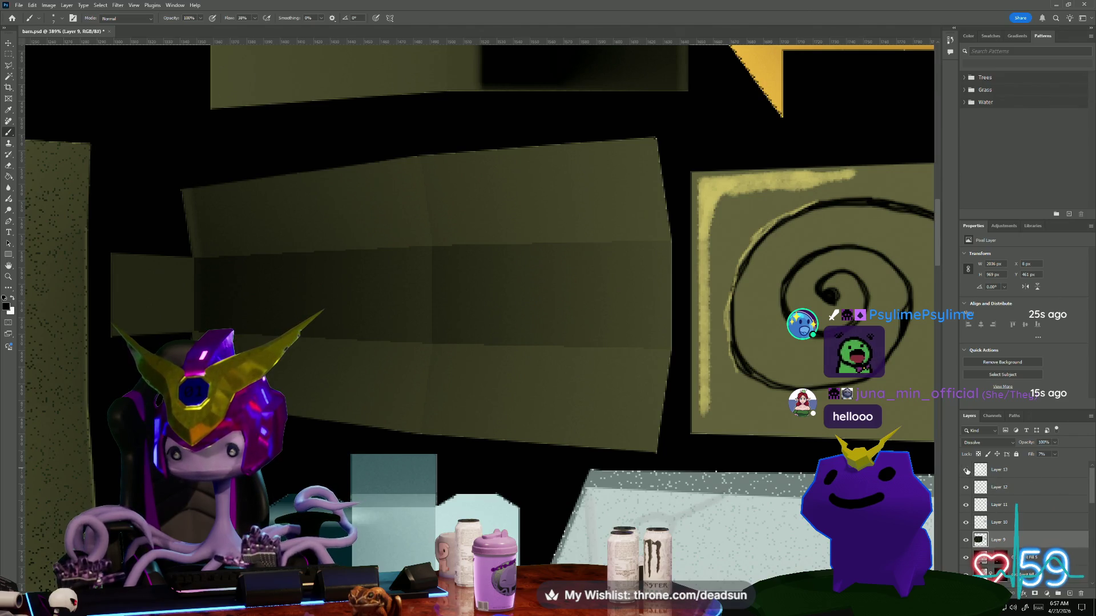
scroll(976, 500, "down", 2)
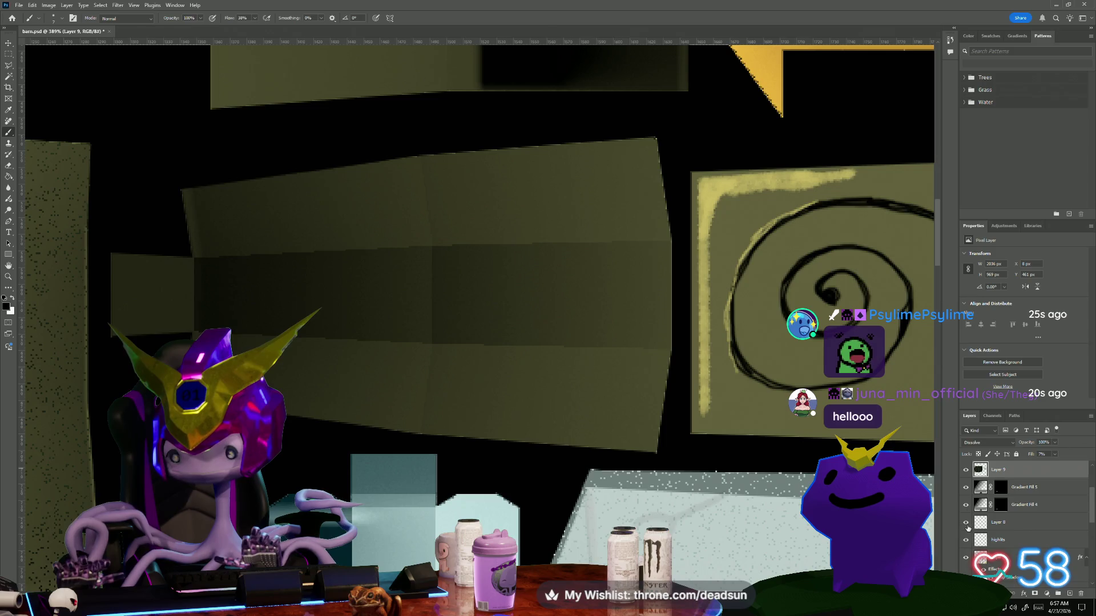
On the highlits layer, sample the tile's olive colour and paint a straight highlight down the plank tile's left edge.
left_click(998, 539)
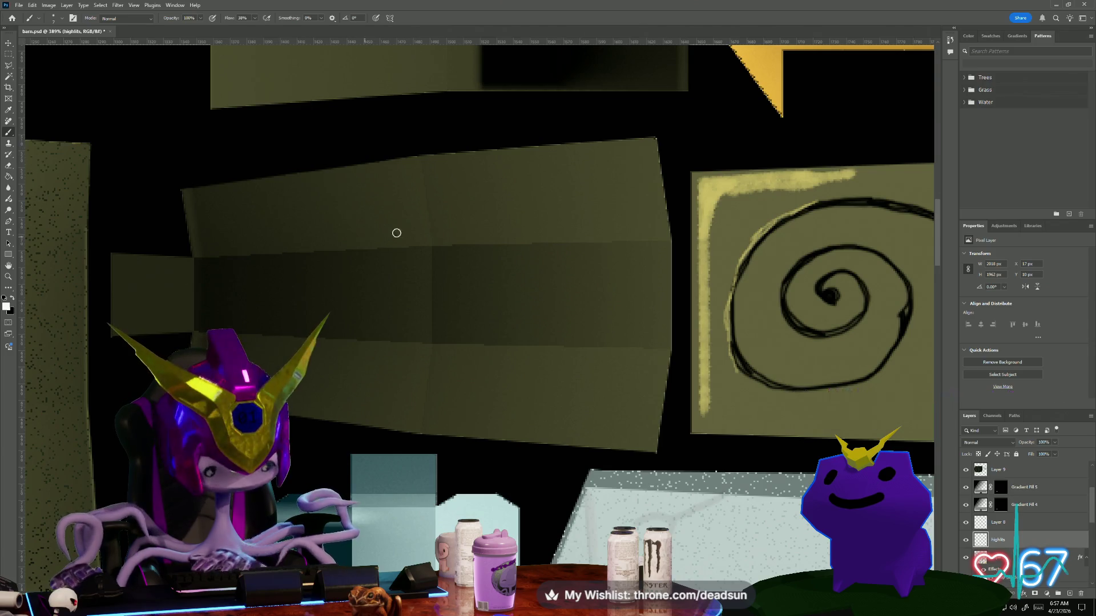
key("i")
left_click(436, 277)
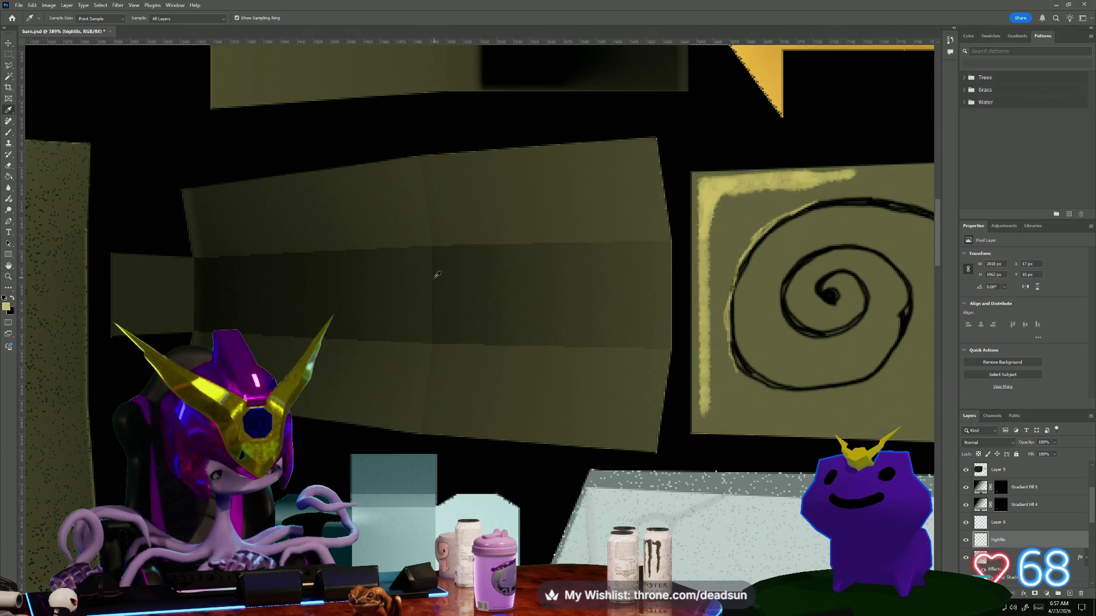
key("b")
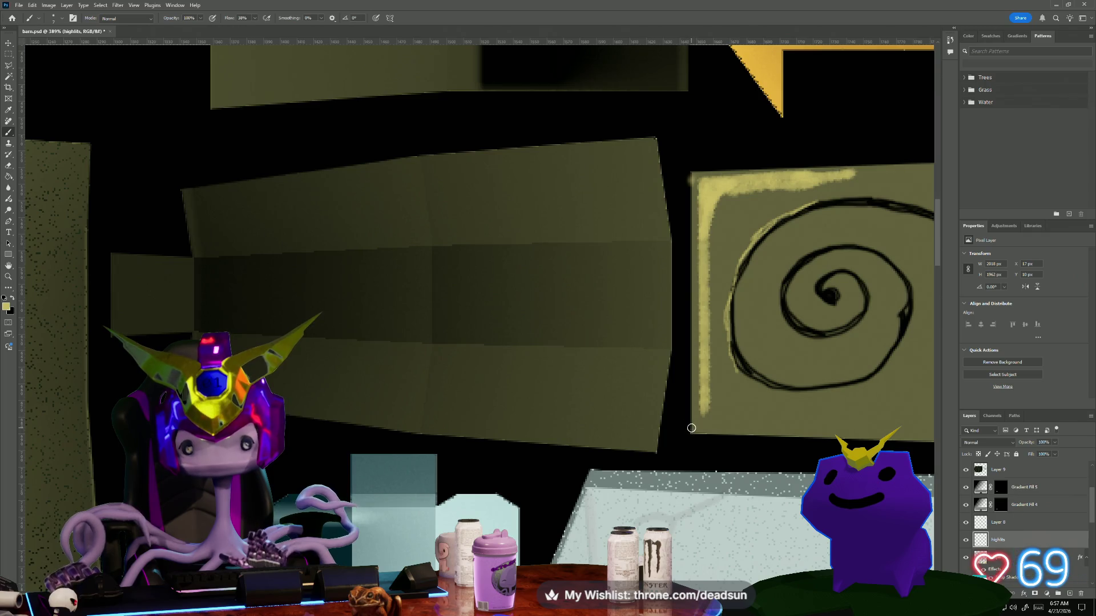
left_click_drag(691, 428, 691, 180)
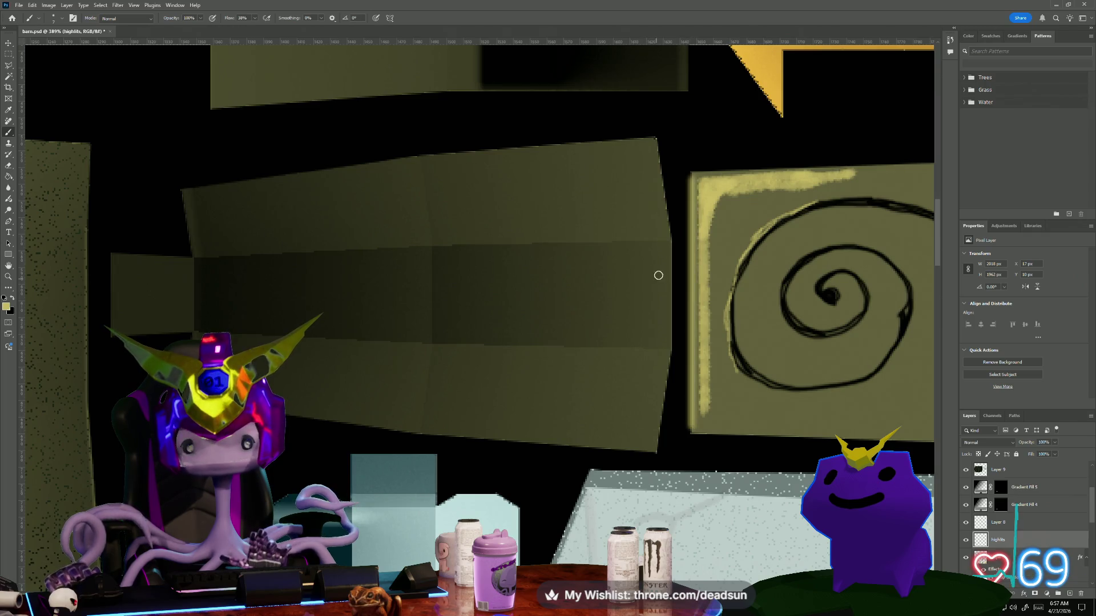
left_click(670, 345, "shift")
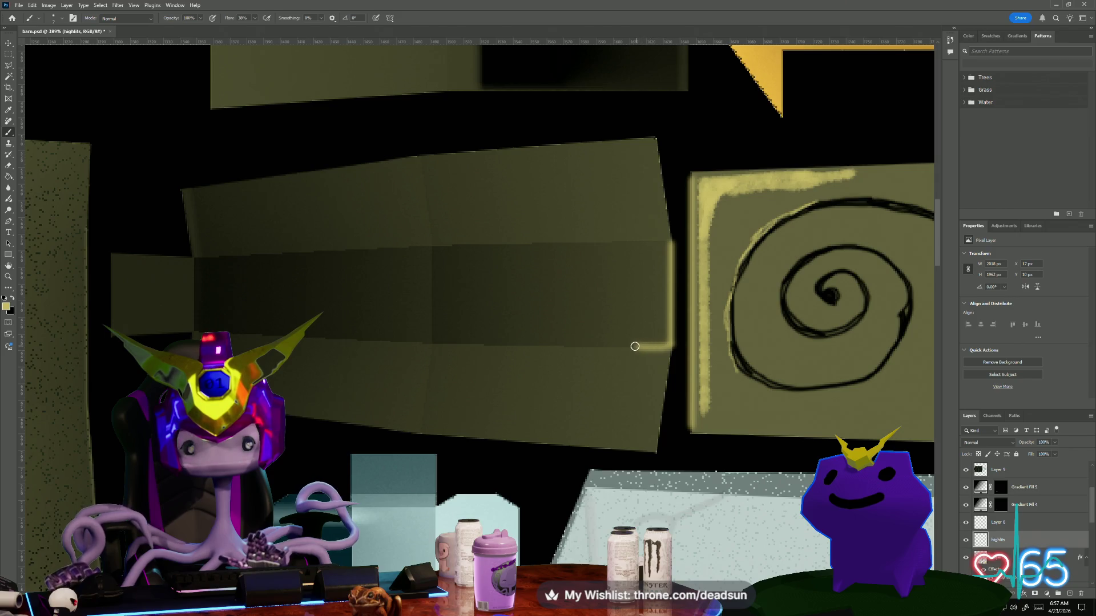
left_click(479, 343, "shift")
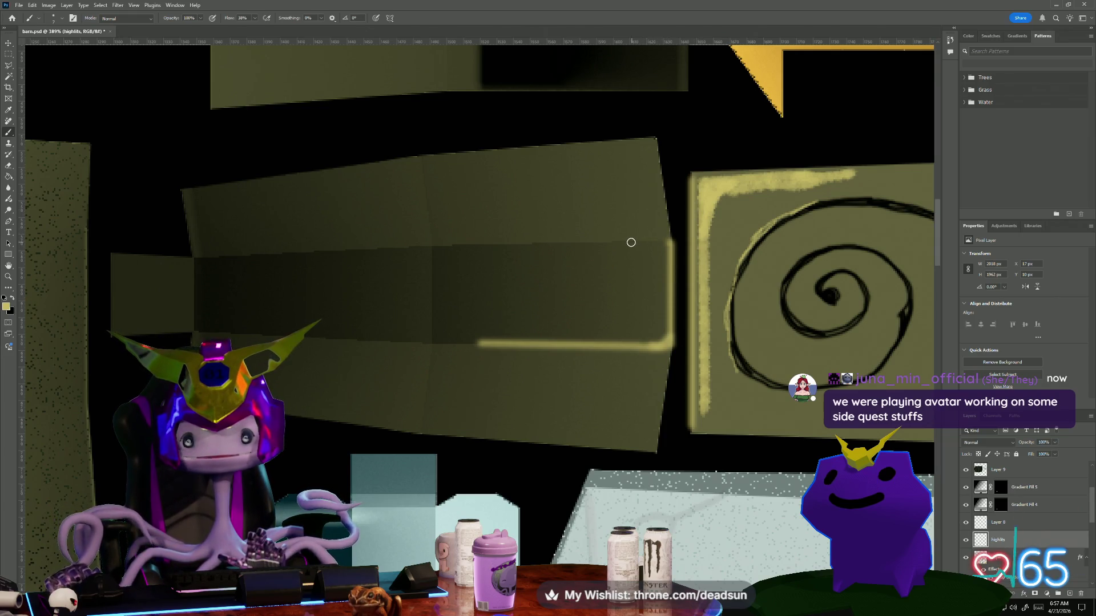
Paint and brighten highlights along the plank tile's top and right edges.
left_click_drag(671, 243, 629, 242)
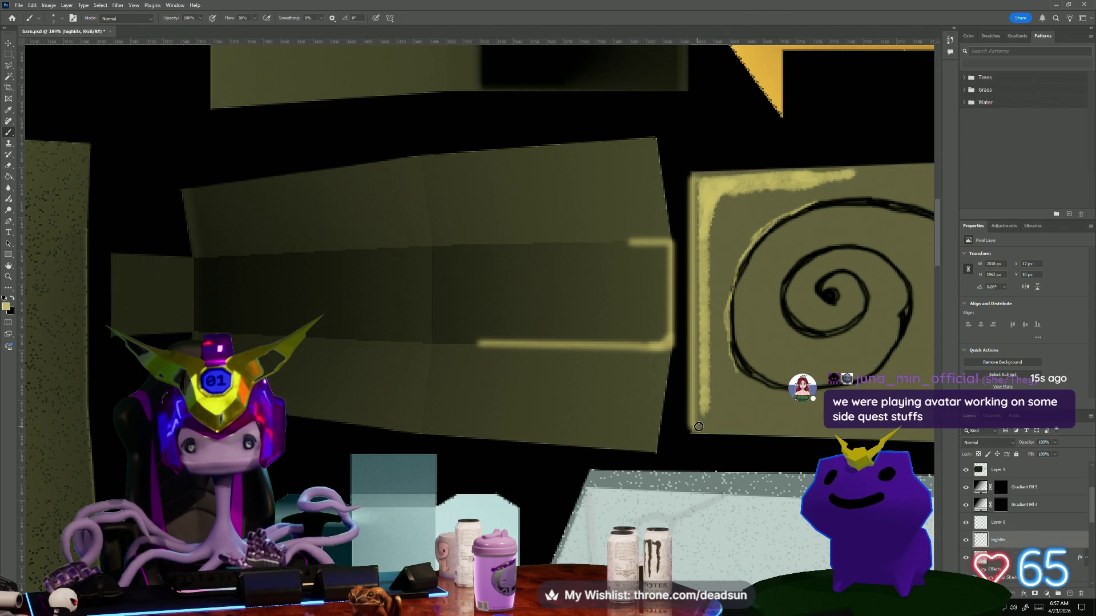
scroll(548, 330, "down", 3, "alt")
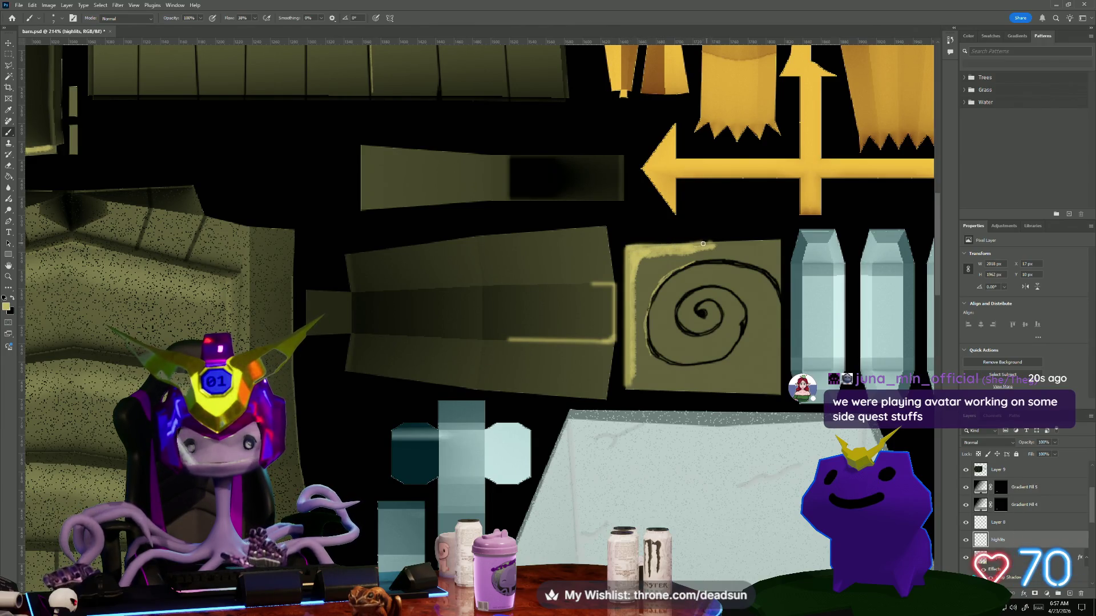
left_click_drag(627, 246, 688, 244)
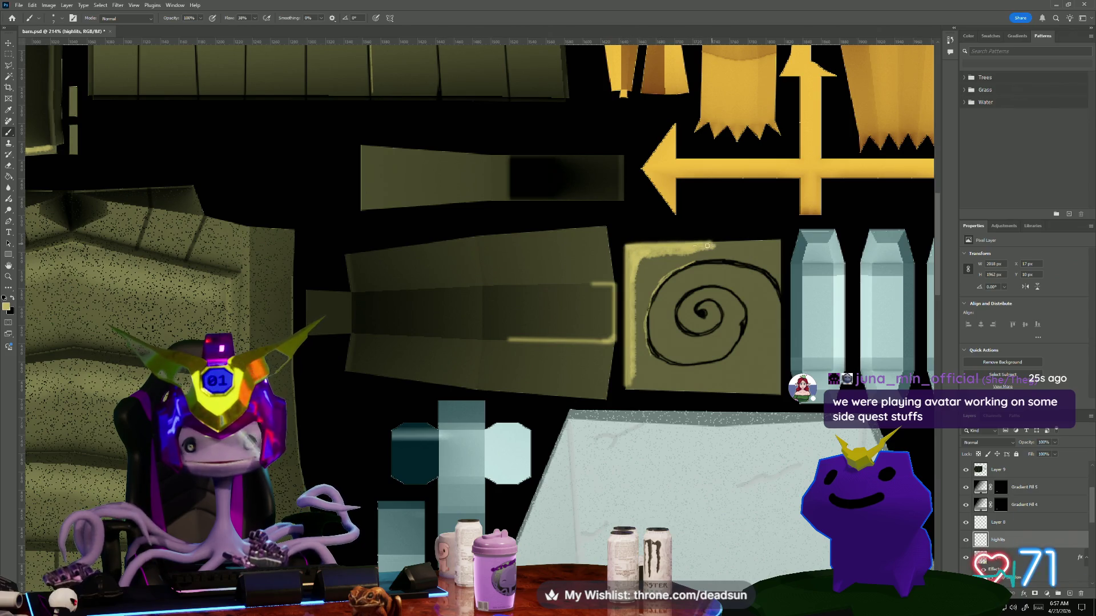
scroll(625, 293, "up", 2, "alt")
scroll(597, 207, "up", 2, "alt")
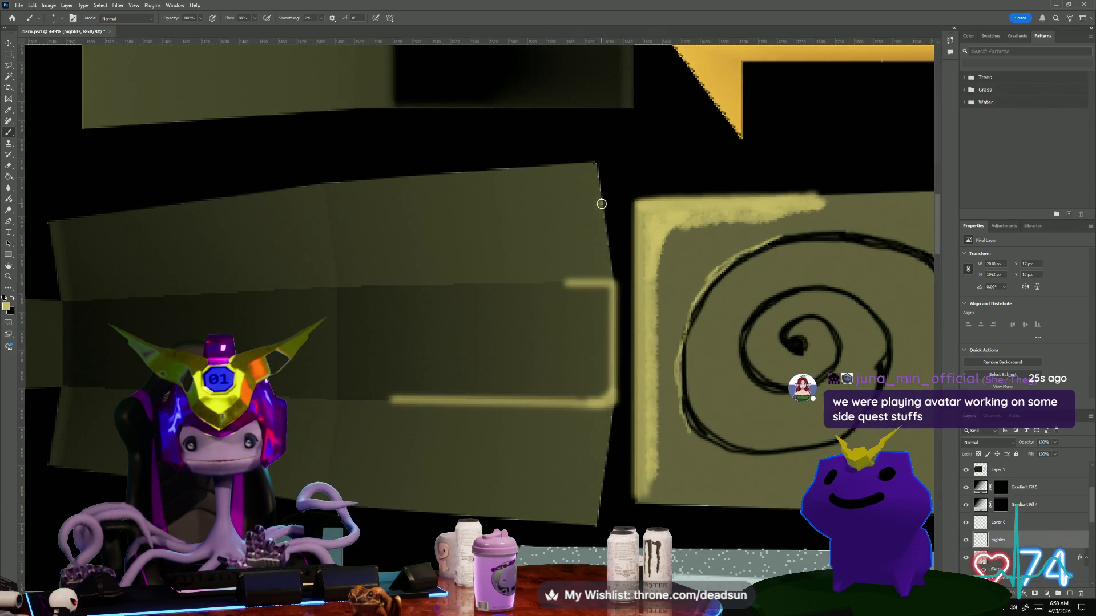
left_click_drag(612, 280, 612, 269)
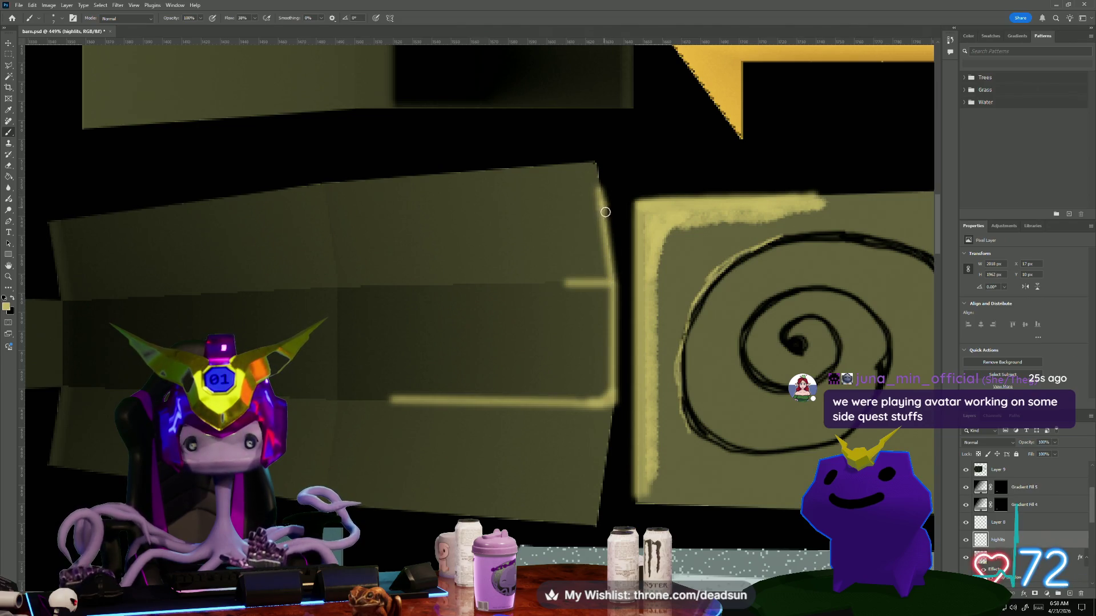
left_click_drag(605, 212, 617, 274)
left_click_drag(609, 226, 613, 291)
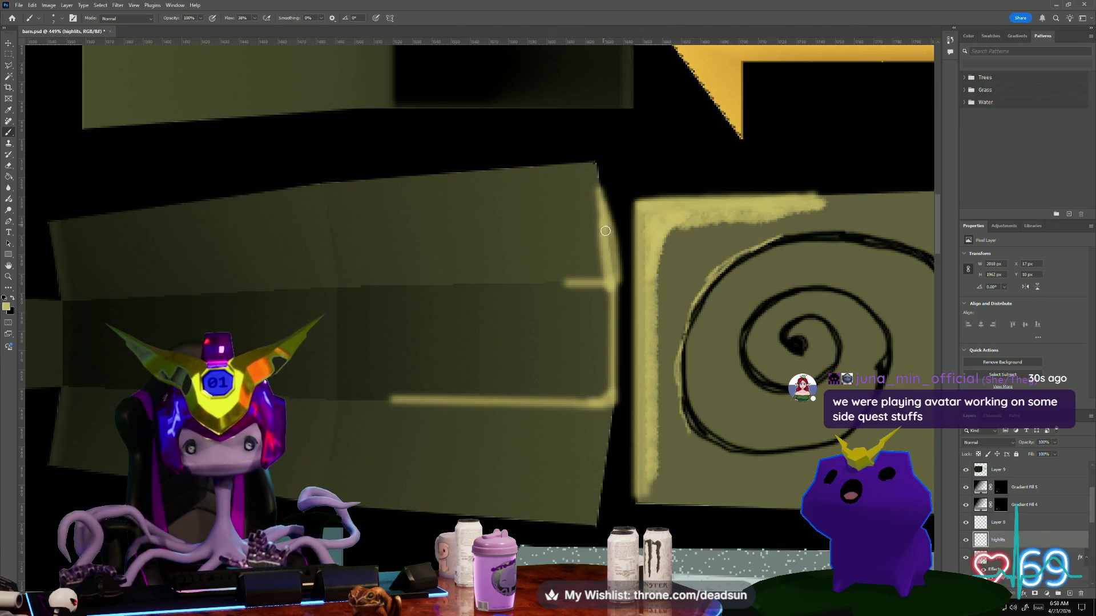
left_click_drag(605, 229, 614, 400)
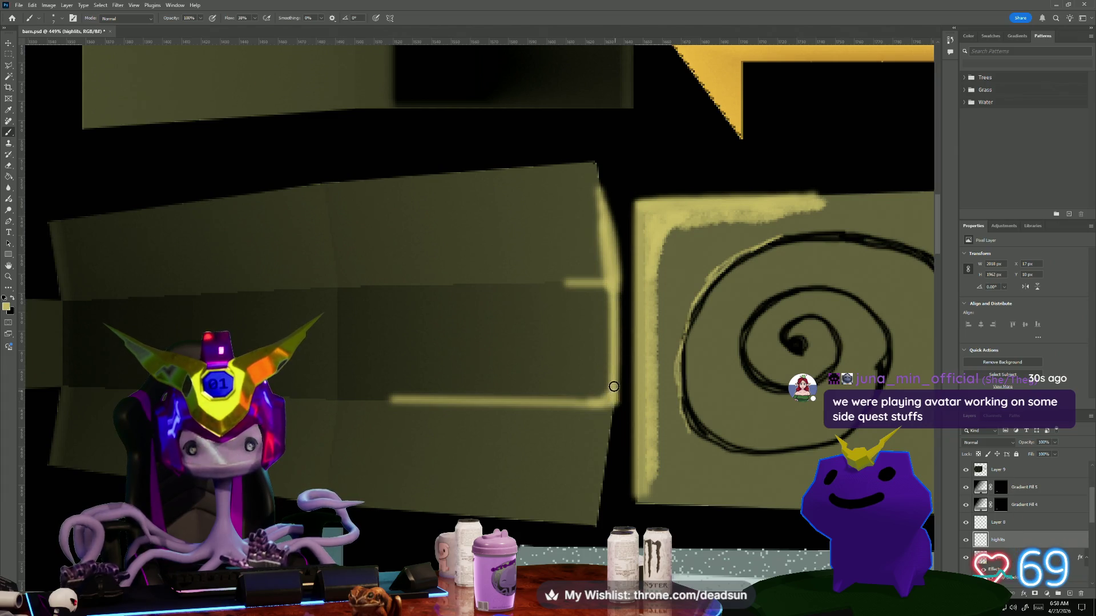
Highlight the spiral tile's left edge, the spiral's outer edge and its inner curve.
left_click_drag(645, 493, 652, 476)
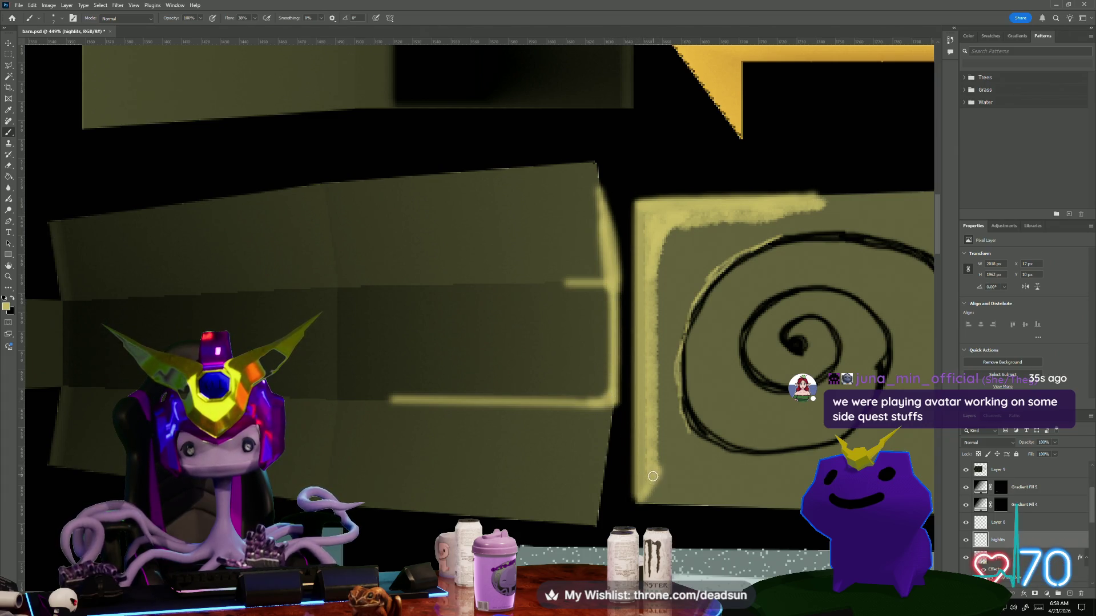
left_click(638, 208, "shift")
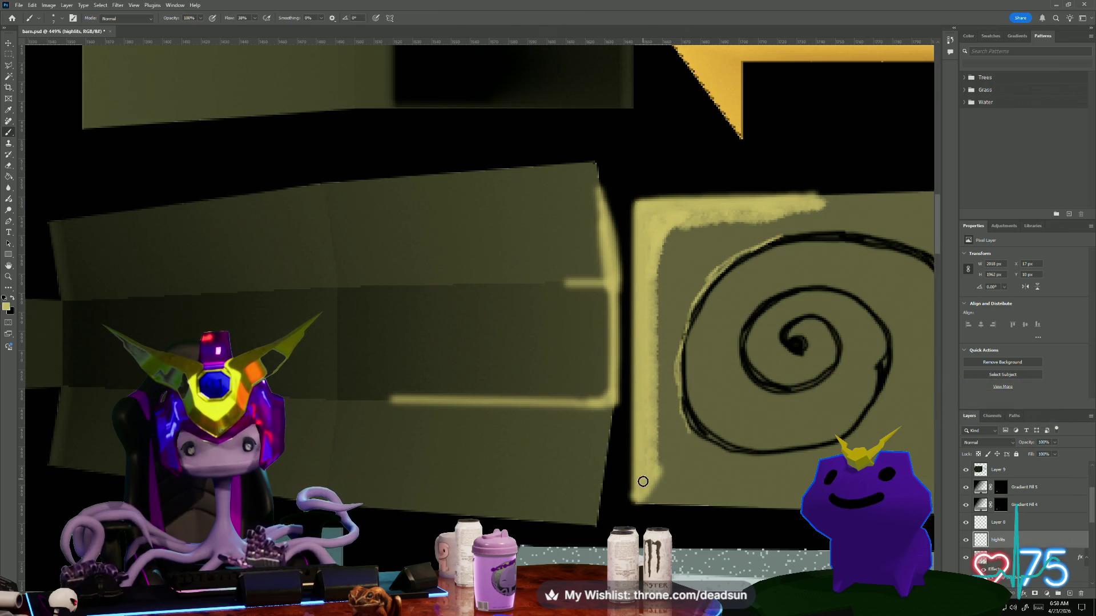
mouse_move(692, 436)
left_mouse_down()
mouse_move(673, 381)
mouse_move(677, 337)
mouse_move(702, 284)
mouse_move(780, 237)
left_mouse_up()
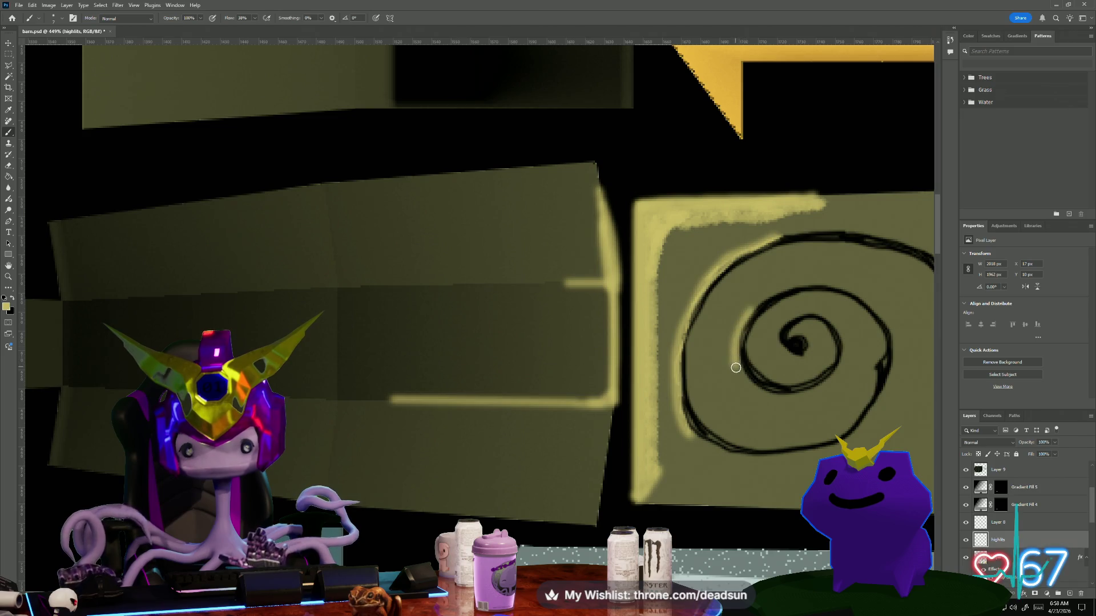
left_click_drag(773, 338, 797, 363)
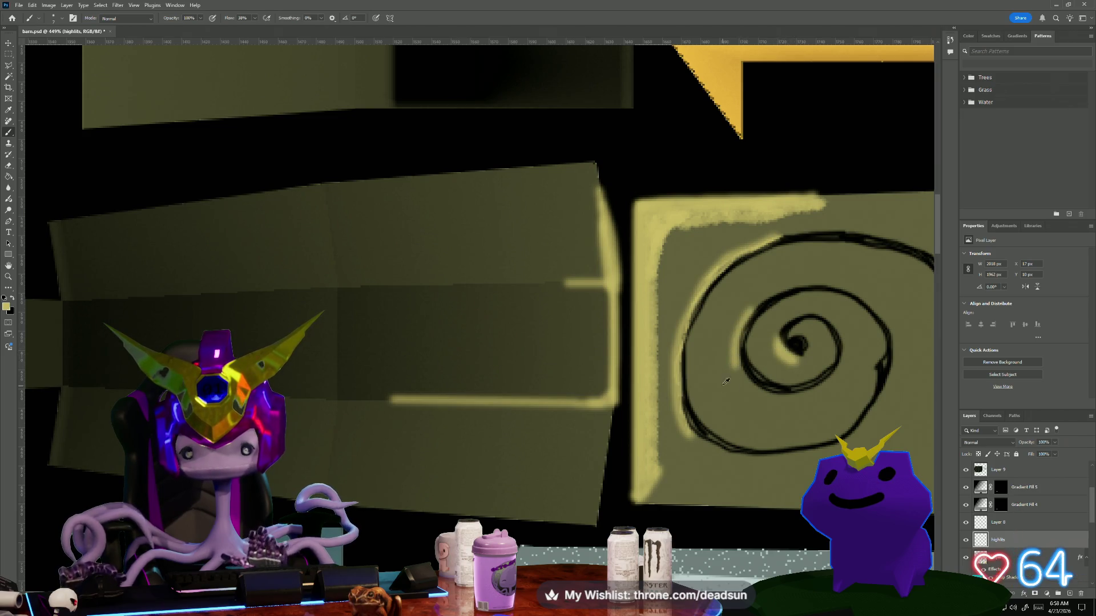
scroll(727, 380, "down", 2, "alt")
scroll(719, 373, "down", 1, "alt")
scroll(707, 360, "down", 1, "alt")
scroll(695, 349, "down", 2, "alt")
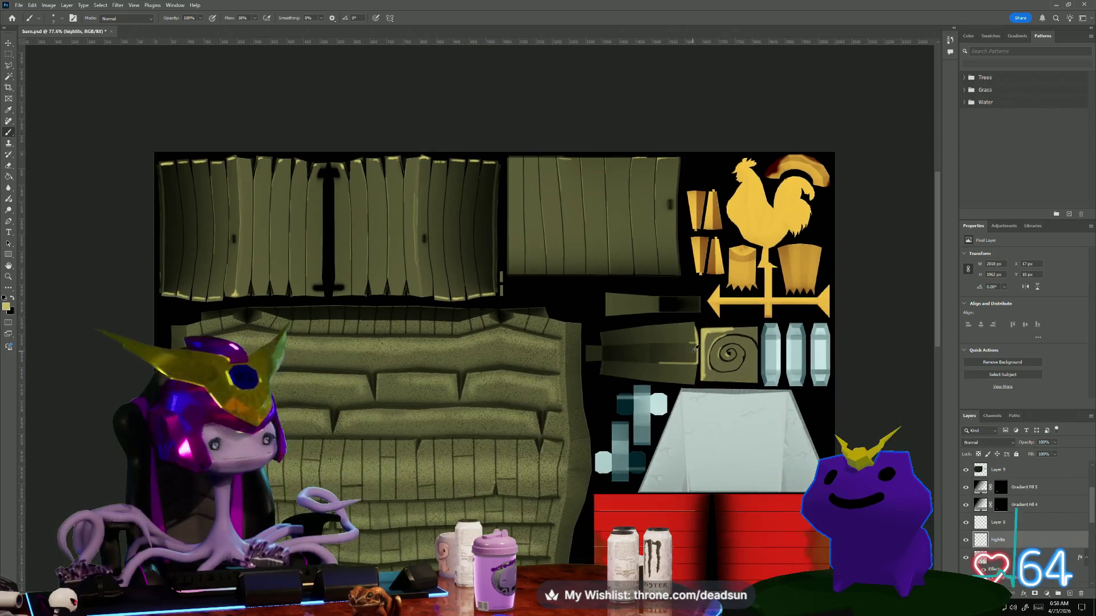
scroll(695, 350, "up", 1, "alt")
scroll(696, 350, "down", 1, "alt")
left_click(18, 5)
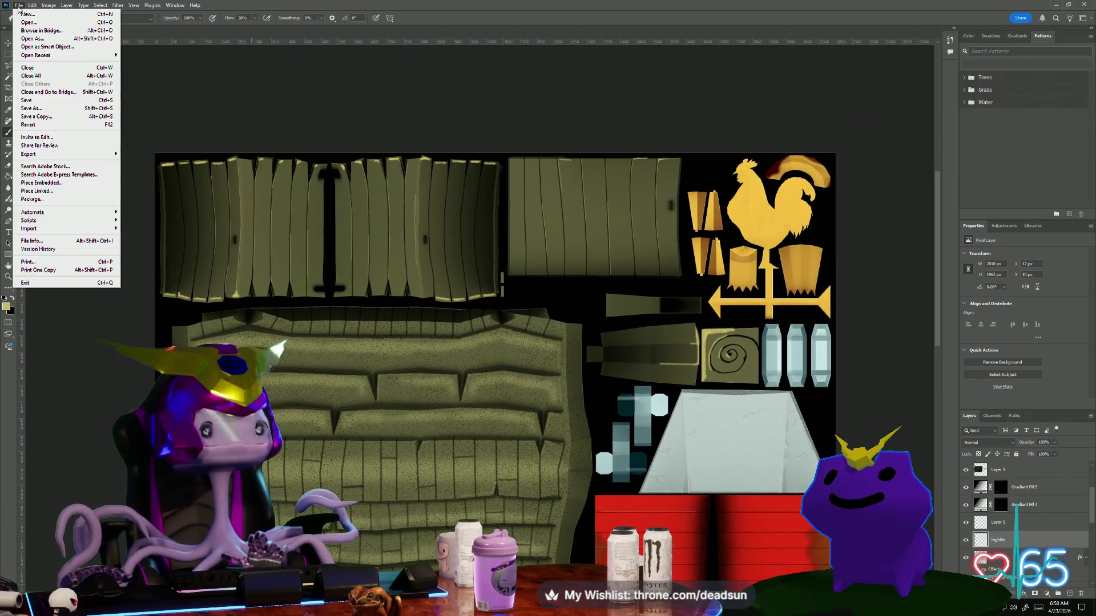
Save a PNG copy over Barn_BaseColor.png, confirm the replace, and bring up the open windows.
left_click(48, 117)
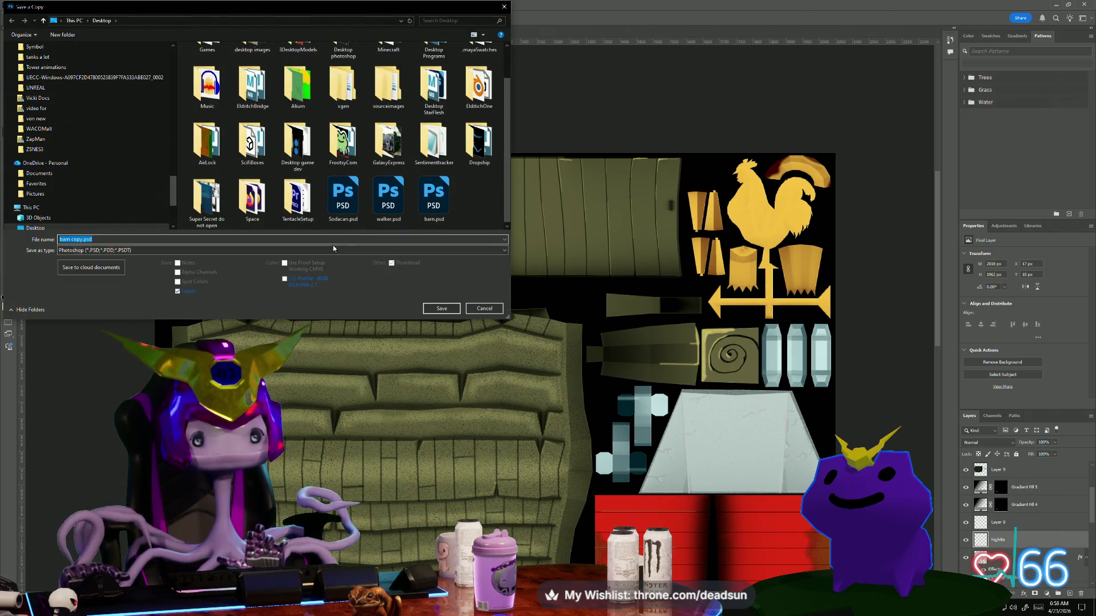
left_click(334, 251)
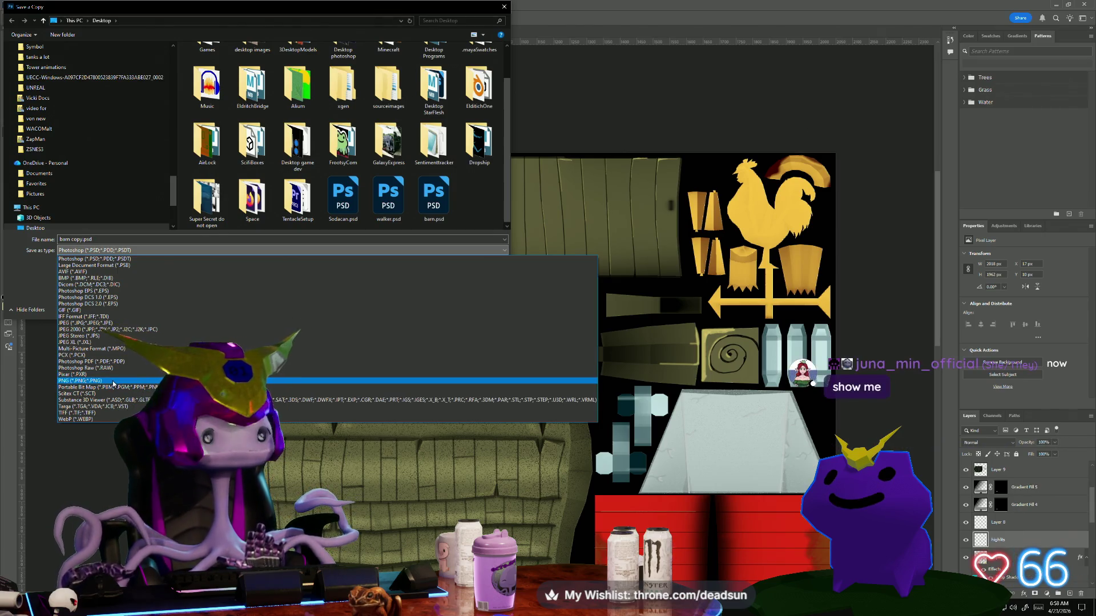
left_click(114, 382)
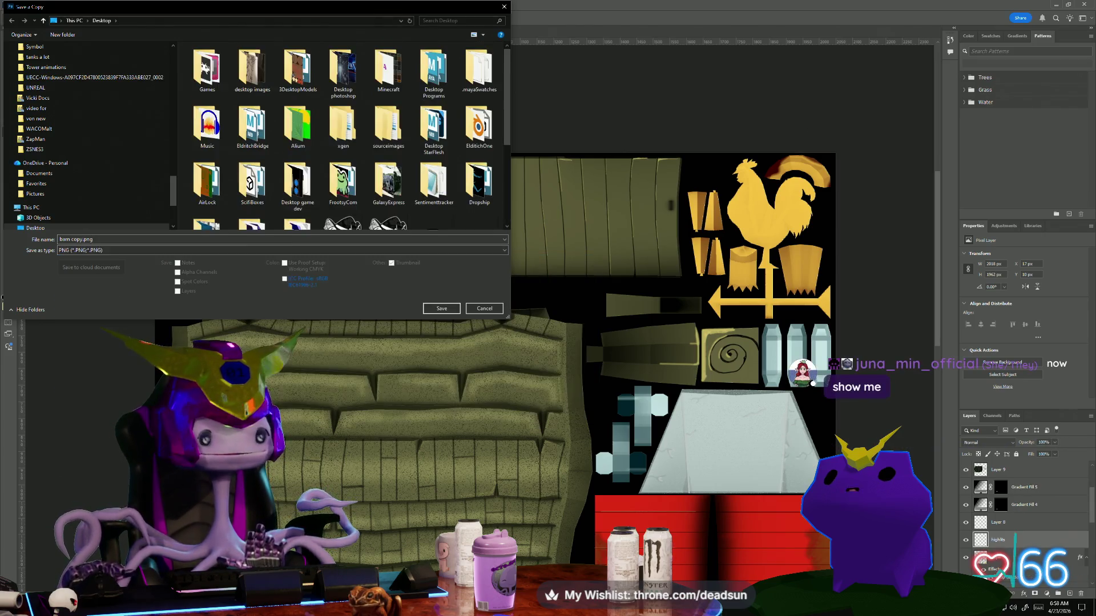
left_click(439, 308)
left_click(569, 304)
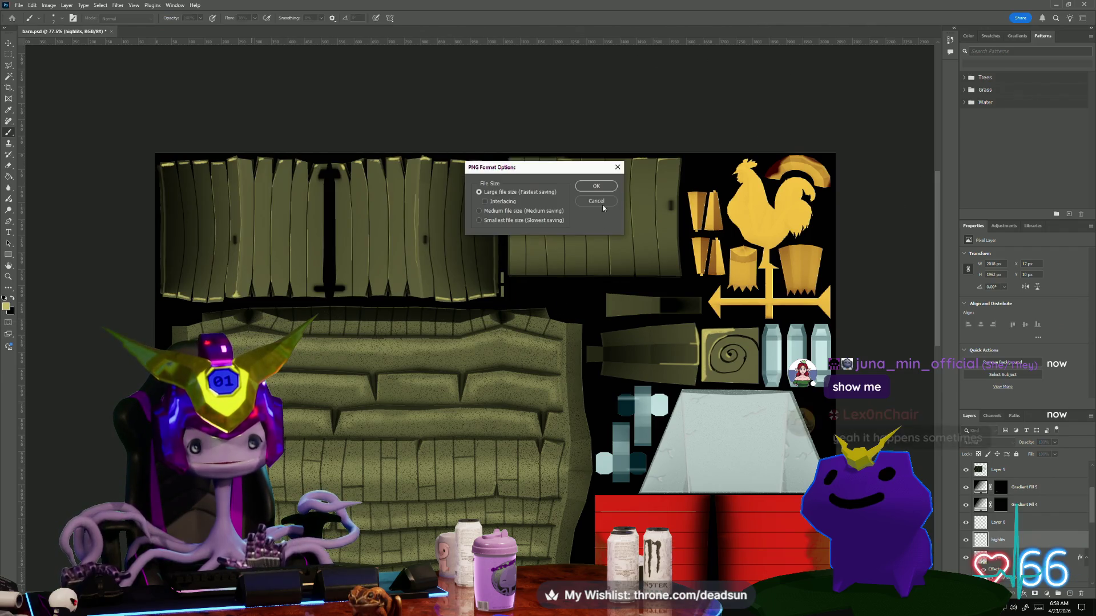
left_click(595, 186)
key("alt+Tab")
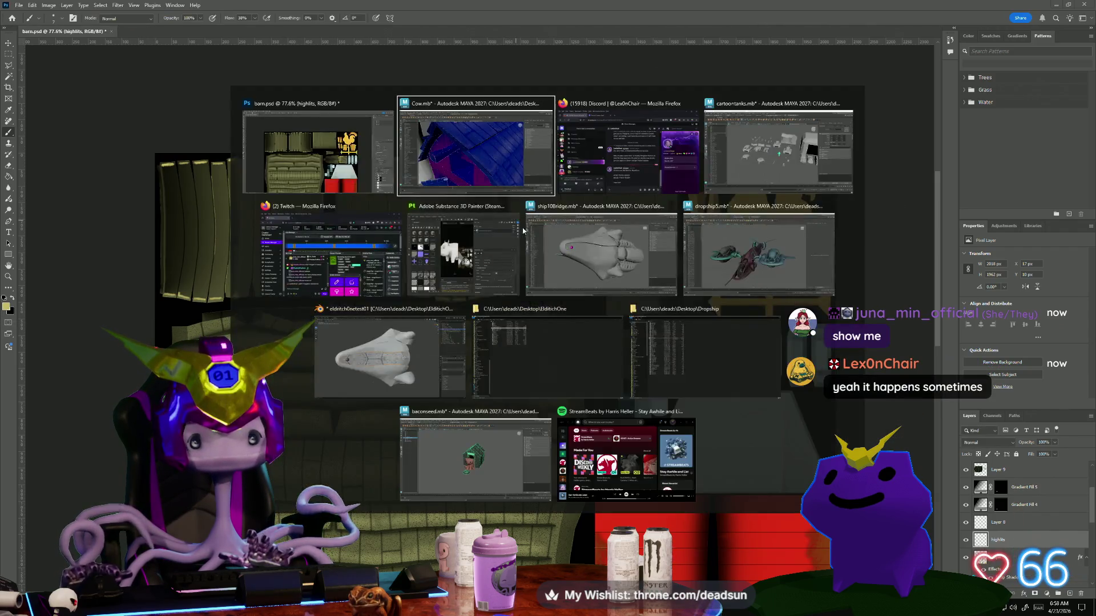
Switch to Maya, frame the barn in textured shading and deselect it.
left_click(621, 252)
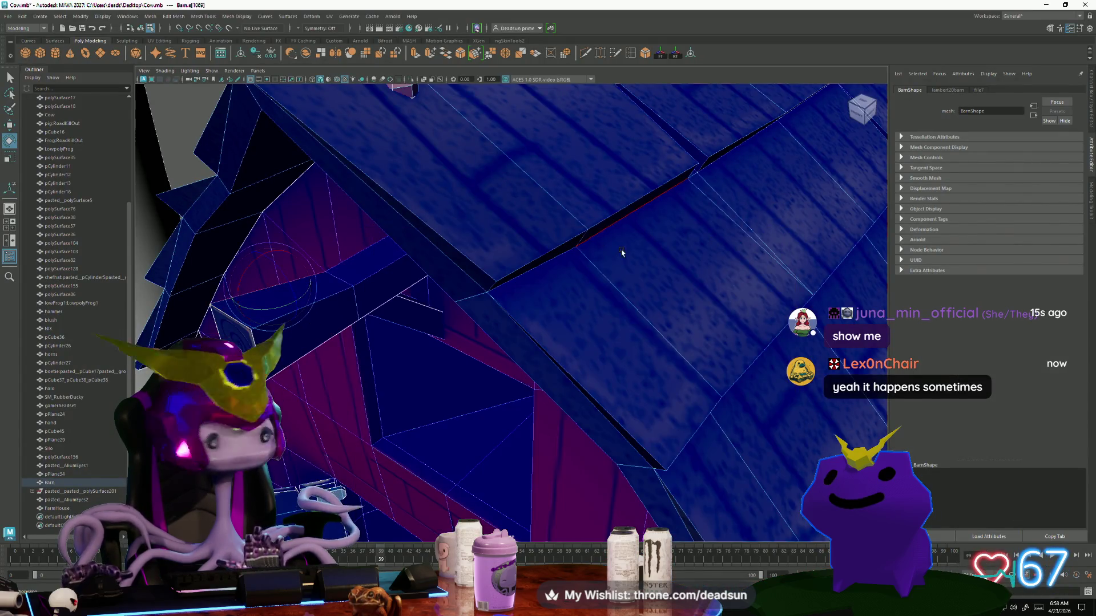
key("f")
right_click(560, 225)
key("6")
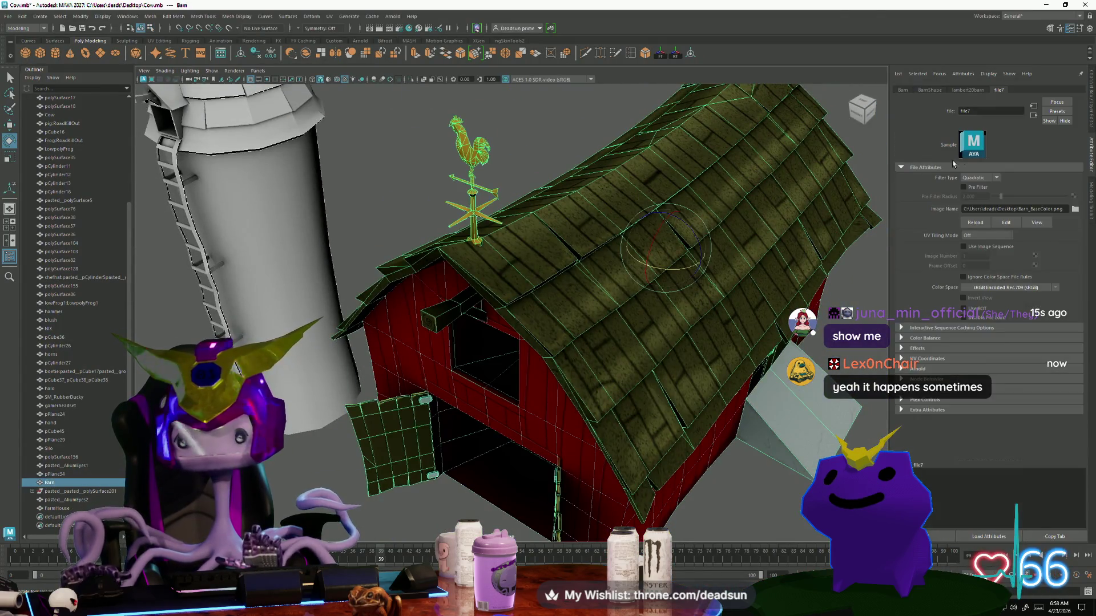
left_click(789, 338)
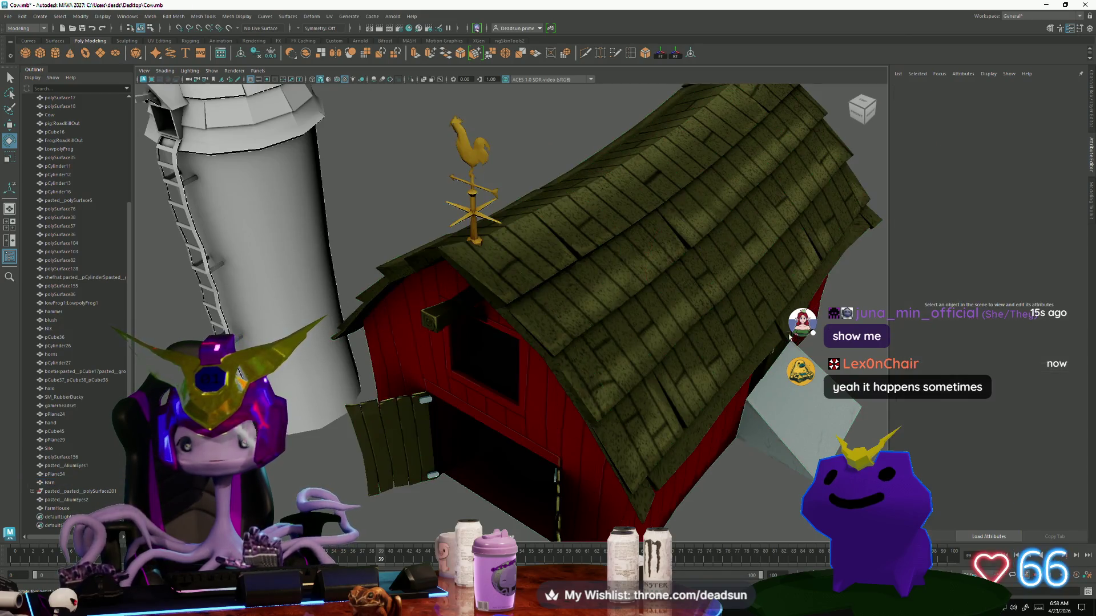
Orbit around the barn's front window, roof and red front wall, then head back to barn.psd.
mouse_move(790, 339)
left_mouse_down("alt")
mouse_move(444, 423)
mouse_move(416, 382)
mouse_move(467, 367)
left_mouse_up("alt")
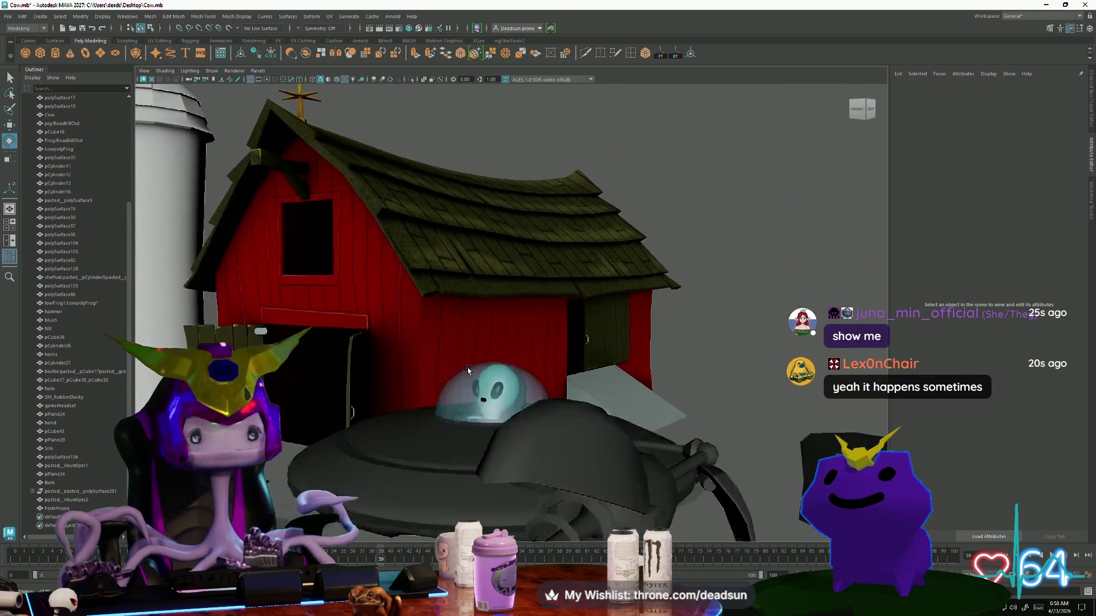
mouse_move(468, 368)
left_mouse_down("alt")
mouse_move(550, 395)
mouse_move(423, 391)
mouse_move(649, 362)
left_mouse_up("alt")
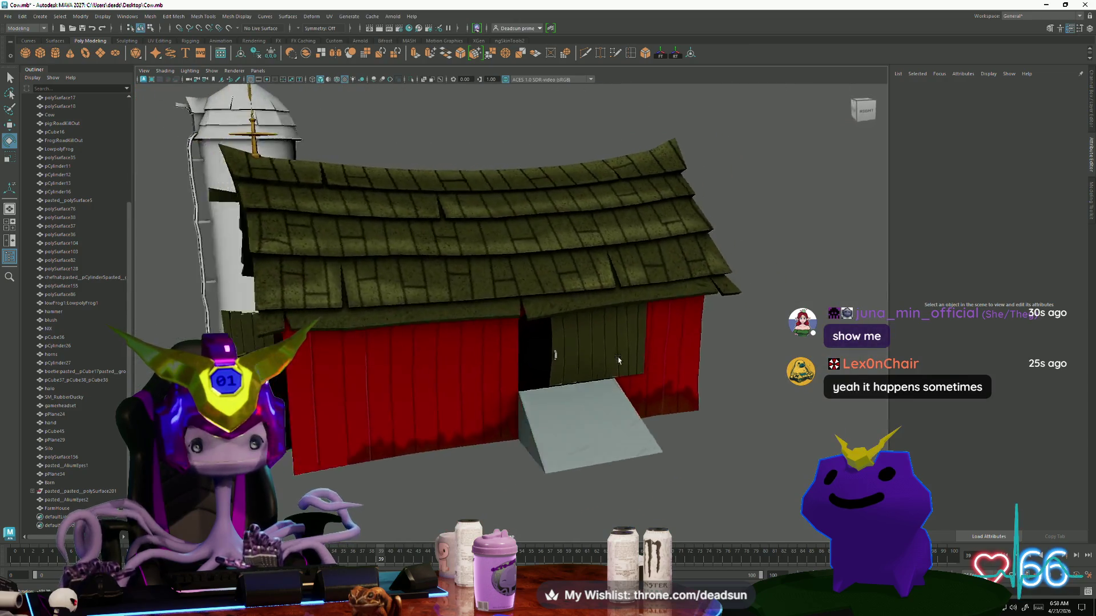
right_click_drag(649, 363, 699, 390, "alt")
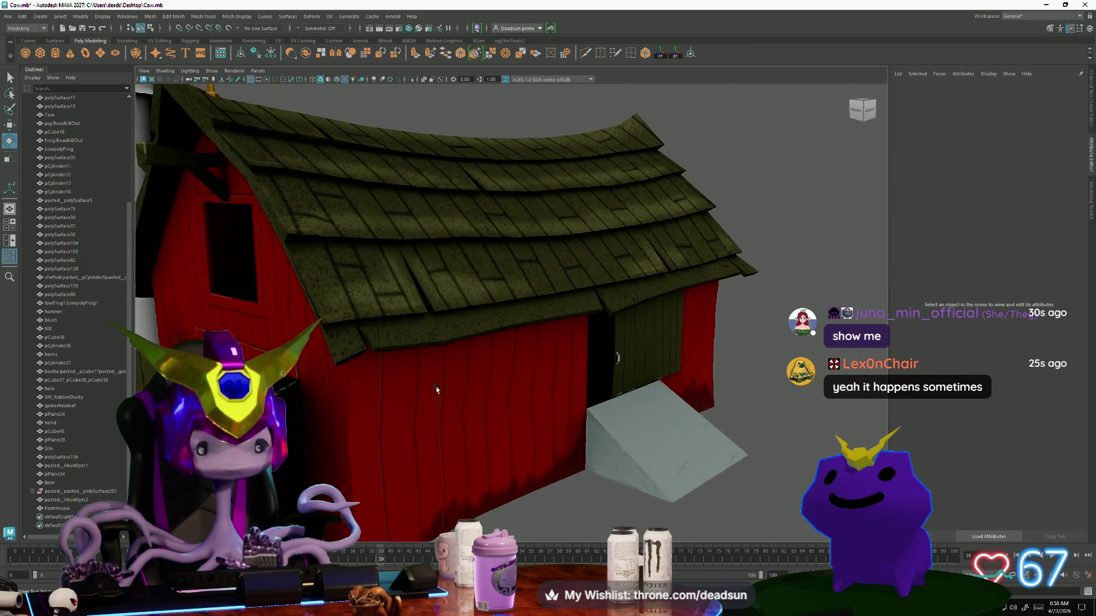
scroll(374, 375, "up", 3)
scroll(310, 326, "down", 5)
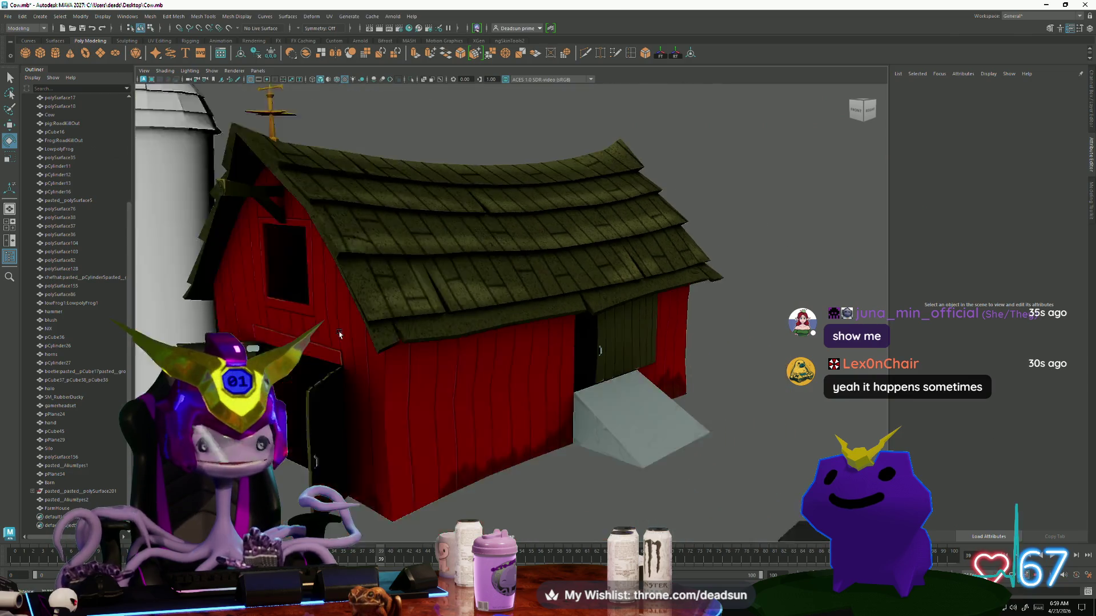
mouse_move(310, 325)
left_mouse_down("alt")
mouse_move(309, 351)
mouse_move(435, 377)
mouse_move(613, 443)
mouse_move(437, 445)
left_mouse_up("alt")
scroll(344, 364, "down", 3)
scroll(614, 443, "up", 5)
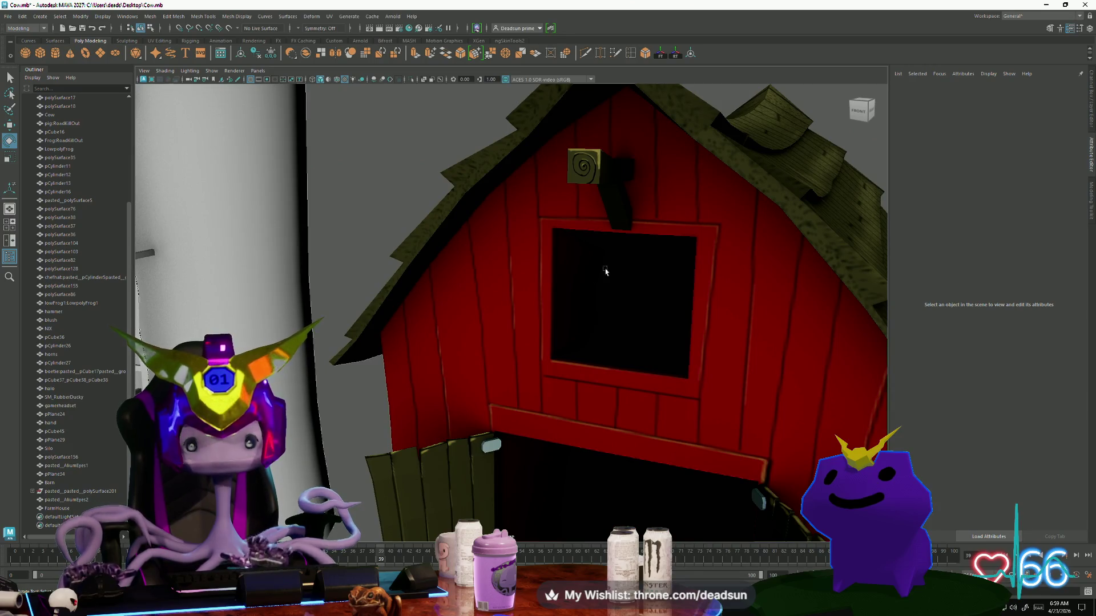
mouse_move(606, 272)
left_mouse_down("alt")
mouse_move(563, 262)
mouse_move(587, 274)
left_mouse_up("alt")
key("alt+Tab")
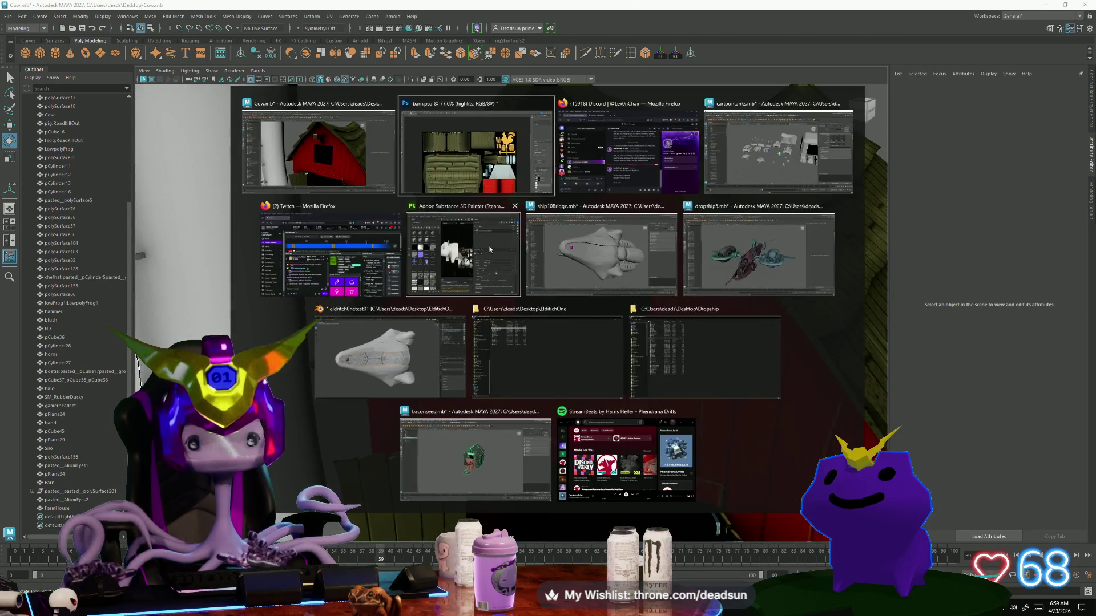
scroll(450, 286, "up", 6, "alt")
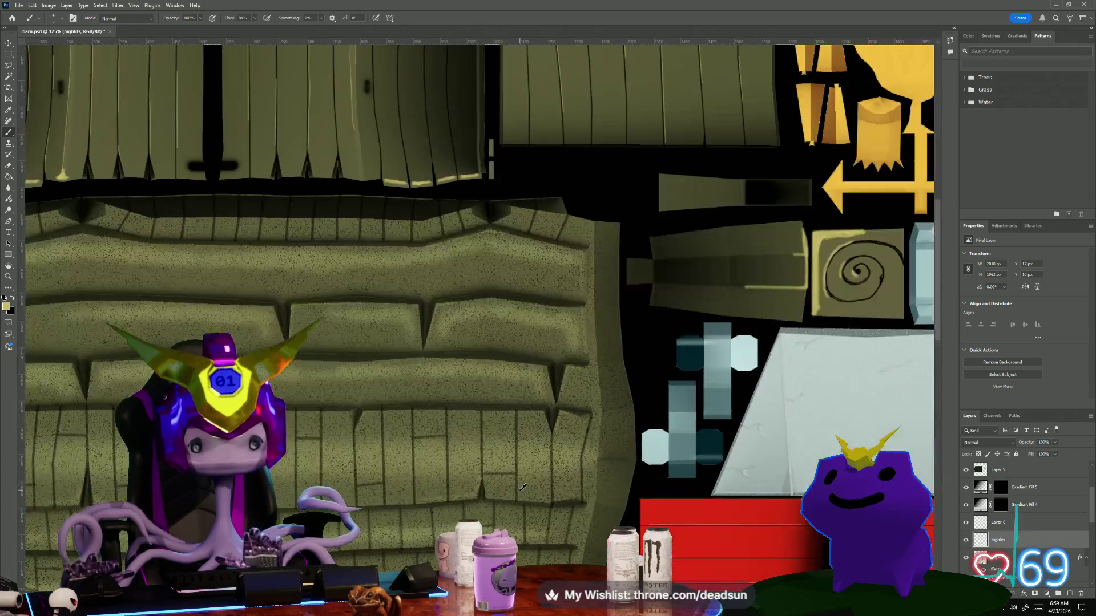
scroll(449, 287, "down", 5)
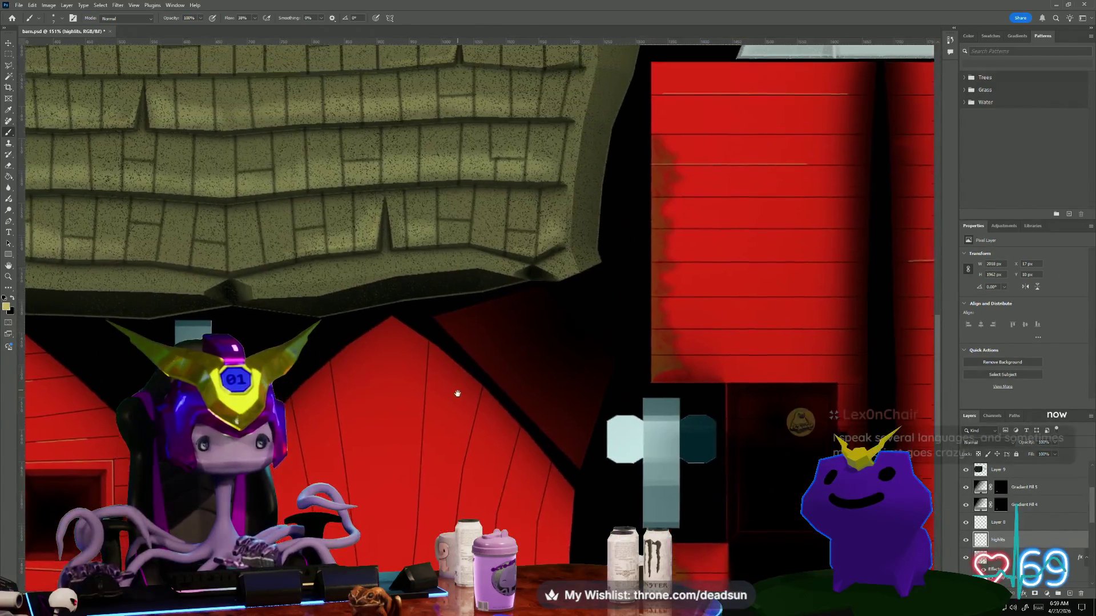
Pan to the red barn walls and paint pale highlights along the door frame's right and left edges.
left_click_drag(457, 392, 422, 448)
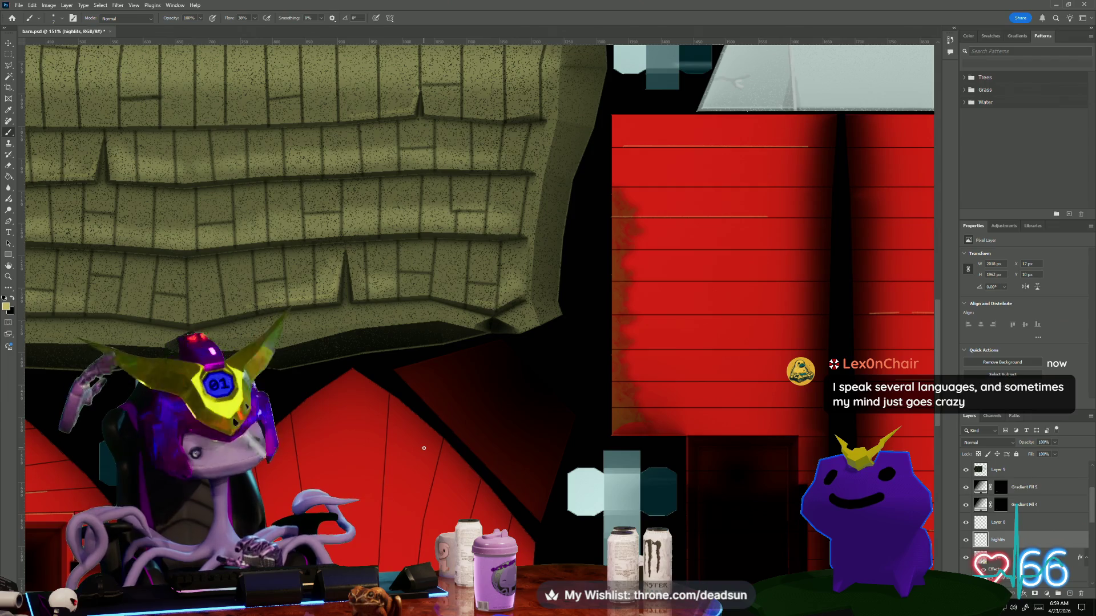
scroll(591, 228, "up", 2, "alt")
scroll(590, 229, "up", 2, "alt")
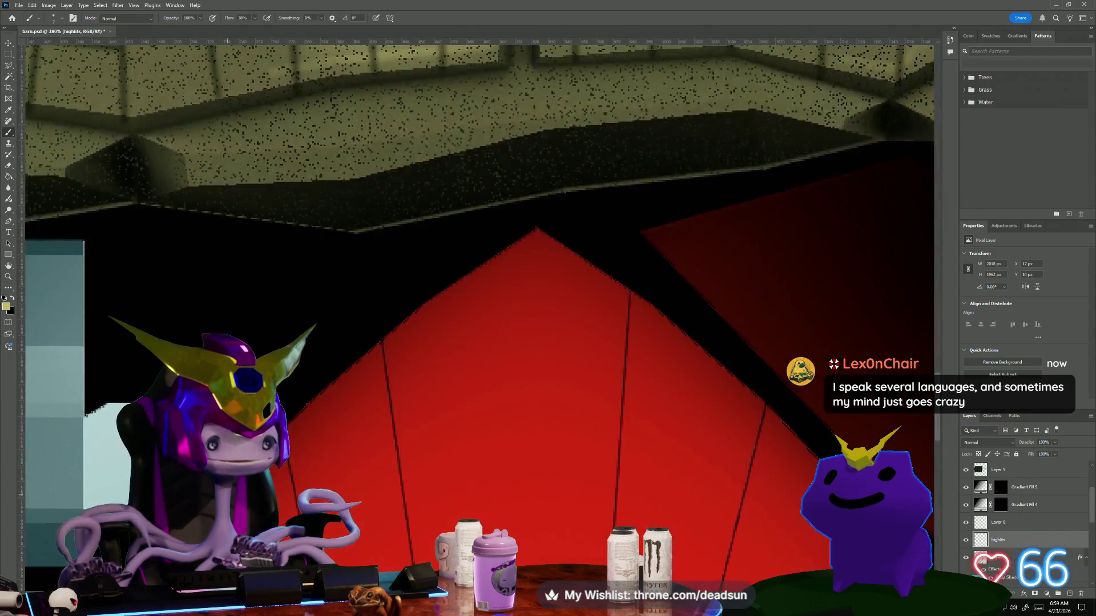
scroll(590, 229, "up", 1, "alt")
left_click_drag(590, 228, 688, 208)
scroll(372, 360, "up", 2, "alt")
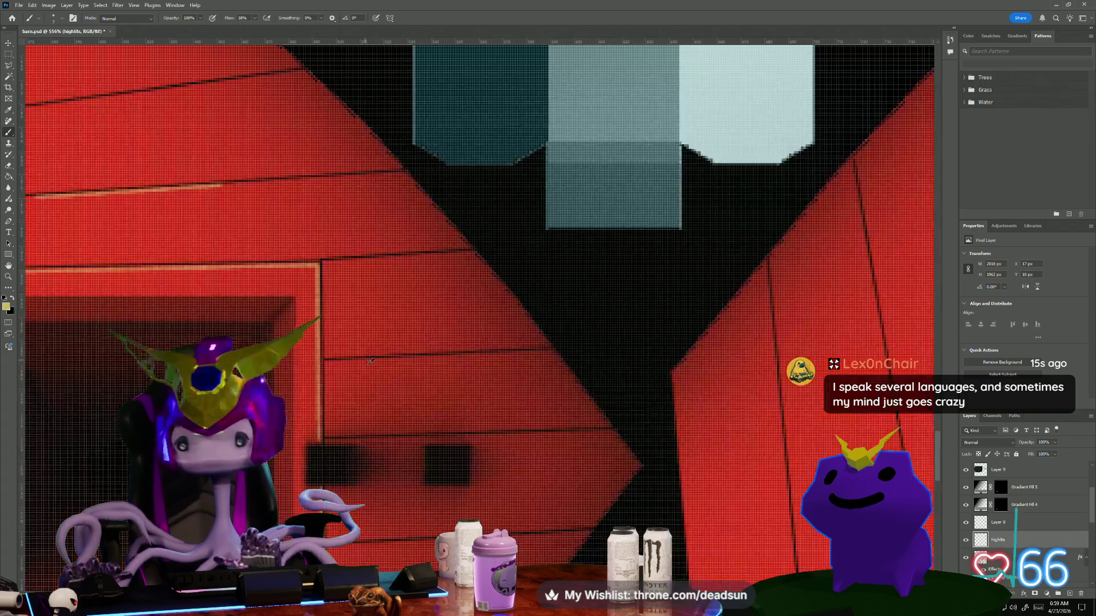
scroll(350, 390, "down", 1, "alt")
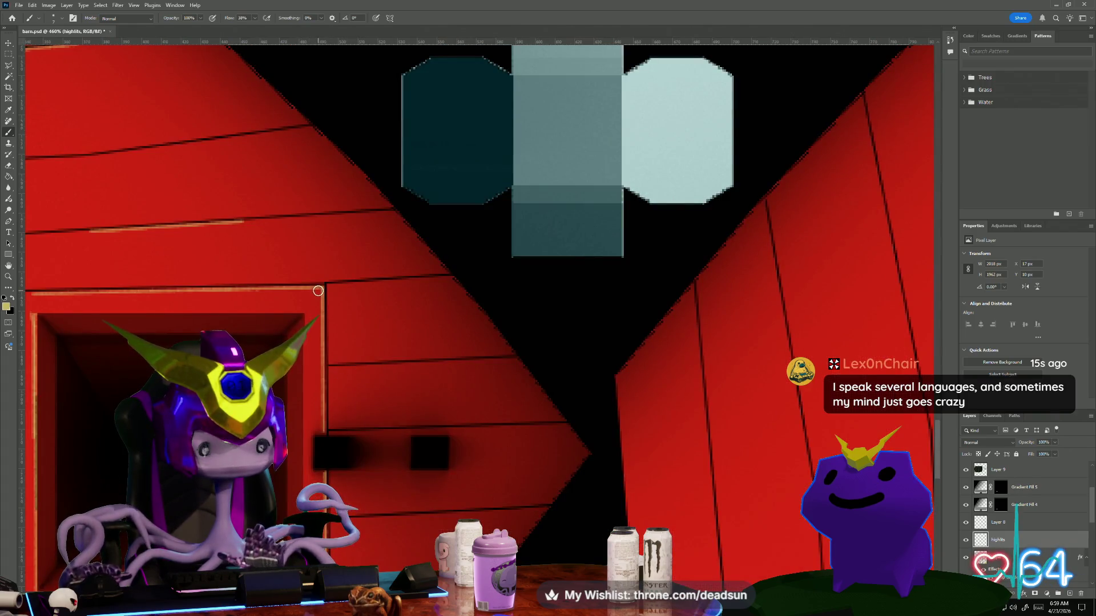
left_click_drag(320, 425, 320, 291)
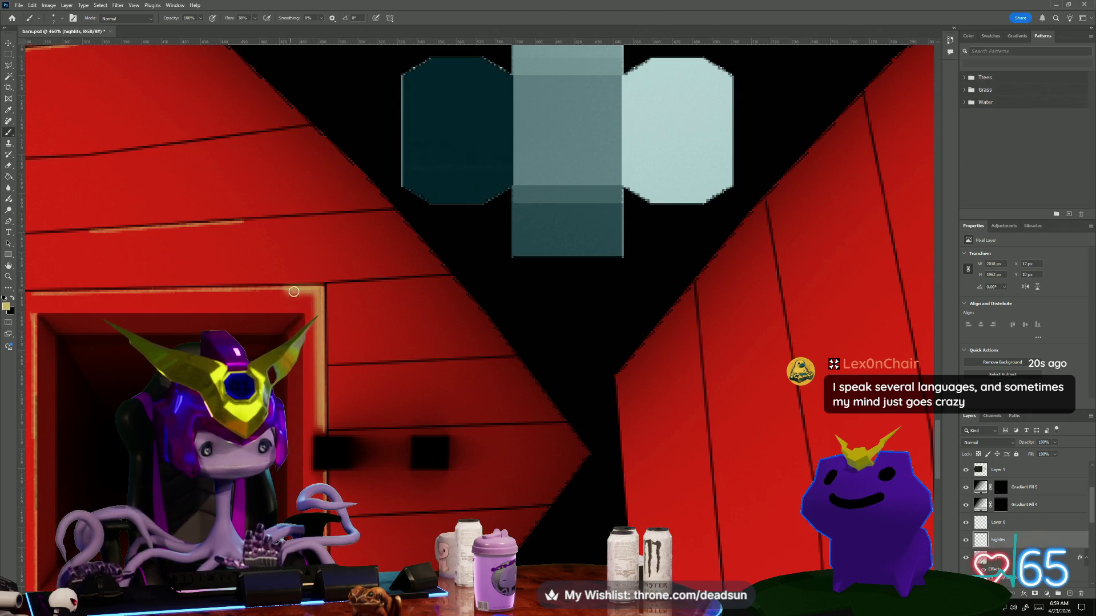
left_click_drag(176, 390, 520, 314)
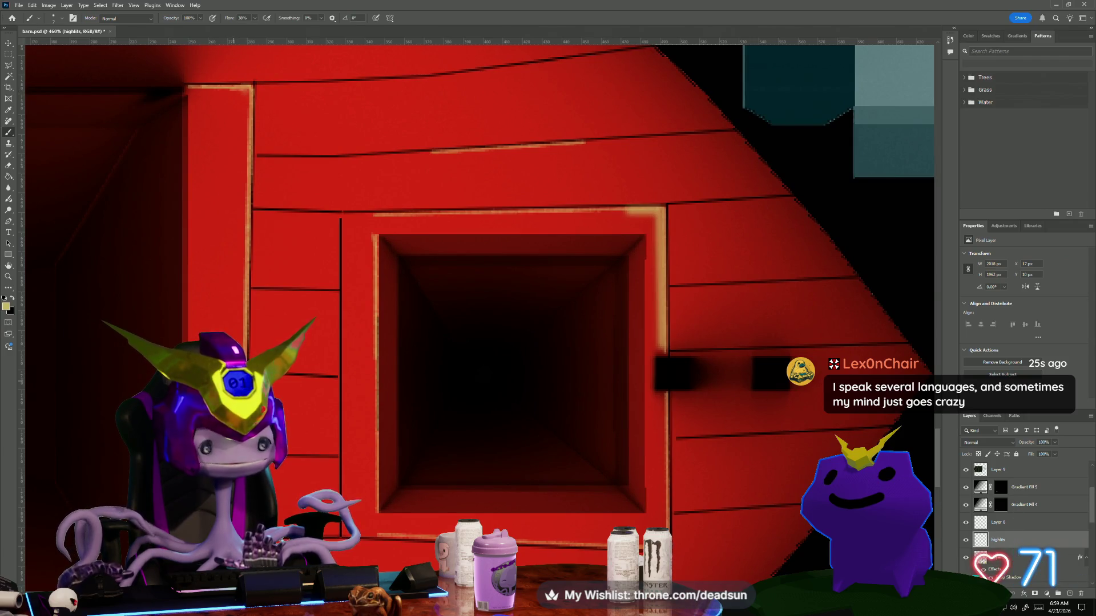
left_click_drag(242, 326, 242, 91)
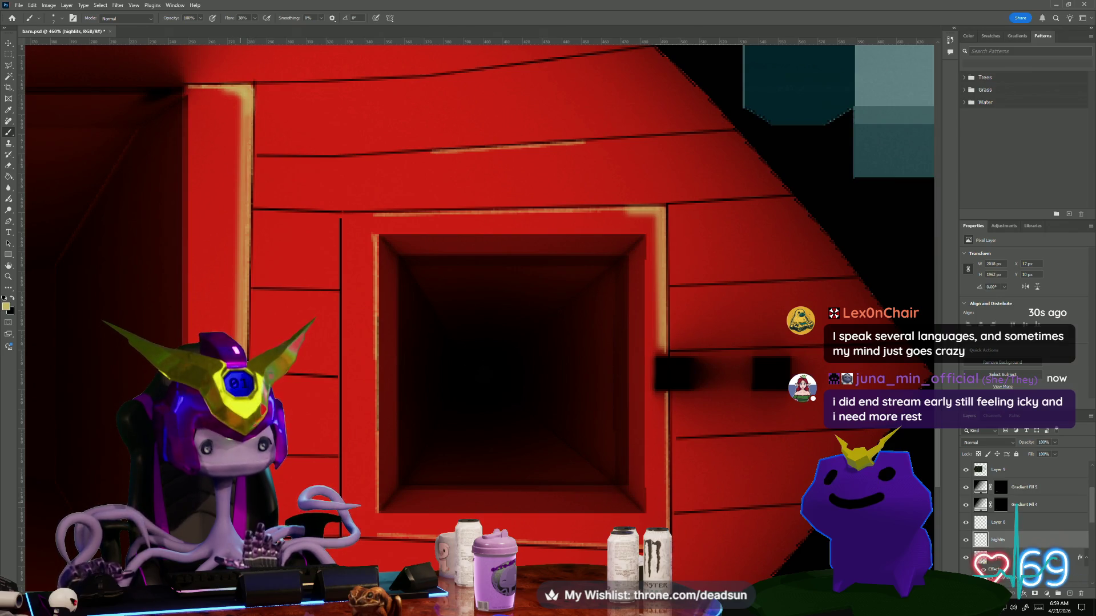
left_click_drag(244, 98, 243, 329)
scroll(331, 377, "down", 1, "alt")
scroll(397, 333, "down", 1, "alt")
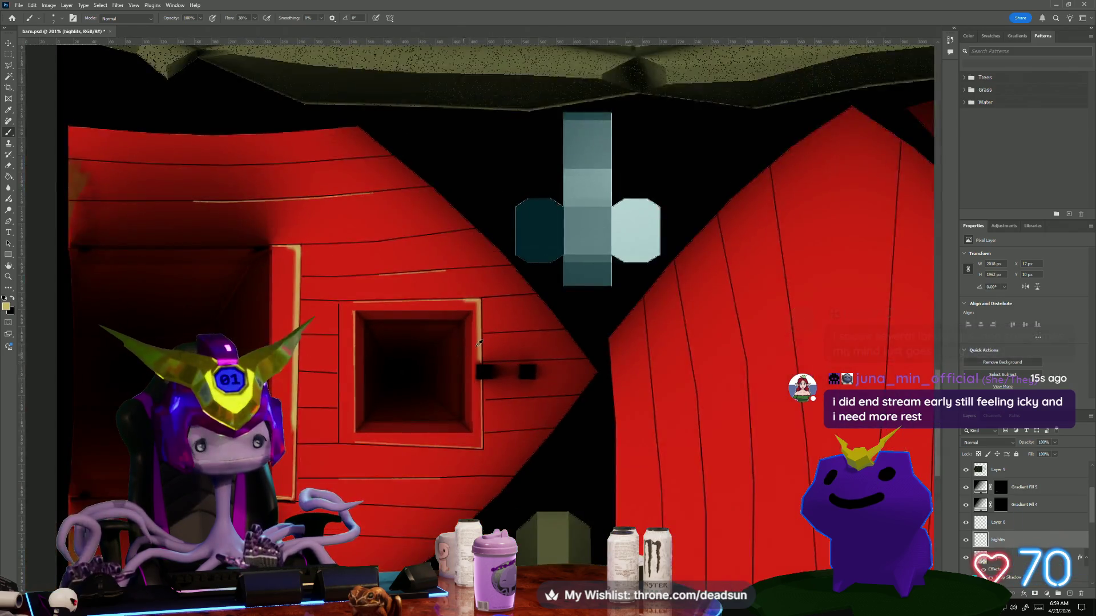
scroll(461, 289, "down", 1, "alt")
scroll(470, 286, "up", 1, "alt")
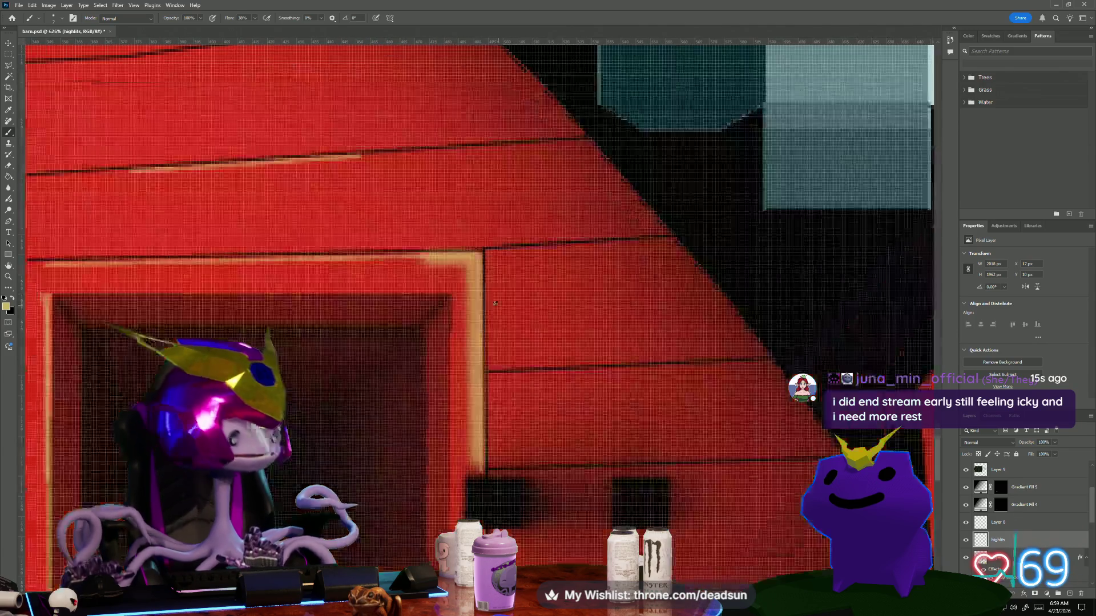
scroll(385, 274, "down", 1, "alt")
scroll(448, 289, "down", 1, "alt")
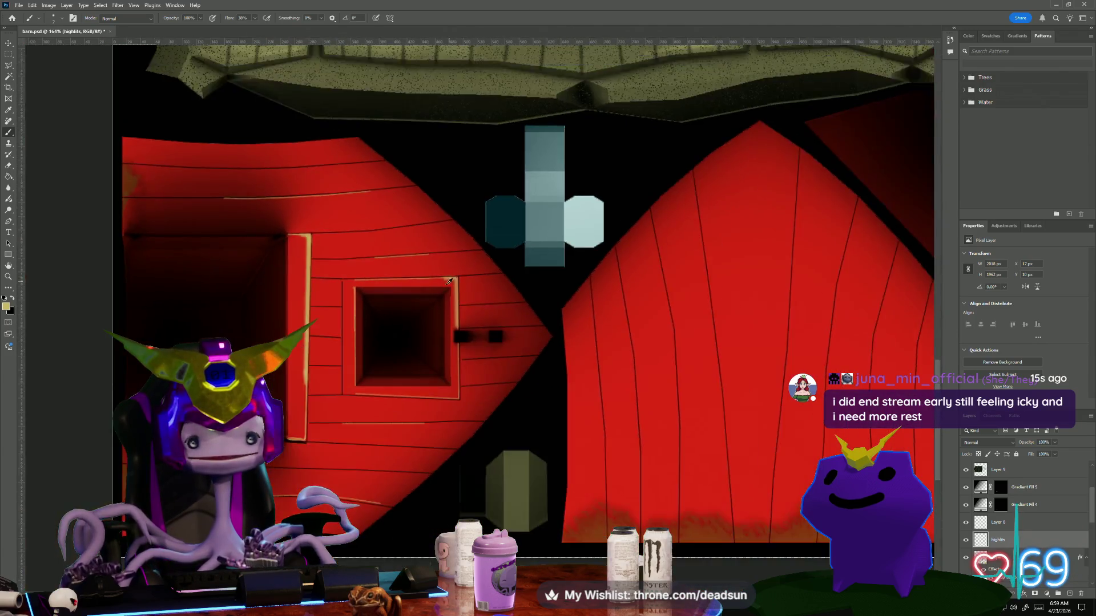
scroll(448, 289, "down", 1, "alt")
scroll(413, 419, "up", 1, "alt")
left_click_drag(414, 419, 462, 494)
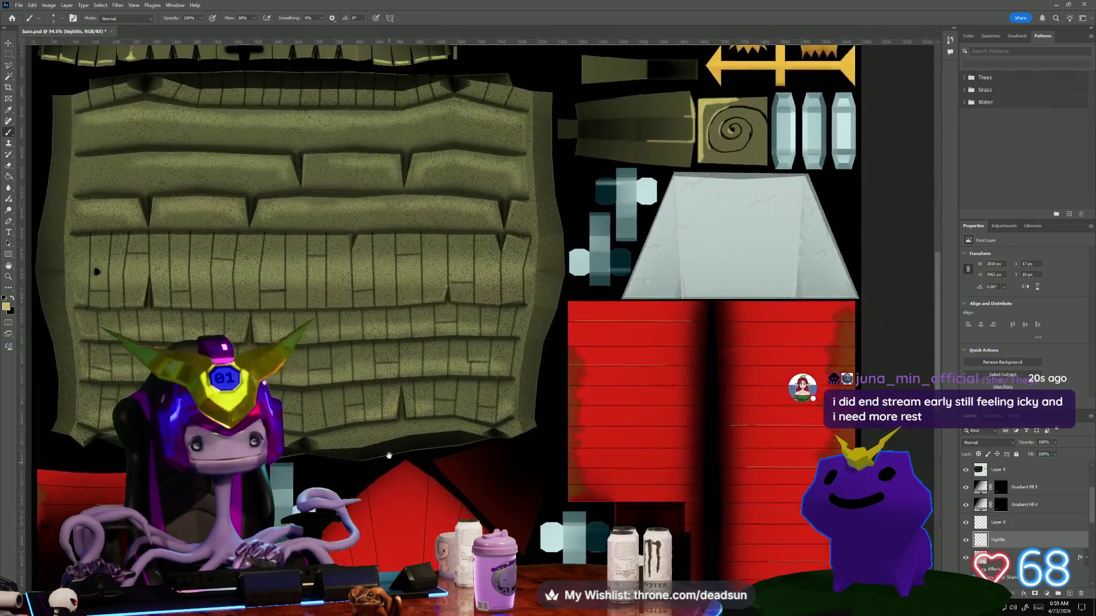
scroll(463, 495, "up", 2, "alt")
scroll(462, 493, "up", 2, "alt")
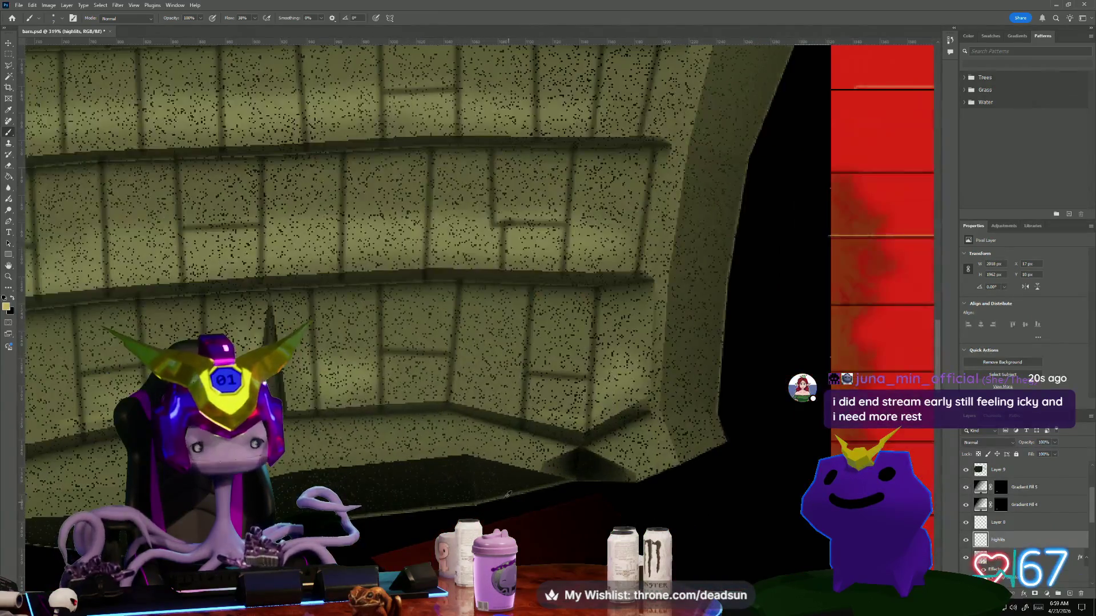
scroll(1001, 479, "up", 3)
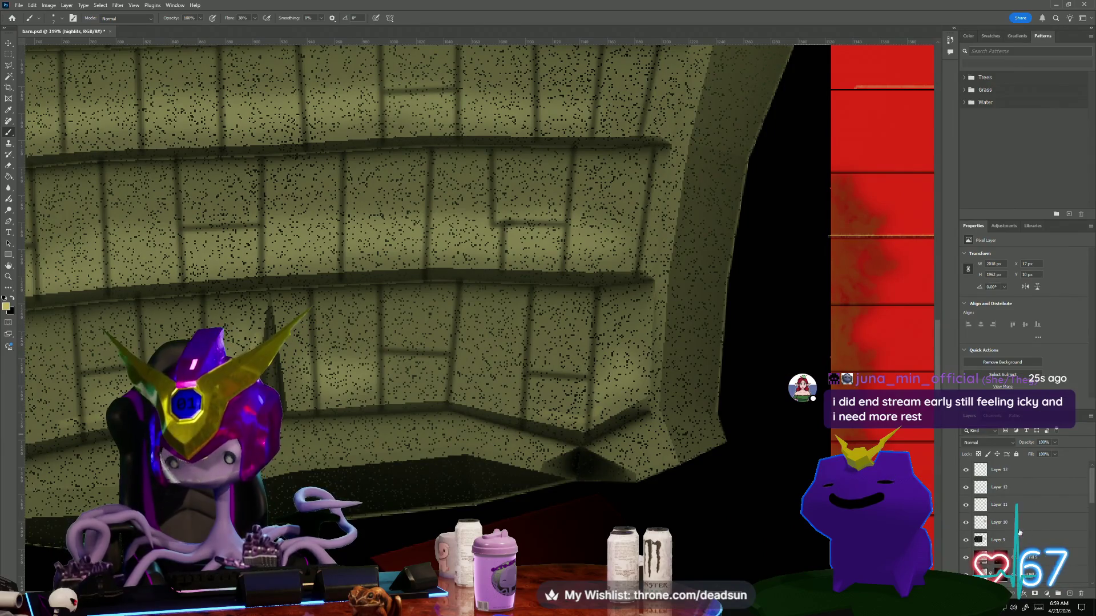
Compare layer visibility, make Layer 12 active and reset to default black and white colours.
left_click(966, 471)
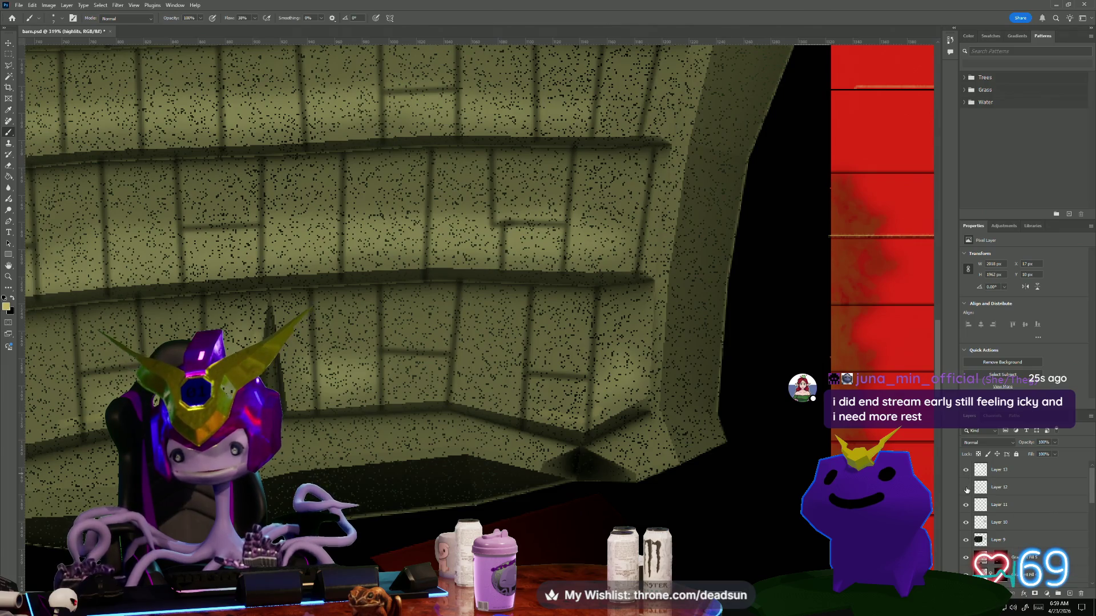
left_click(967, 488)
left_click(997, 486)
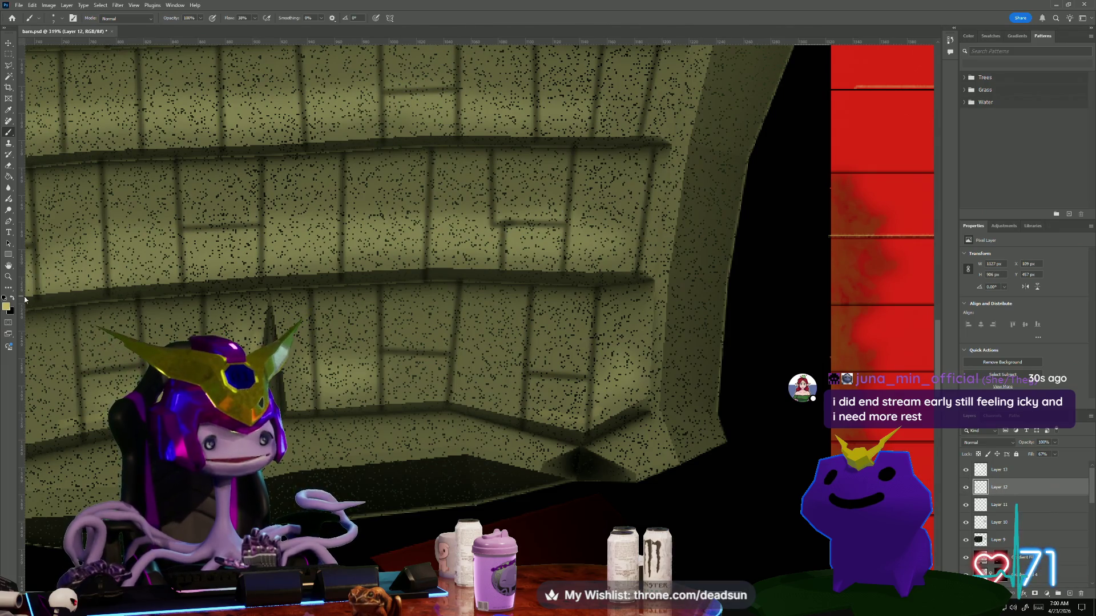
key("d")
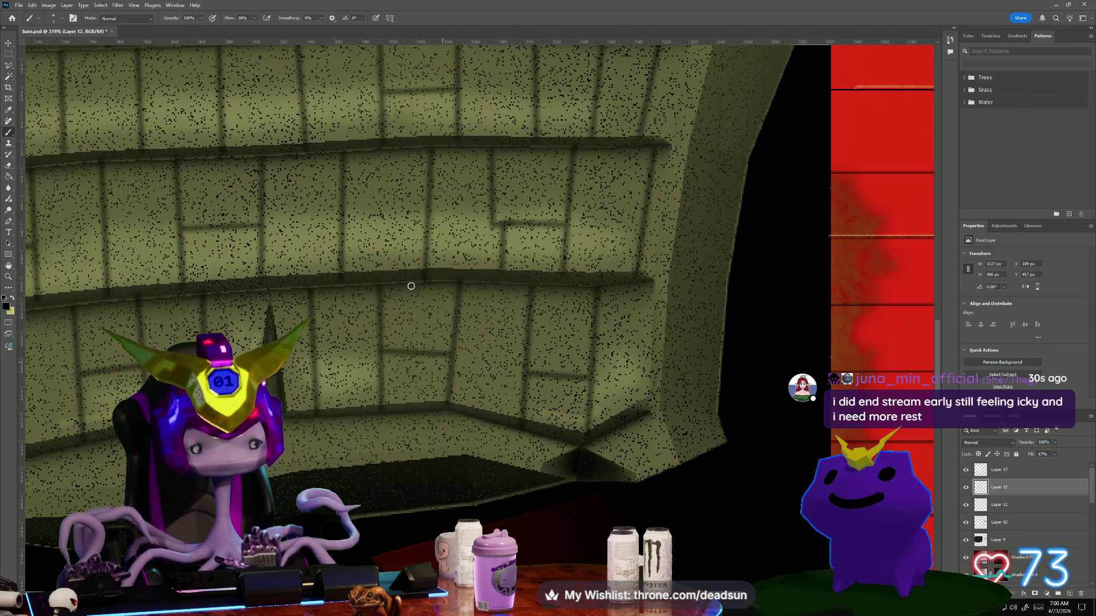
Shrink the brush size to a few pixels in the brush preset picker.
left_click(57, 18)
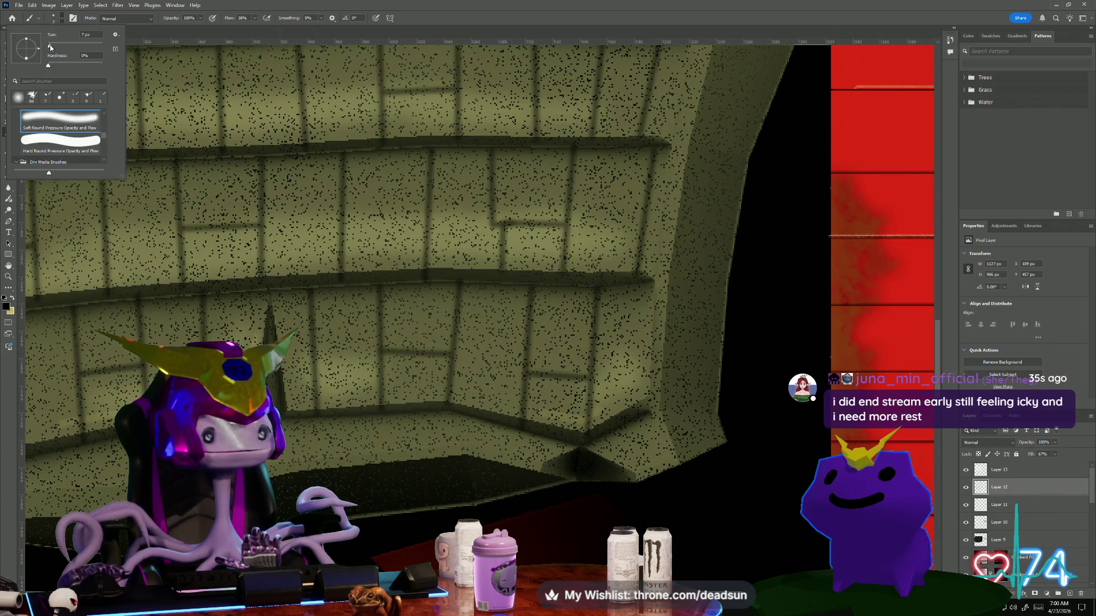
left_click_drag(51, 47, 49, 47)
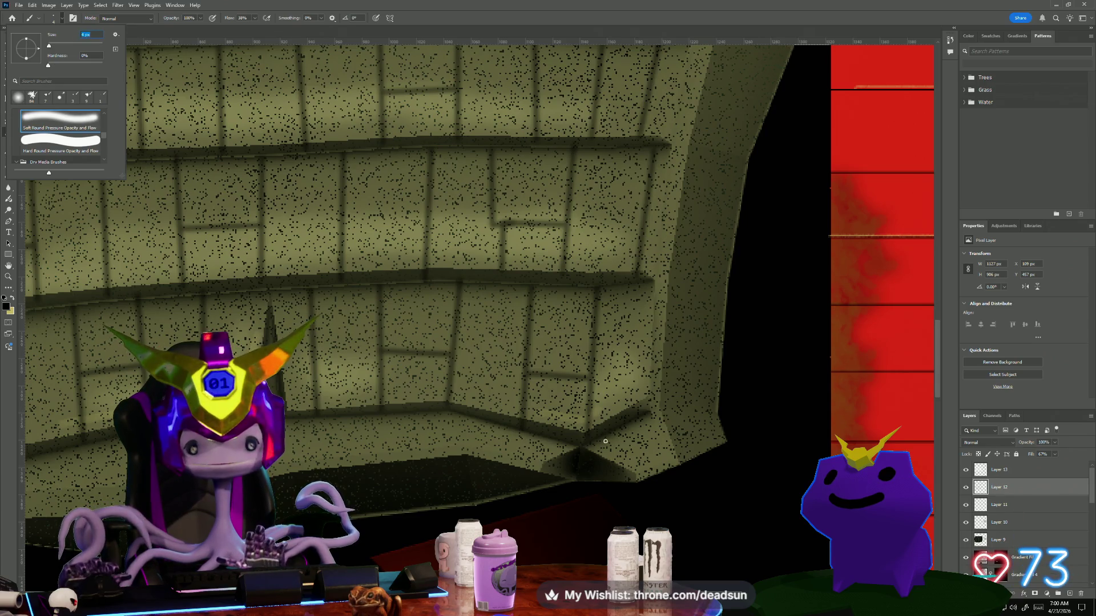
key("Return")
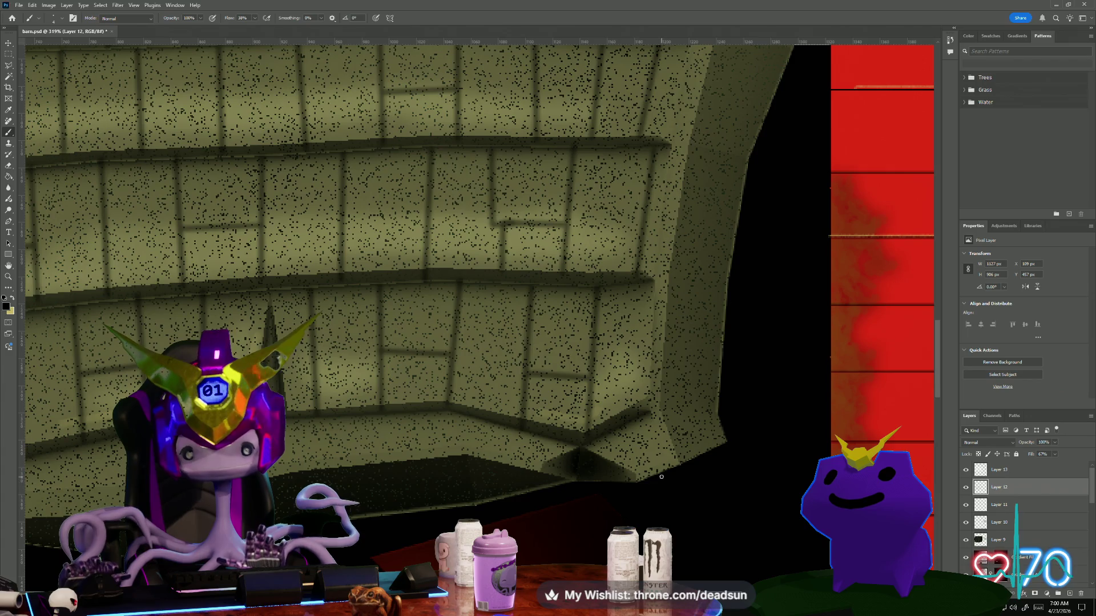
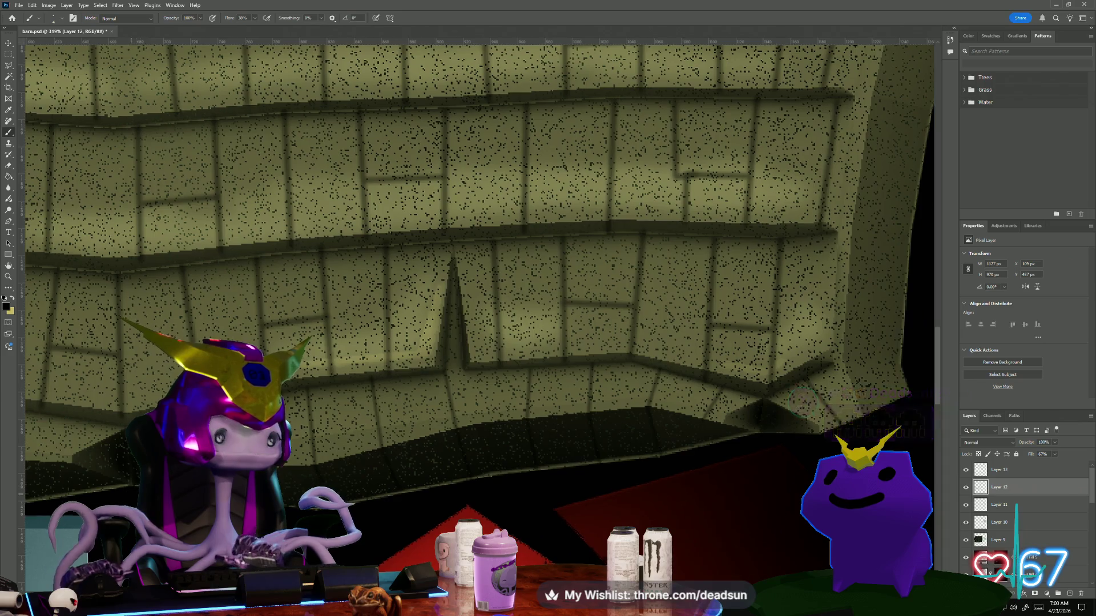
Pan across the olive plank wall and the texture pieces beside it to review them.
left_click_drag(137, 483, 357, 412)
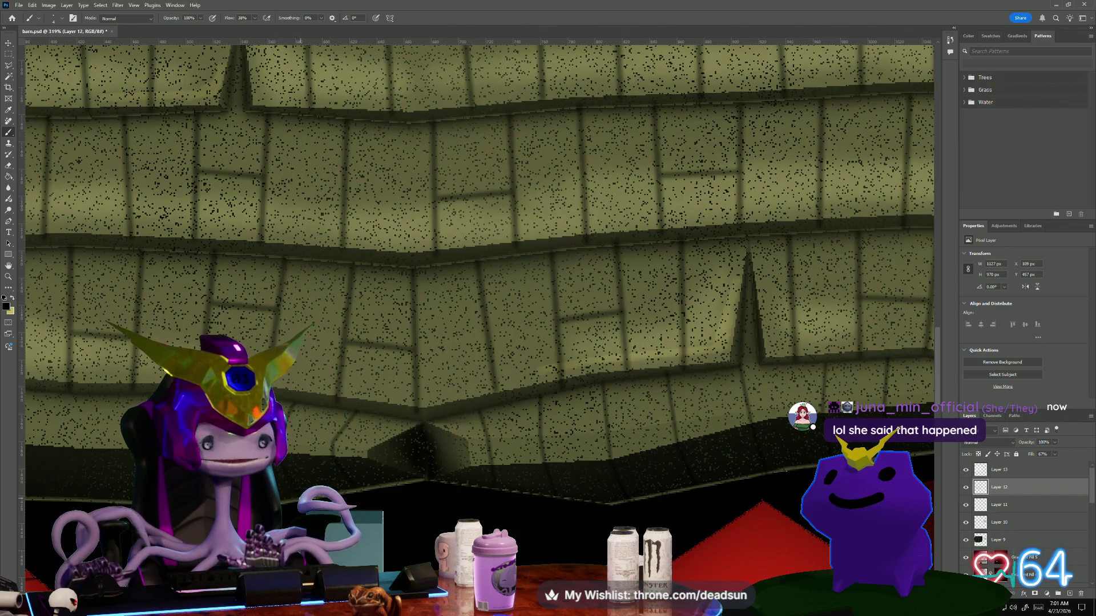
left_click_drag(239, 429, 393, 423)
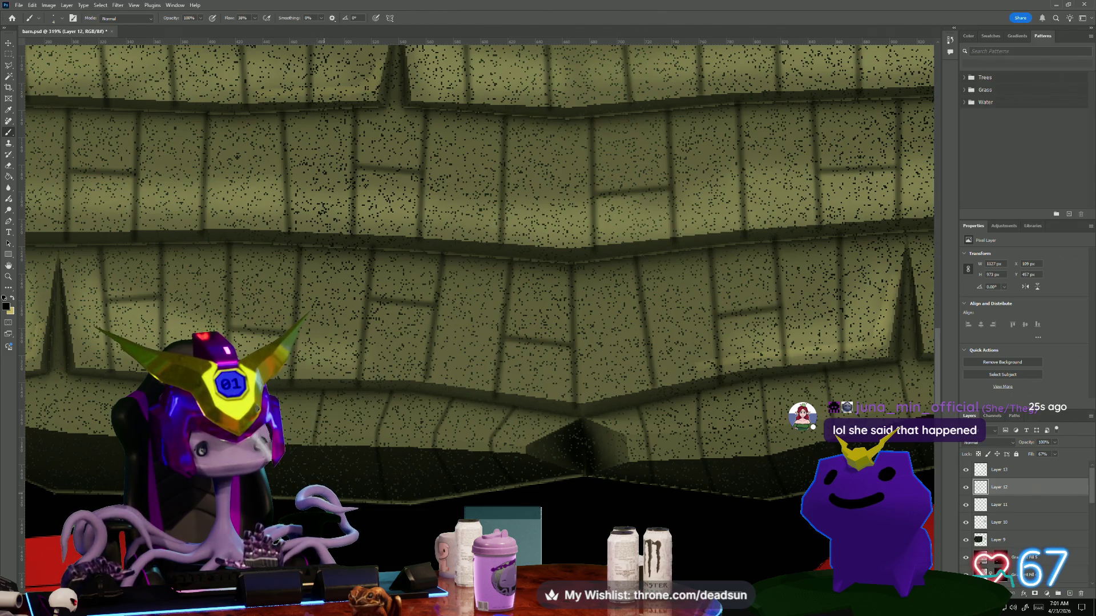
left_click_drag(271, 377, 399, 394)
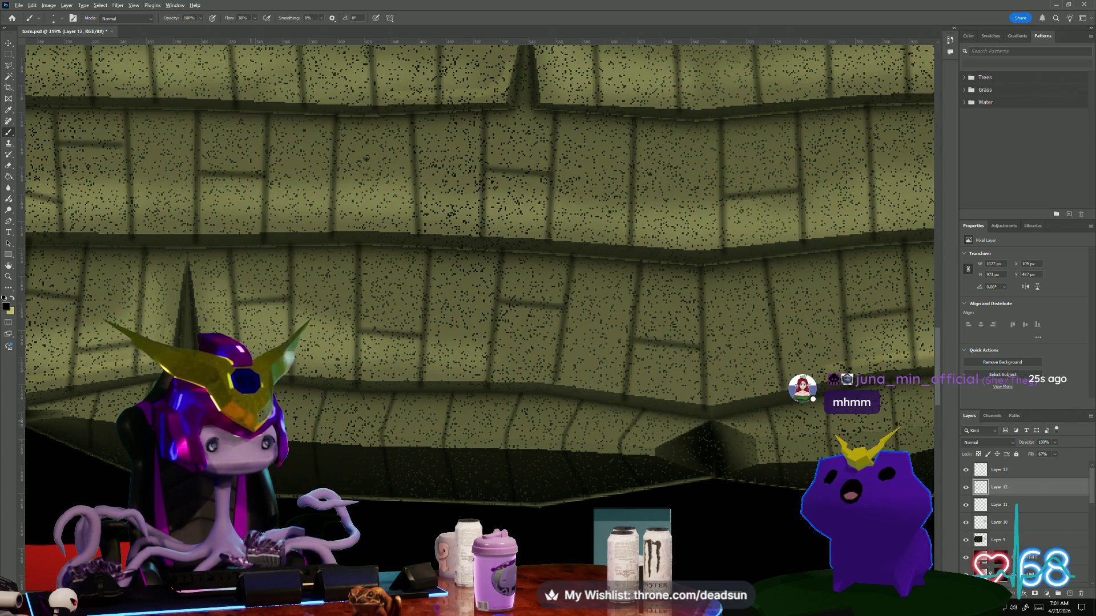
scroll(119, 133, "down", 3, "alt")
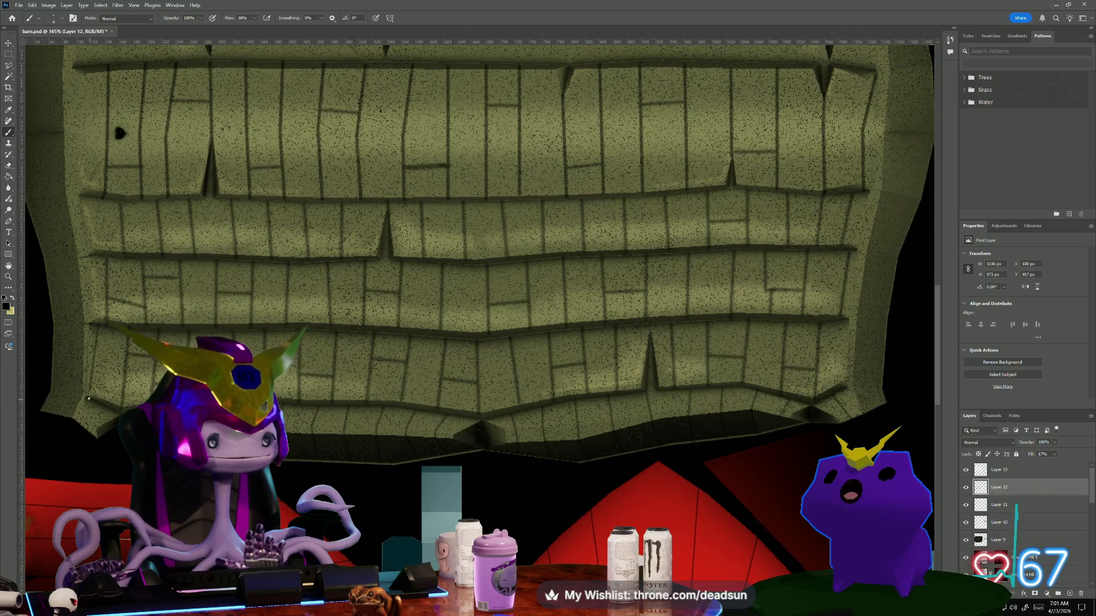
mouse_move(146, 288)
left_mouse_down()
mouse_move(181, 320)
mouse_move(247, 303)
left_mouse_up()
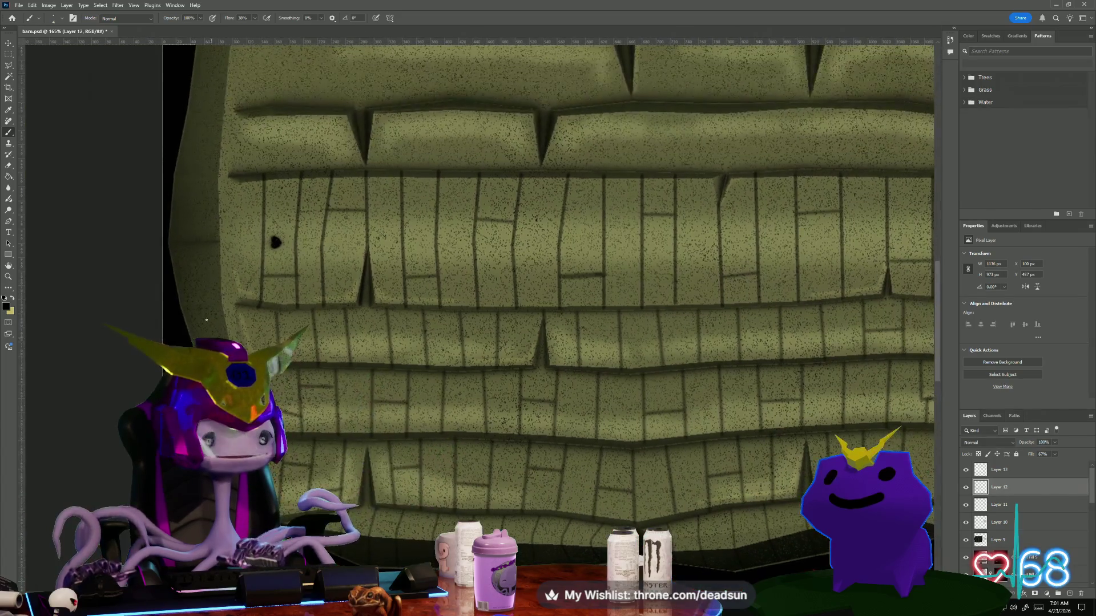
scroll(247, 304, "up", 5, "alt")
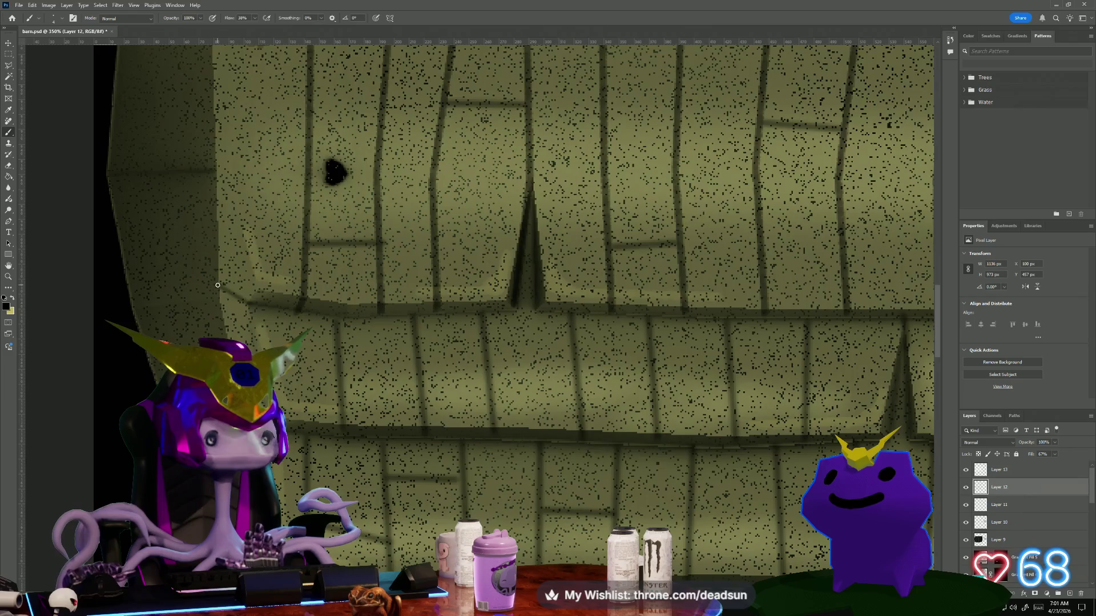
scroll(247, 303, "down", 2, "alt")
scroll(206, 184, "down", 3, "alt")
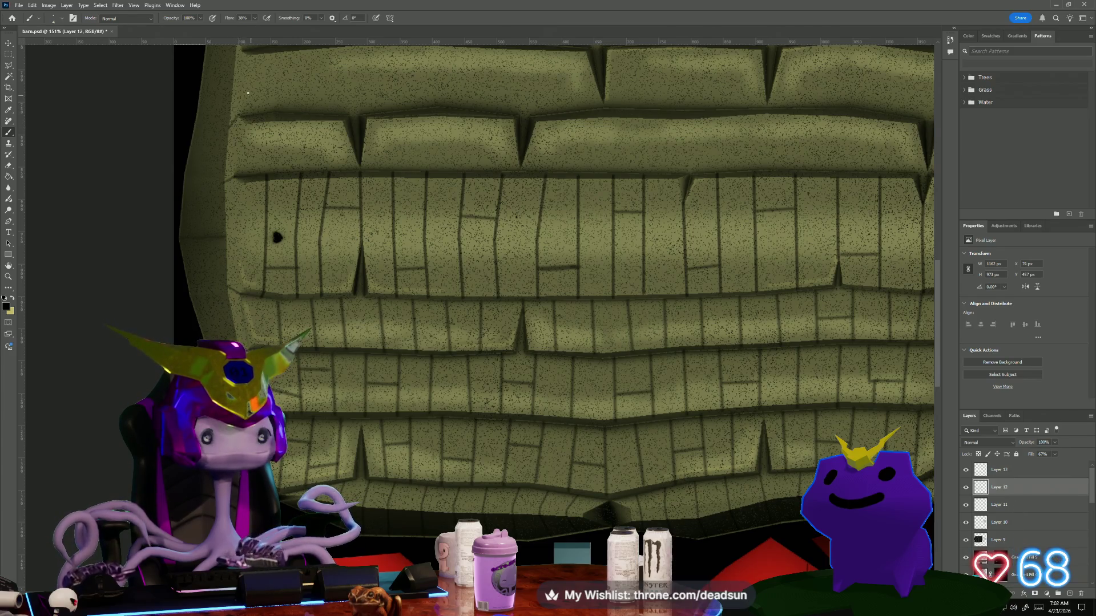
scroll(248, 188, "up", 3)
scroll(262, 235, "up", 3)
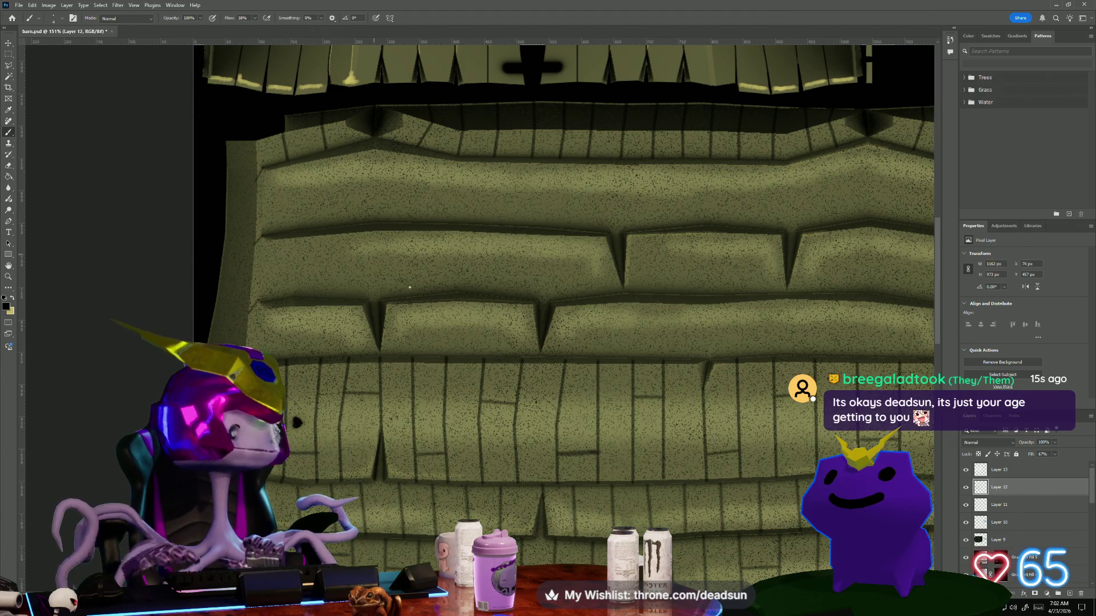
scroll(573, 299, "up", 2, "alt")
scroll(573, 300, "down", 2, "alt")
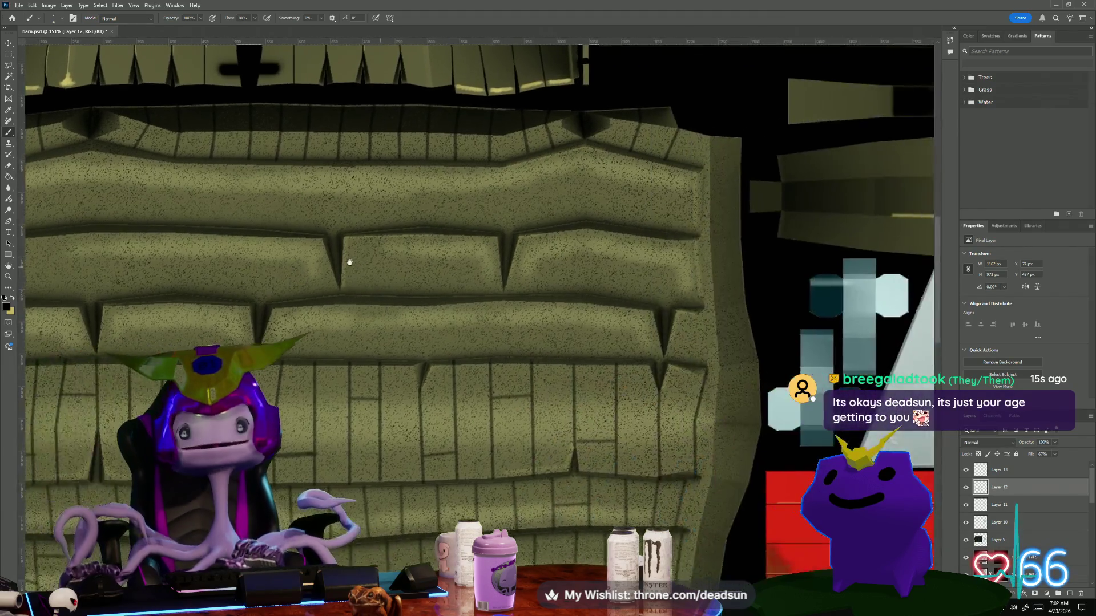
left_click_drag(572, 299, 326, 276)
scroll(590, 368, "up", 1, "alt")
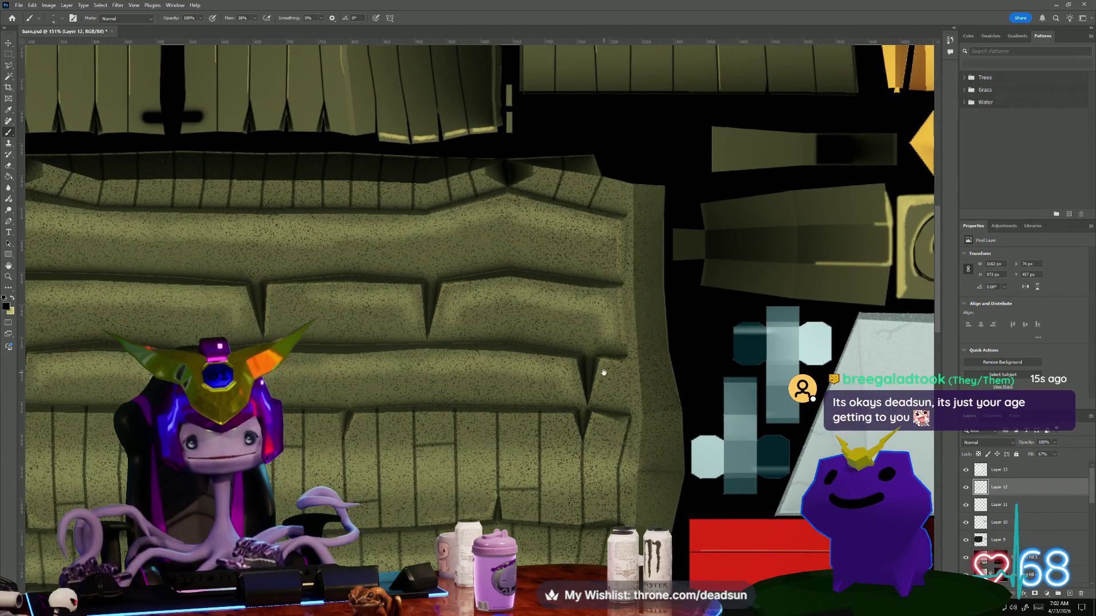
scroll(593, 325, "up", 1, "alt")
scroll(596, 282, "up", 2, "alt")
scroll(599, 244, "up", 1, "alt")
scroll(600, 243, "down", 1, "alt")
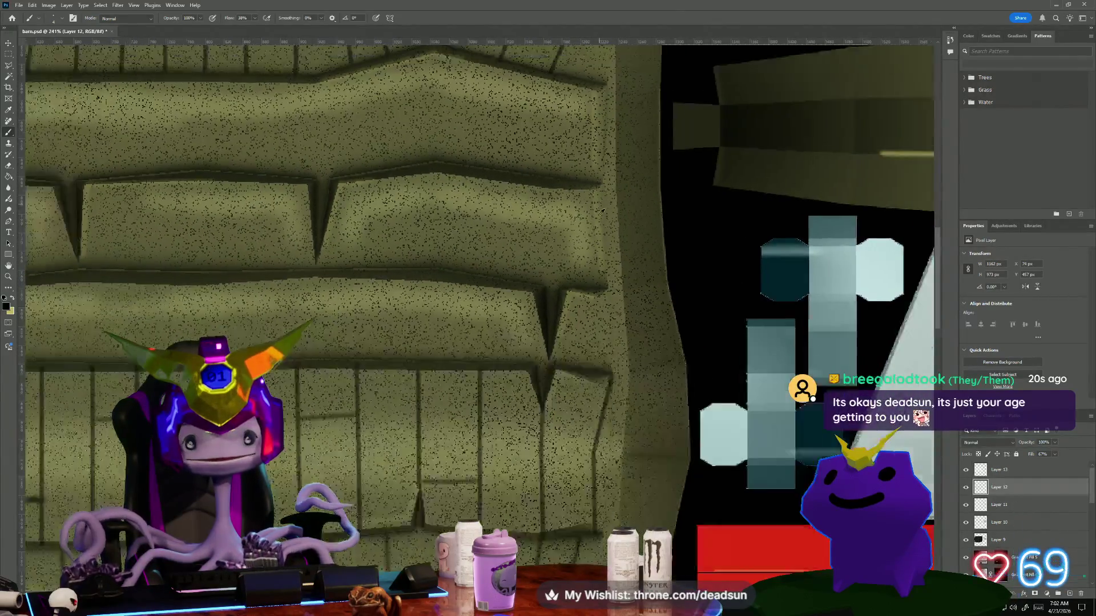
scroll(600, 244, "down", 2, "alt")
scroll(590, 257, "up", 1, "alt")
scroll(593, 240, "up", 2, "alt")
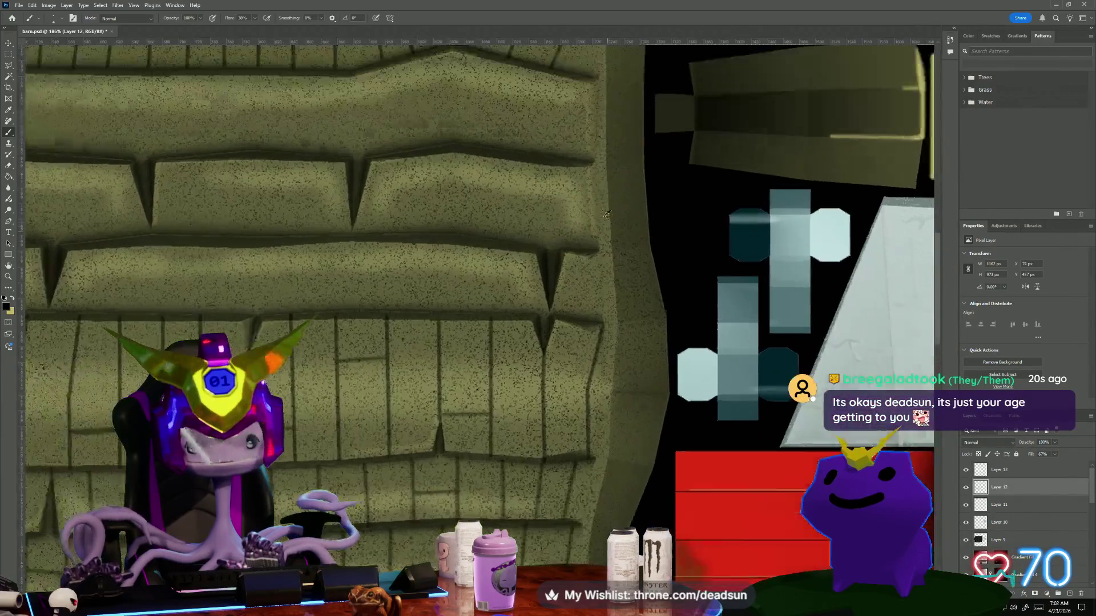
scroll(599, 172, "up", 1, "alt")
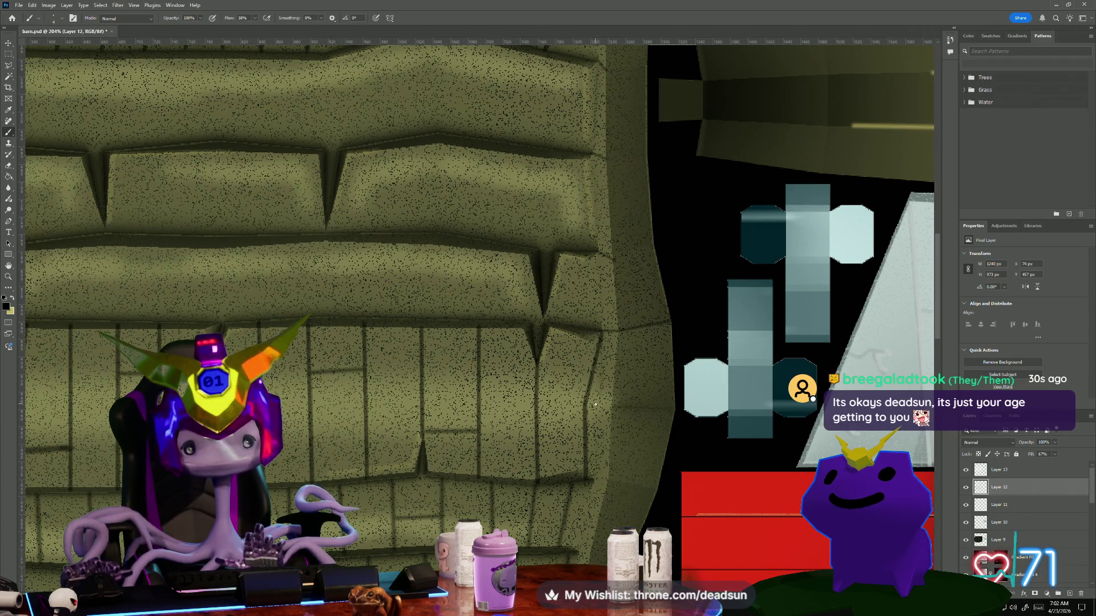
scroll(623, 418, "down", 3)
scroll(622, 418, "right", 3)
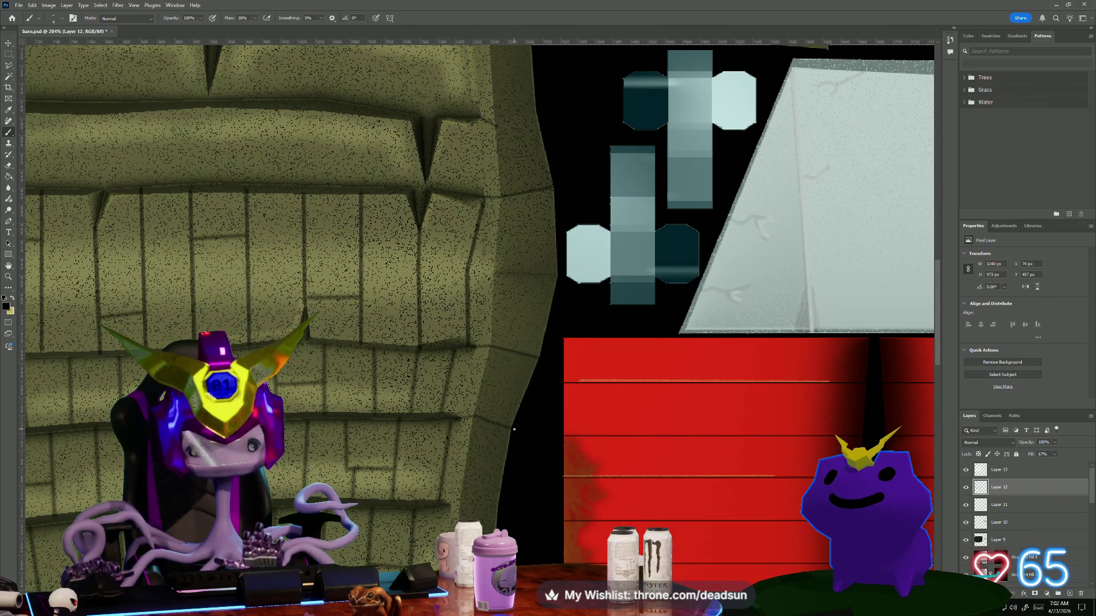
scroll(420, 402, "down", 3)
scroll(420, 402, "right", 1)
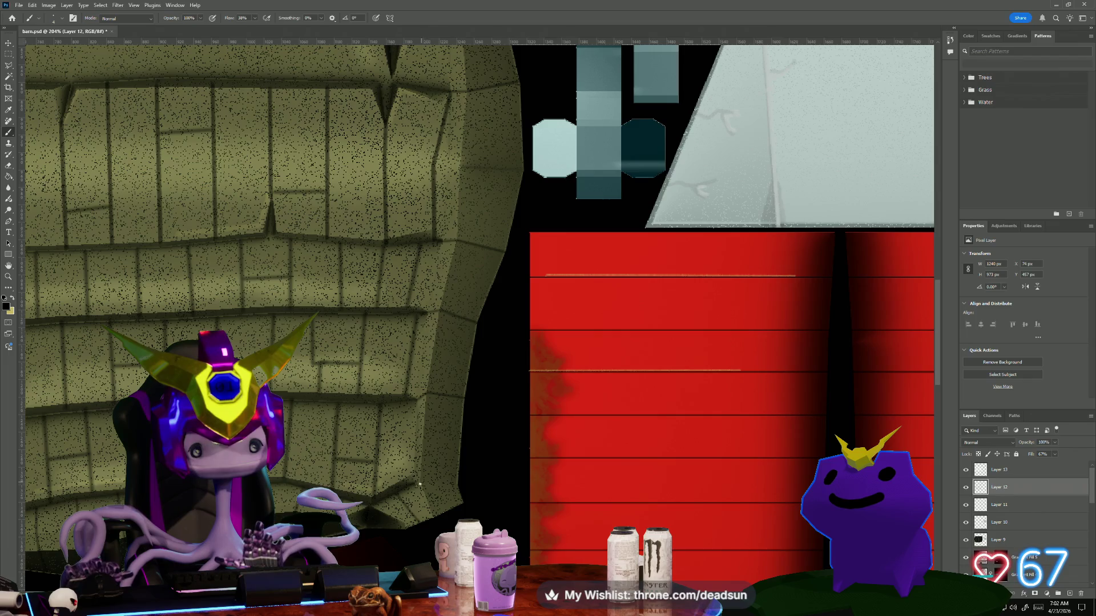
scroll(459, 479, "down", 3, "alt")
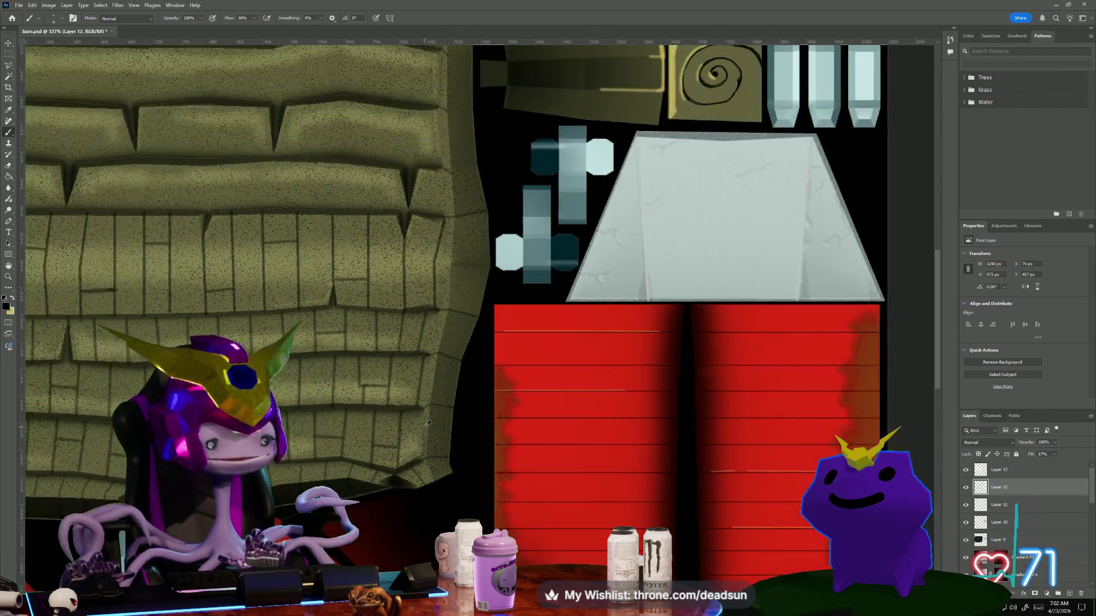
scroll(441, 194, "up", 1, "alt")
scroll(441, 192, "up", 2, "alt")
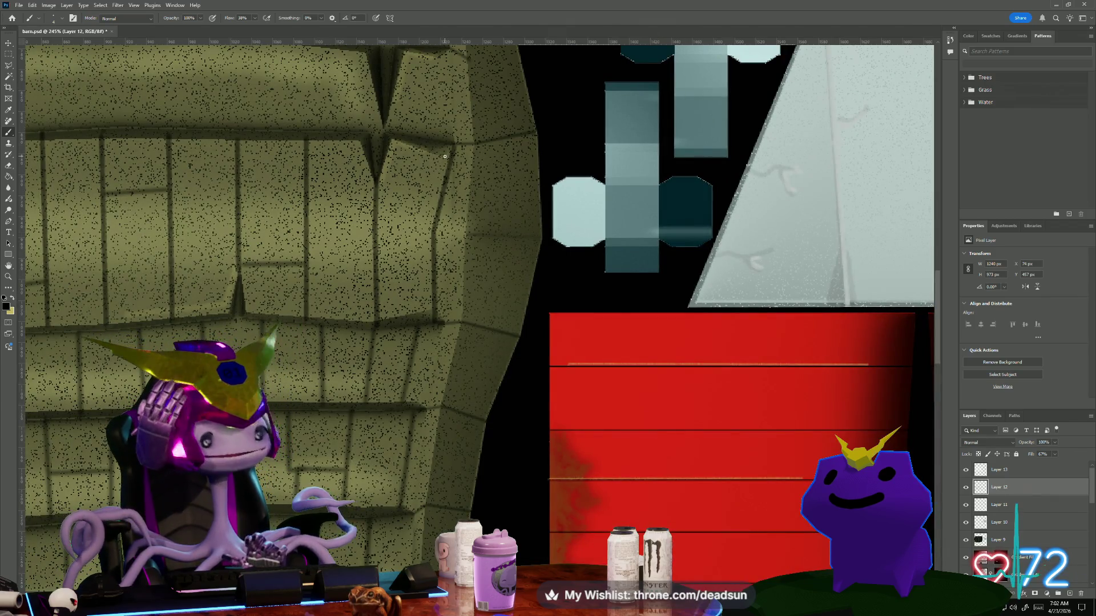
scroll(428, 288, "up", 3, "alt")
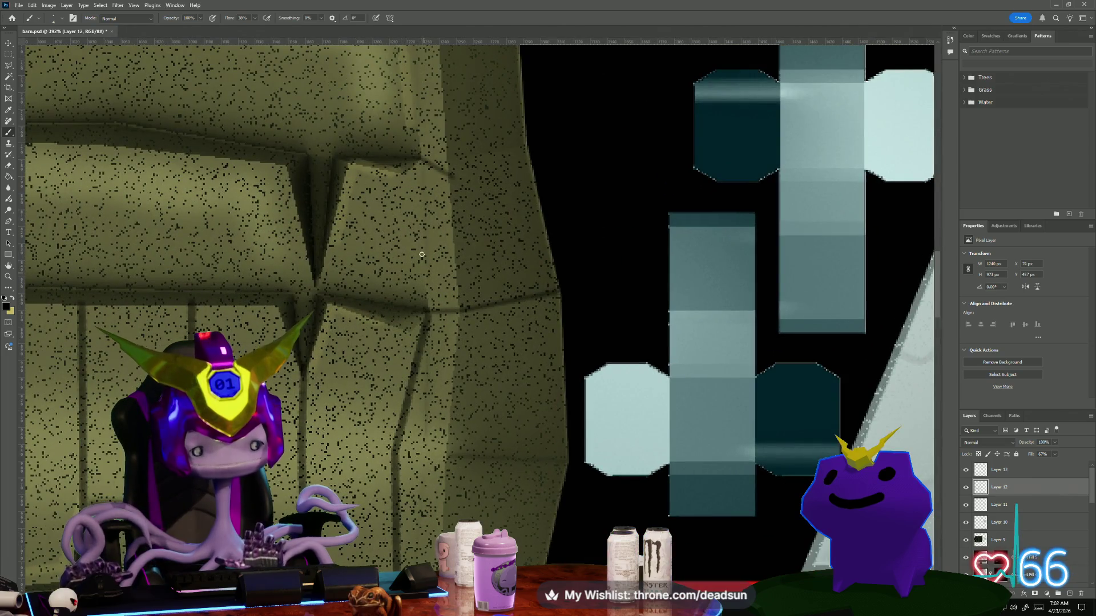
Paint dark vertical plank-seam strokes on the wall and extend one as a straight line.
left_click_drag(419, 177, 422, 306)
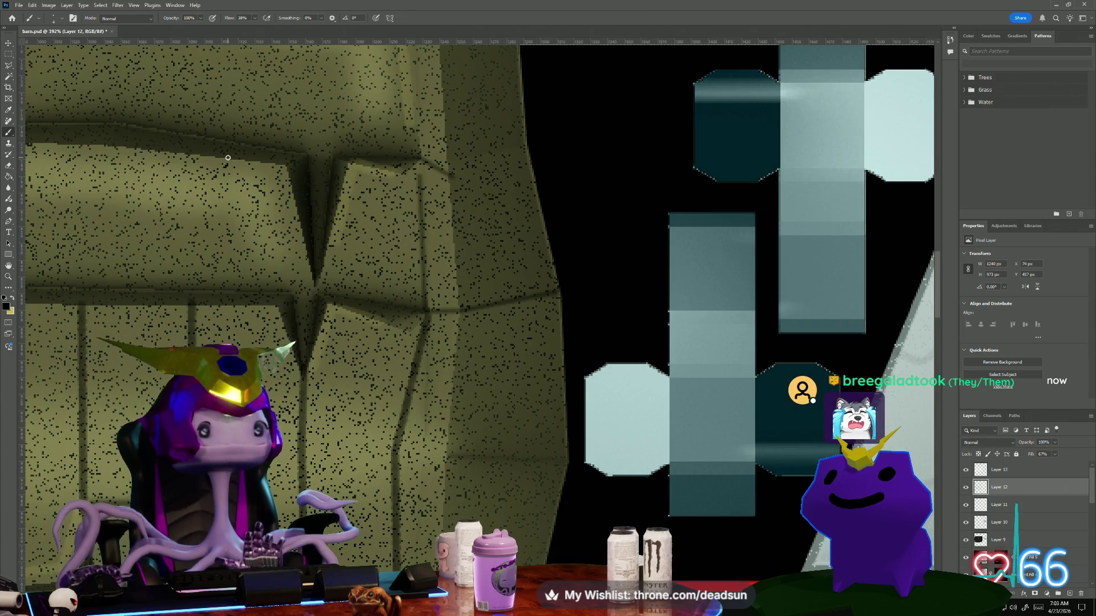
left_click_drag(226, 163, 233, 290)
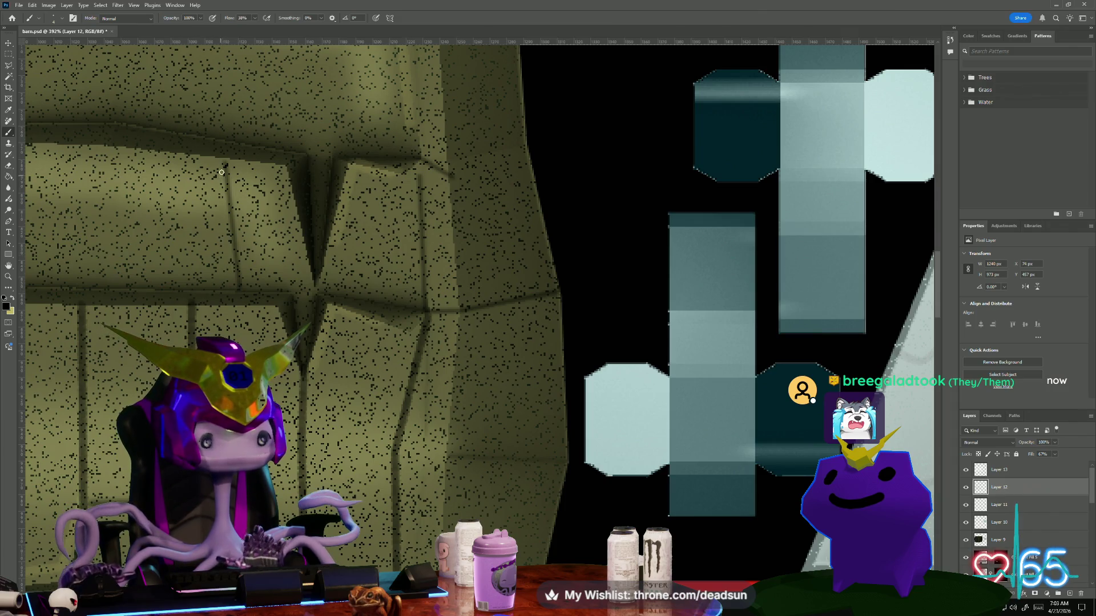
left_click_drag(234, 142, 239, 280)
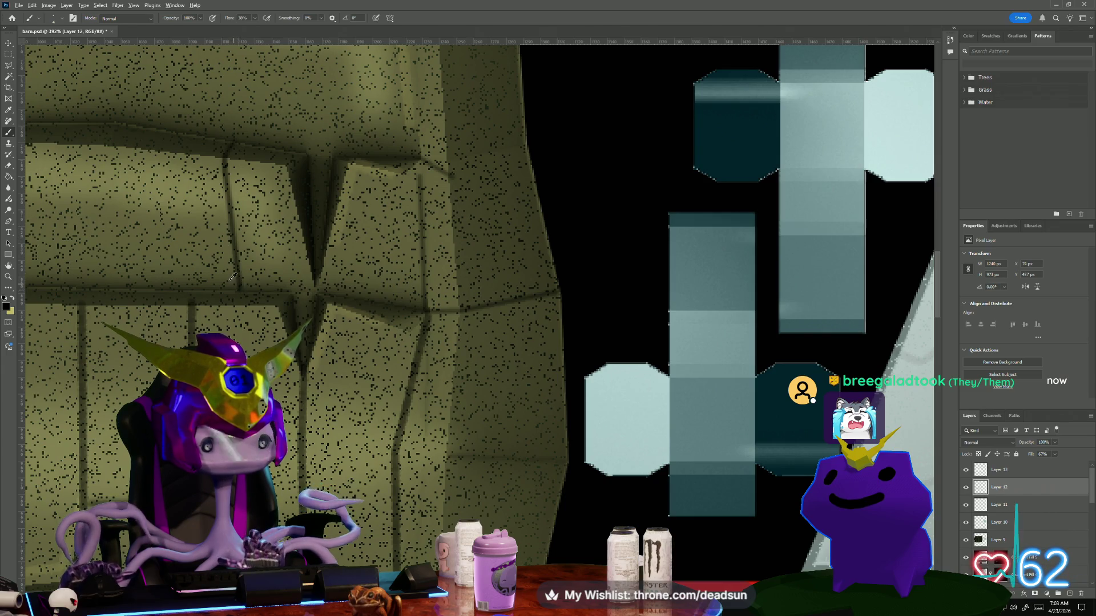
scroll(231, 277, "down", 3, "alt")
scroll(343, 271, "left", 2, "shift")
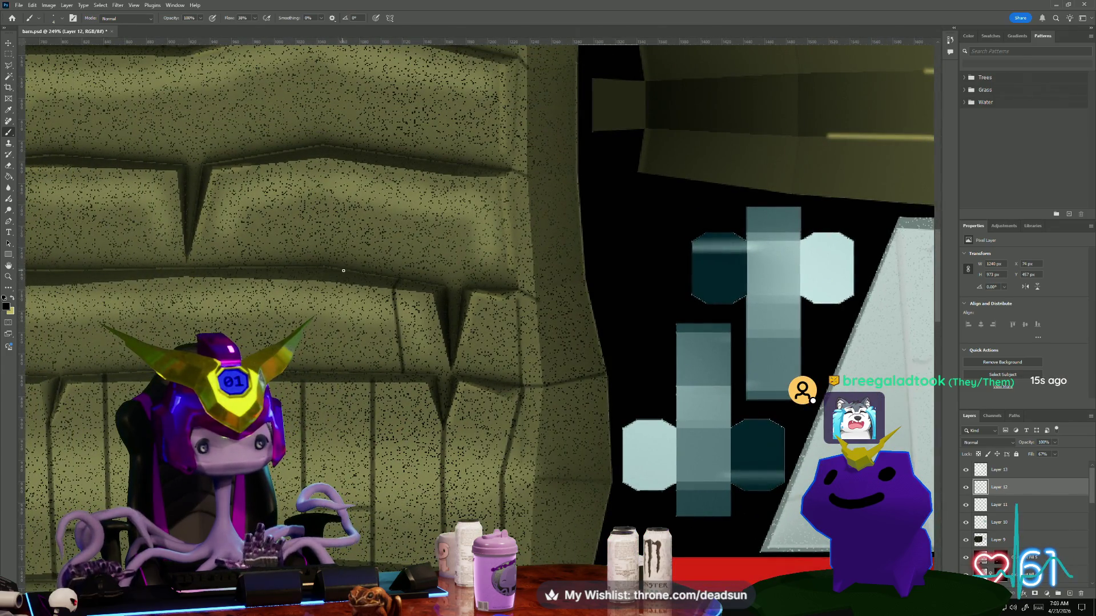
left_click(336, 374, "shift")
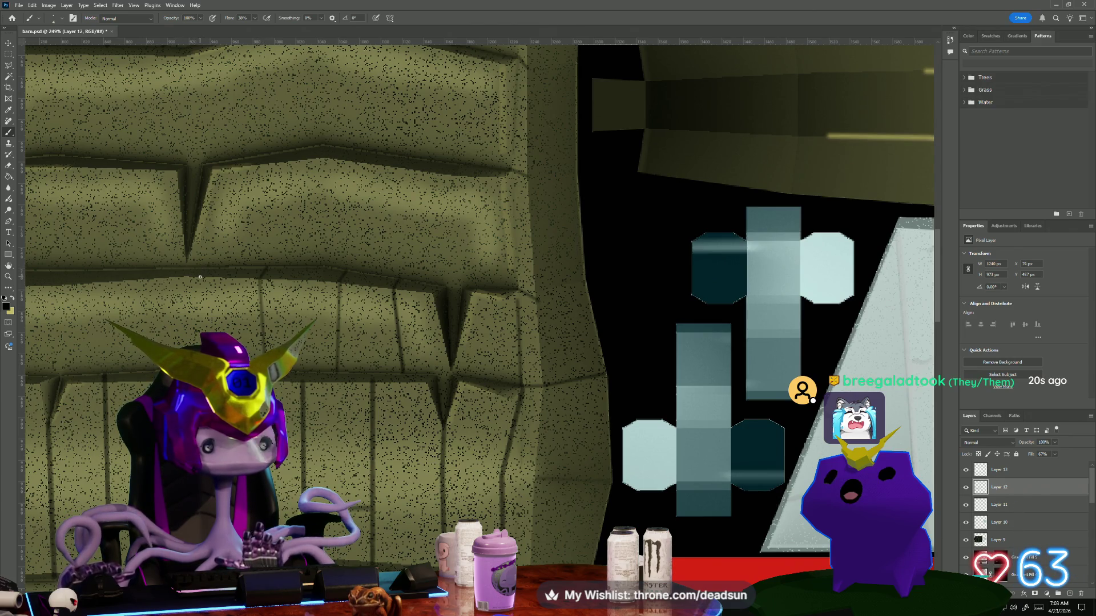
scroll(222, 388, "down", 3, "alt")
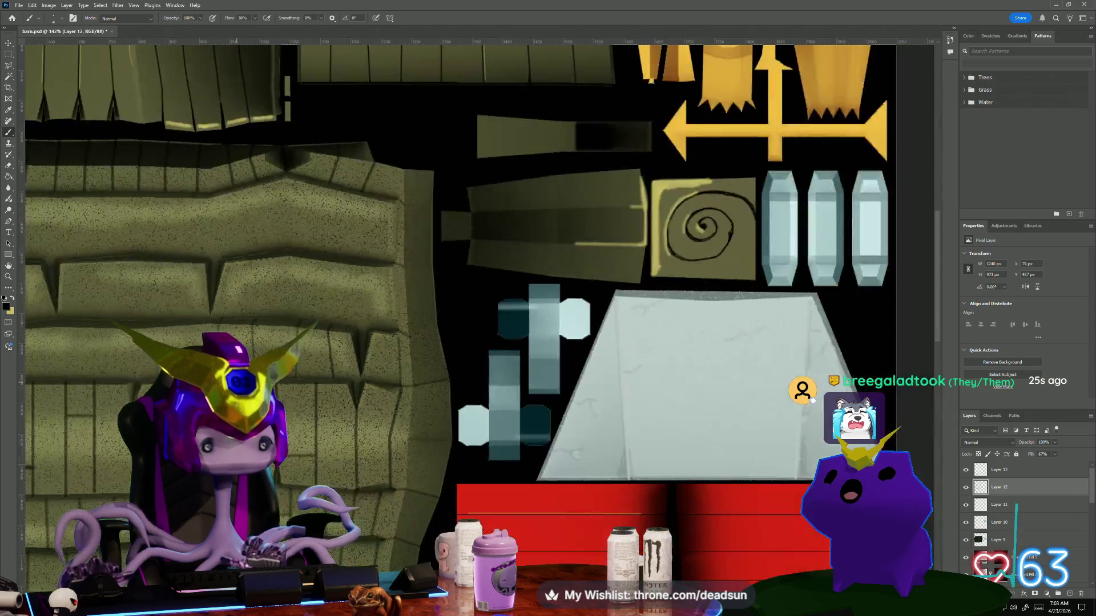
left_click_drag(223, 388, 351, 389)
scroll(351, 388, "up", 2, "alt")
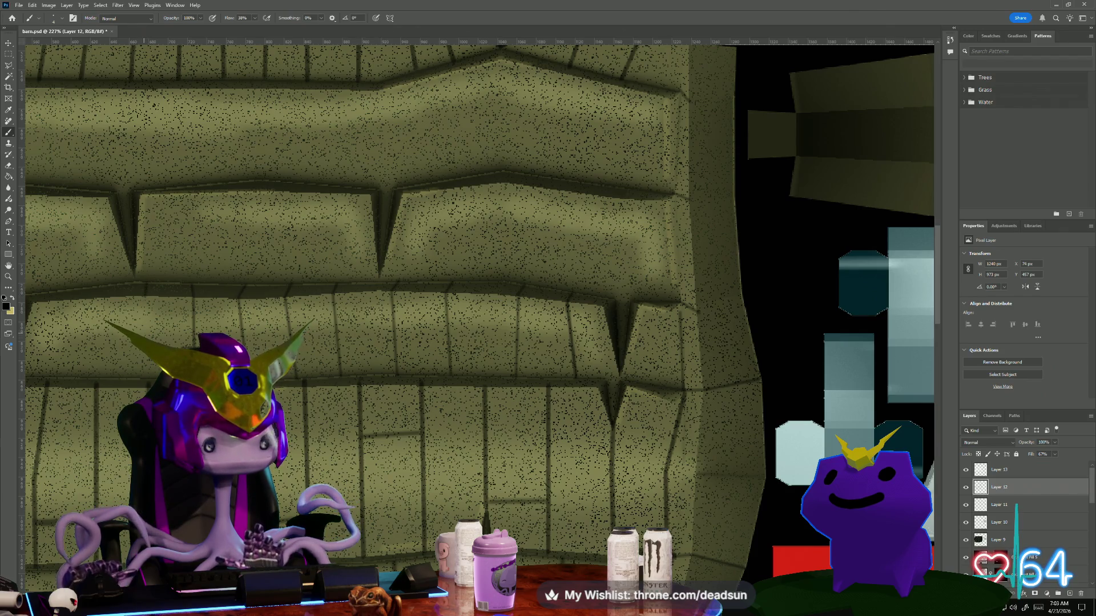
scroll(341, 402, "down", 4, "alt")
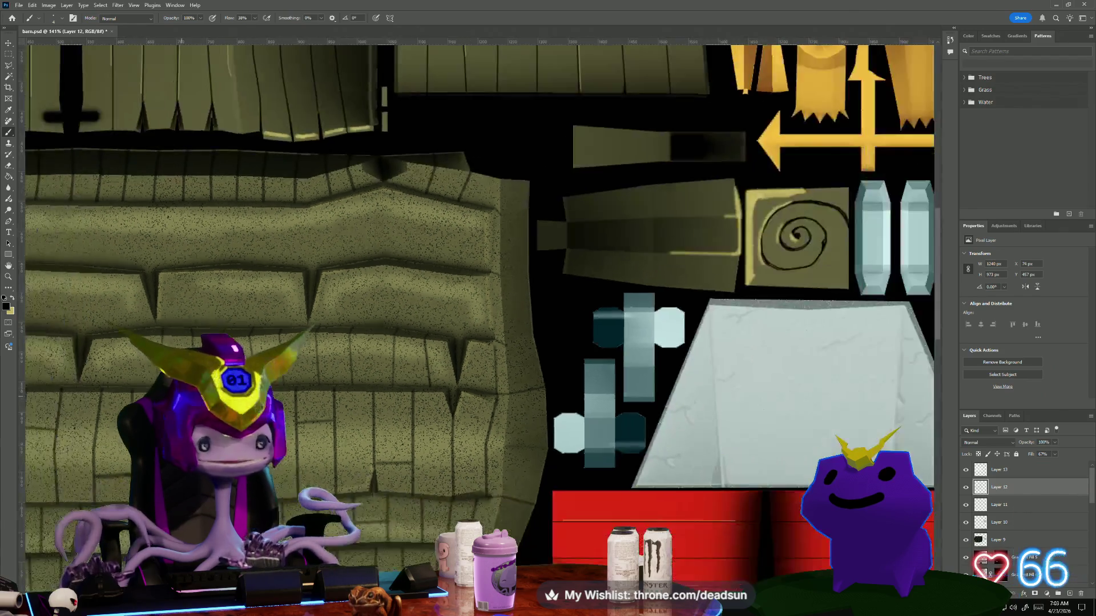
scroll(341, 401, "up", 3, "alt")
scroll(341, 401, "up", 2, "alt")
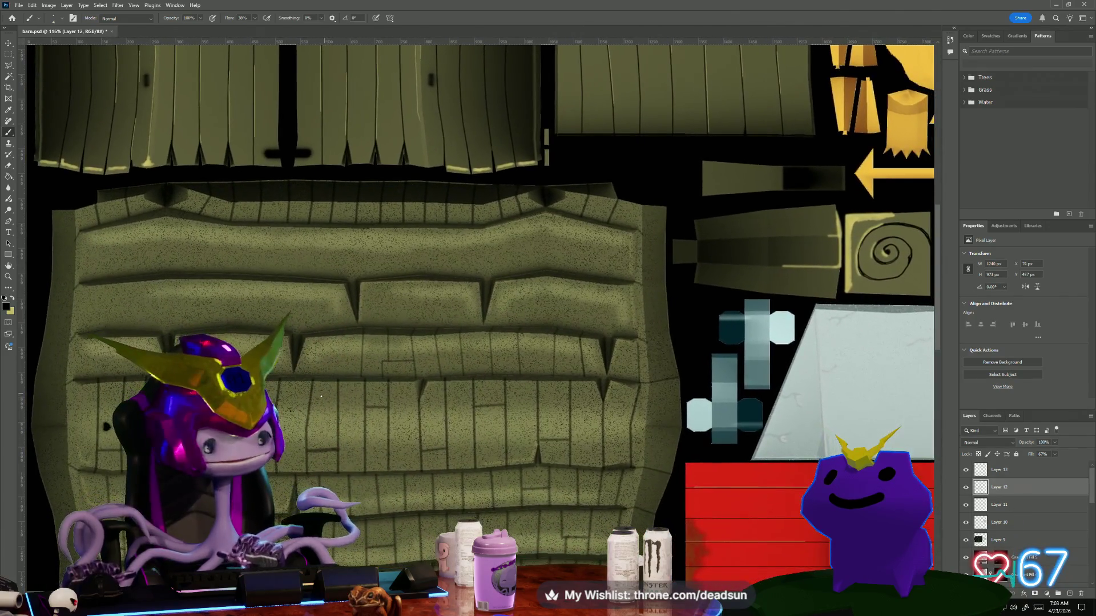
scroll(343, 412, "up", 1, "alt")
scroll(347, 429, "up", 2, "alt")
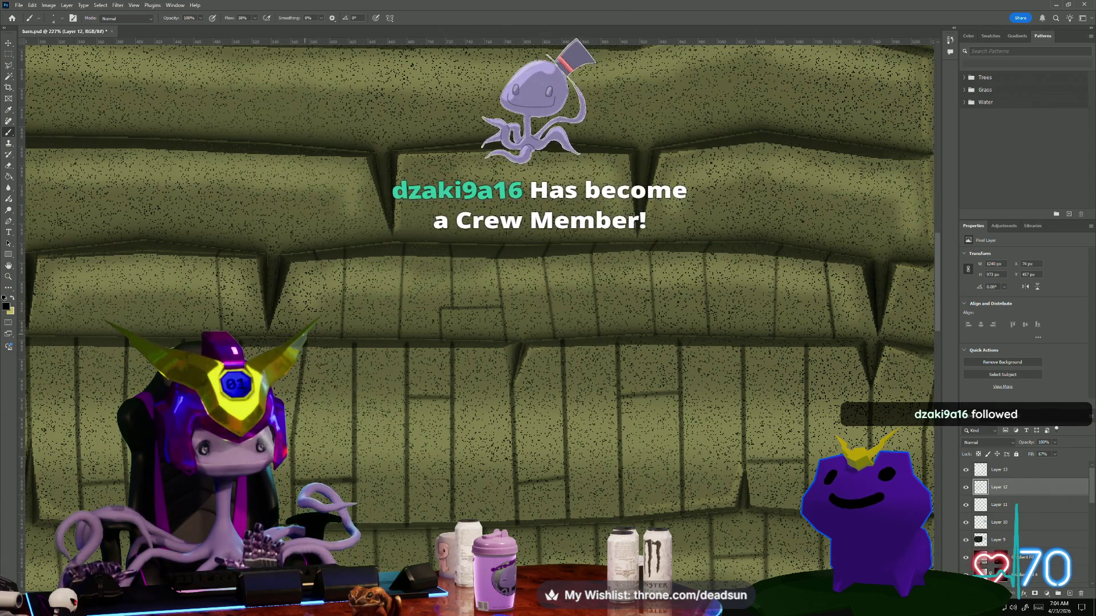
scroll(318, 282, "down", 3, "alt")
scroll(304, 366, "up", 1, "alt")
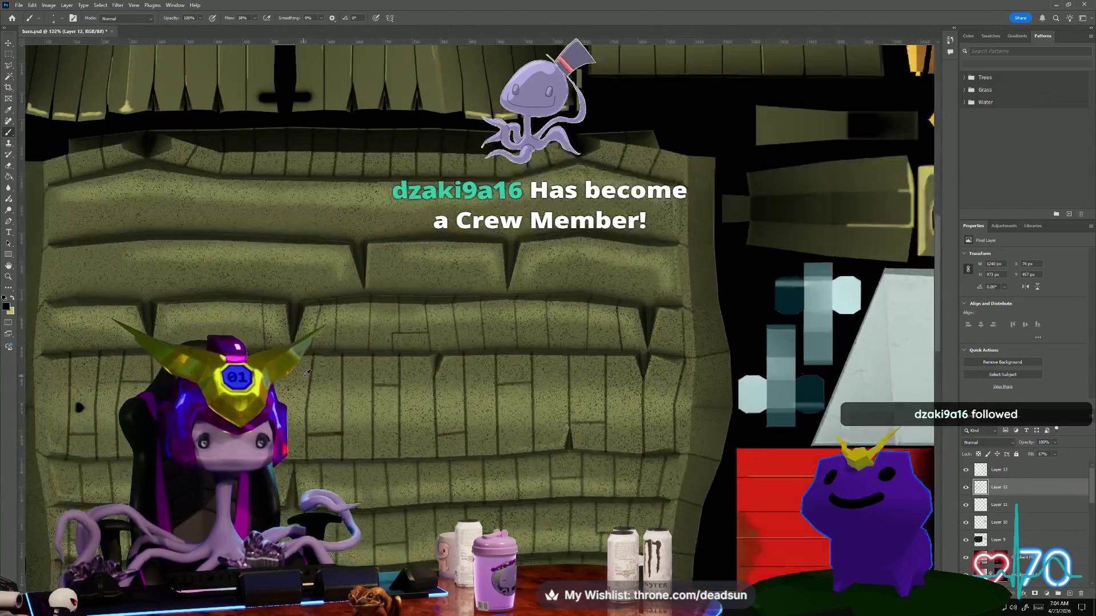
scroll(343, 319, "up", 1, "alt")
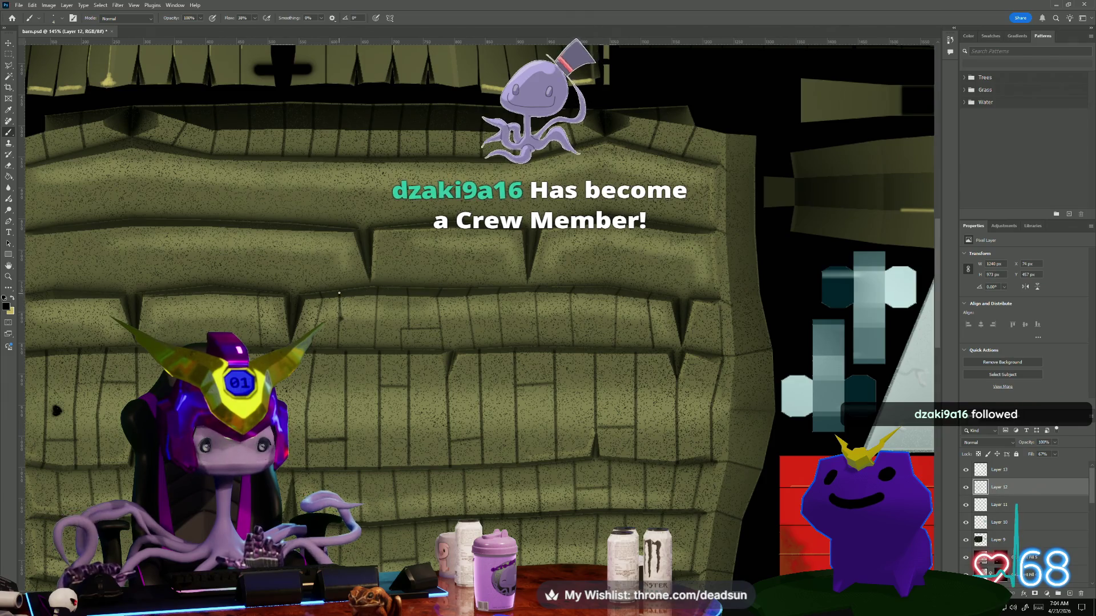
scroll(341, 312, "down", 1, "alt")
scroll(321, 344, "up", 1, "alt")
scroll(319, 343, "up", 2, "alt")
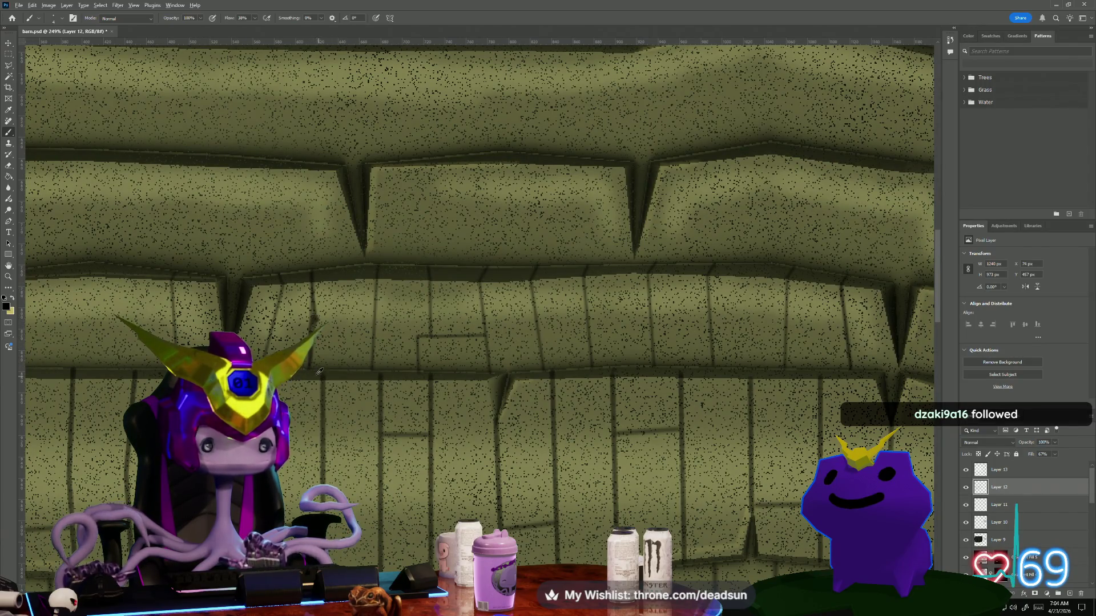
scroll(319, 371, "down", 2, "alt")
scroll(281, 346, "up", 1, "alt")
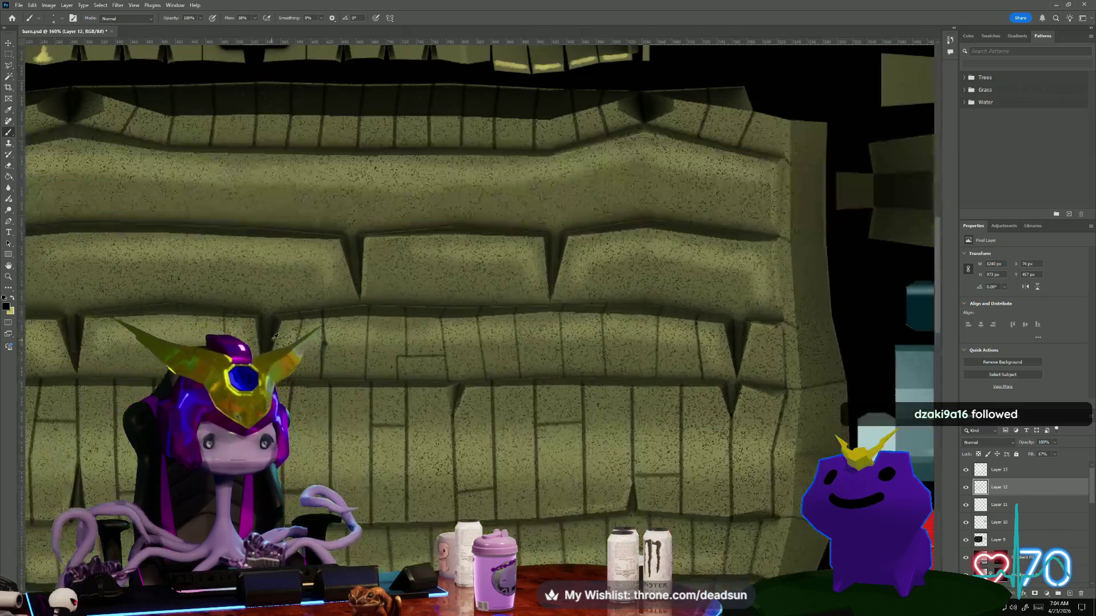
left_click_drag(324, 320, 363, 322)
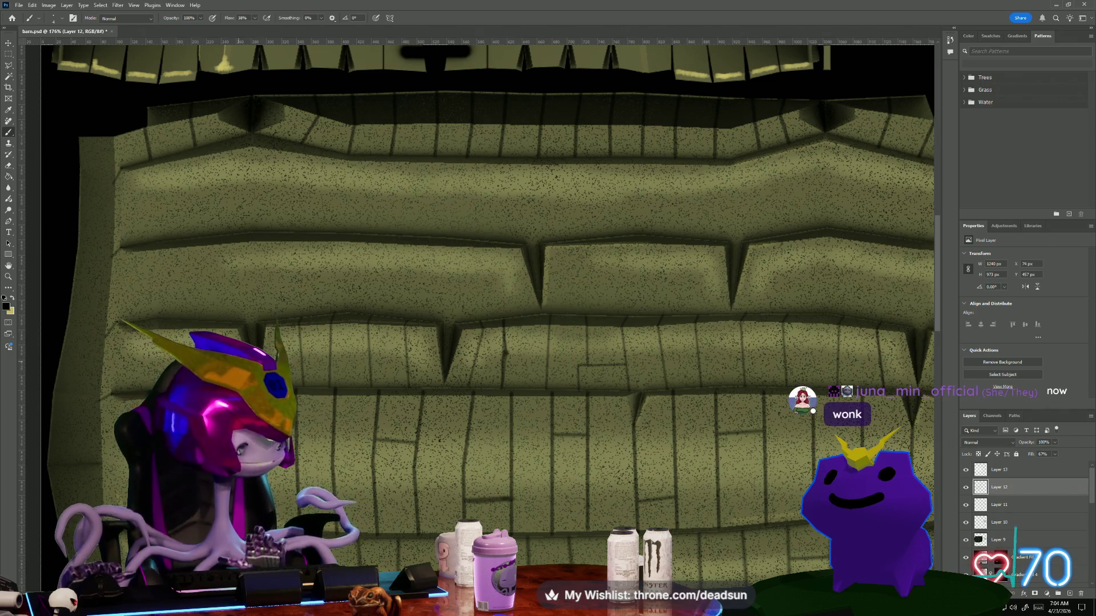
scroll(240, 357, "up", 2, "alt")
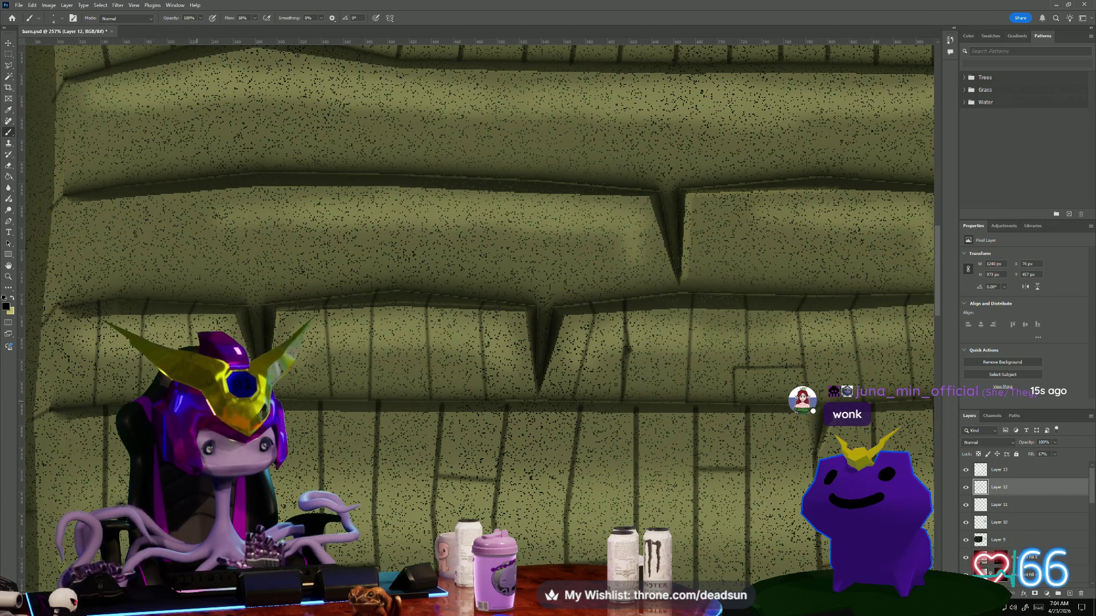
scroll(291, 405, "down", 2, "alt")
scroll(291, 404, "down", 2, "alt")
scroll(292, 405, "down", 2, "alt")
scroll(291, 404, "up", 2, "alt")
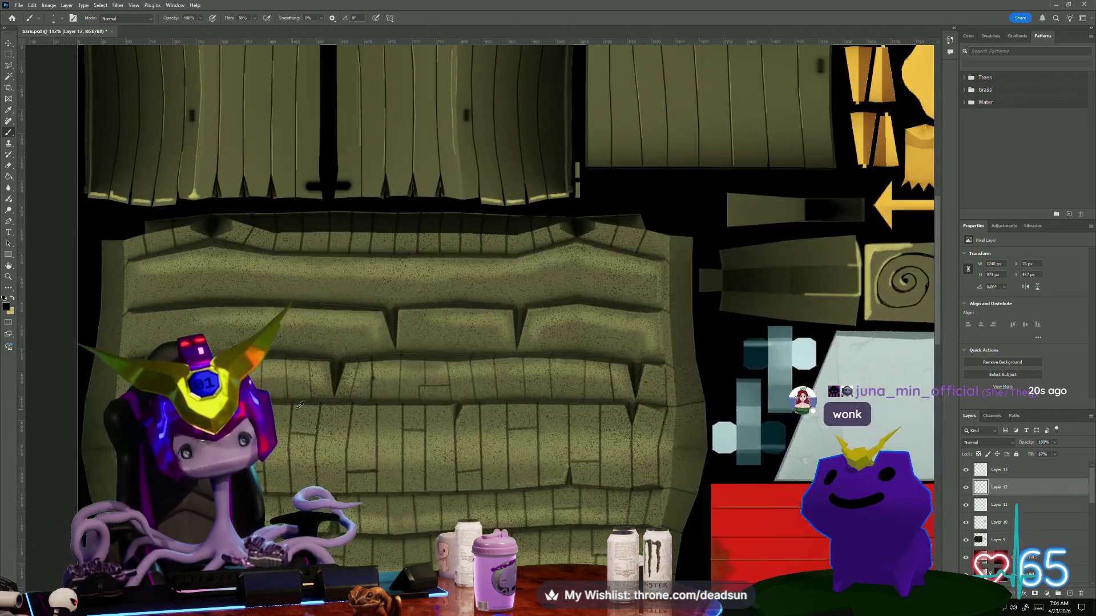
scroll(299, 404, "down", 2, "alt")
scroll(387, 435, "down", 1, "alt")
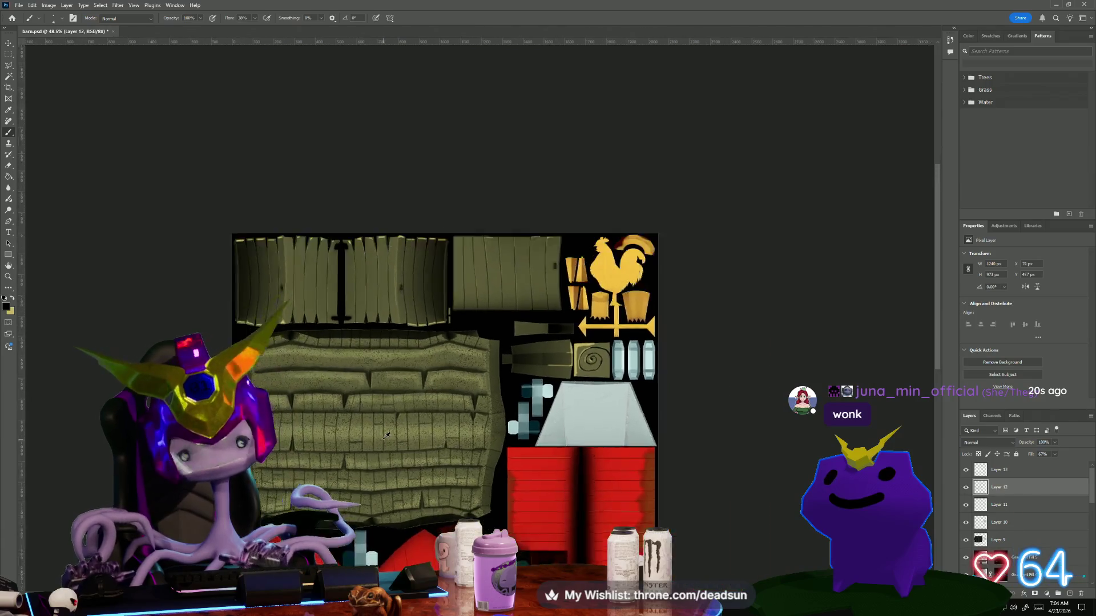
scroll(387, 436, "up", 2, "alt")
scroll(387, 436, "up", 2, "alt")
scroll(597, 399, "up", 1, "alt")
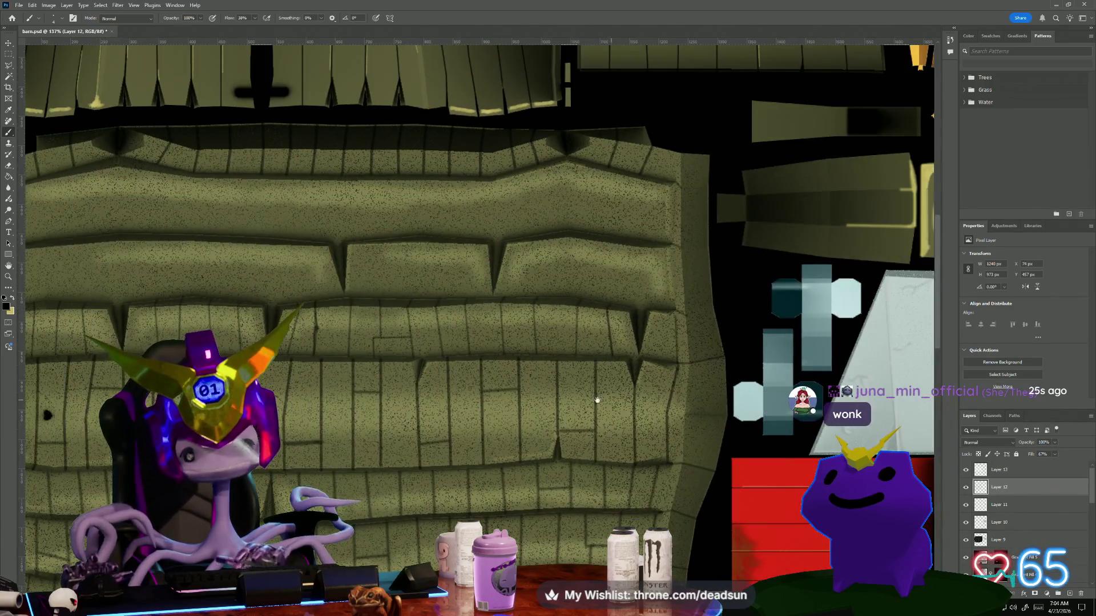
scroll(596, 400, "down", 2, "alt")
scroll(553, 340, "up", 3, "alt")
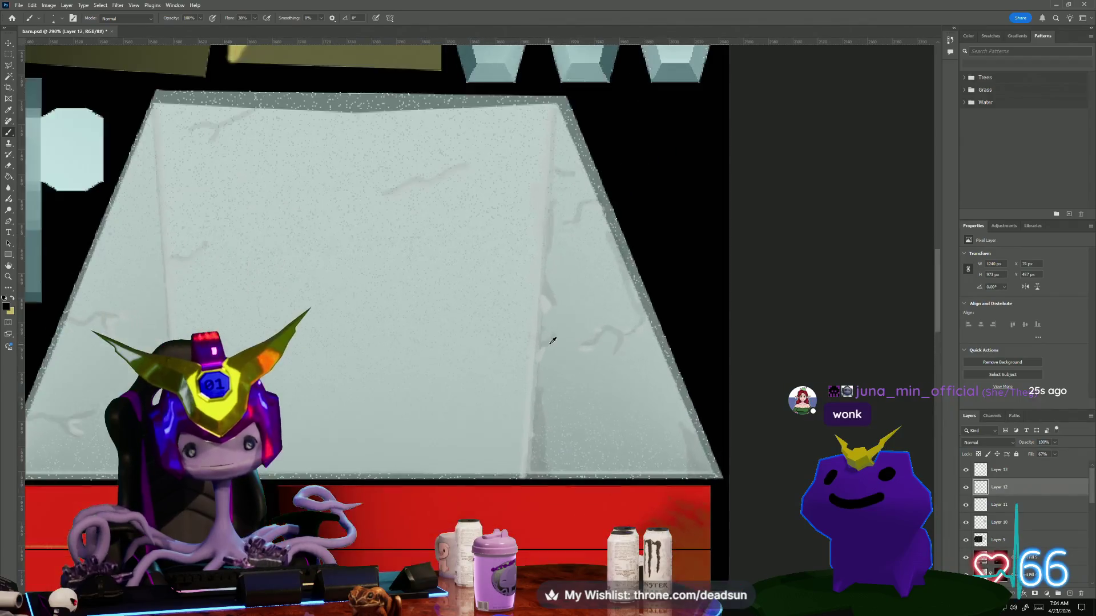
scroll(552, 340, "up", 1, "alt")
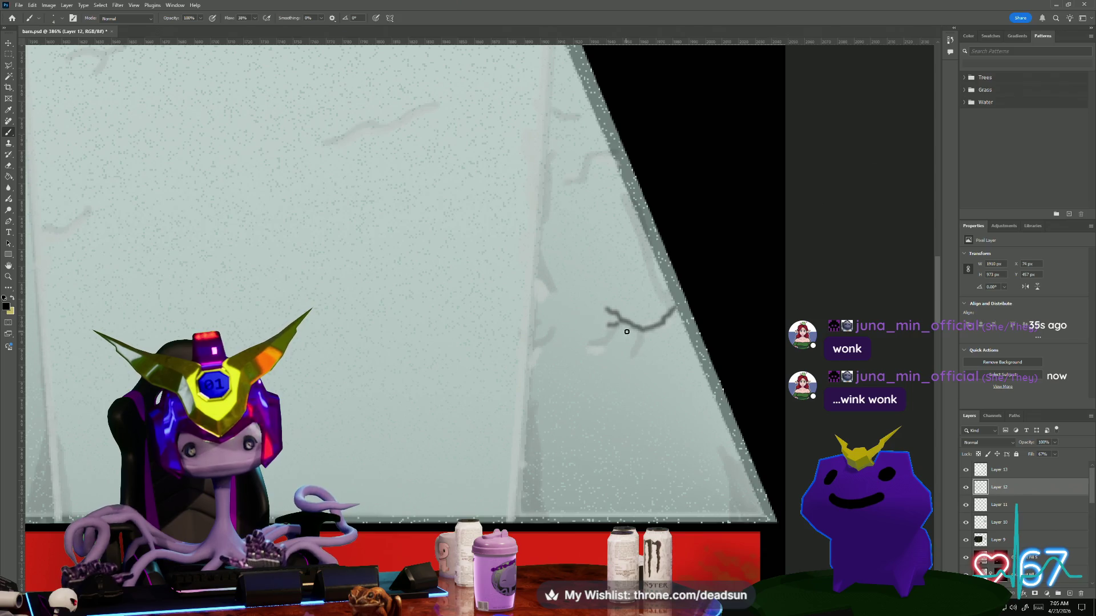
Extend the branching crack down-left and add short dark crack marks near the panel's right edge.
left_click_drag(632, 325, 597, 346)
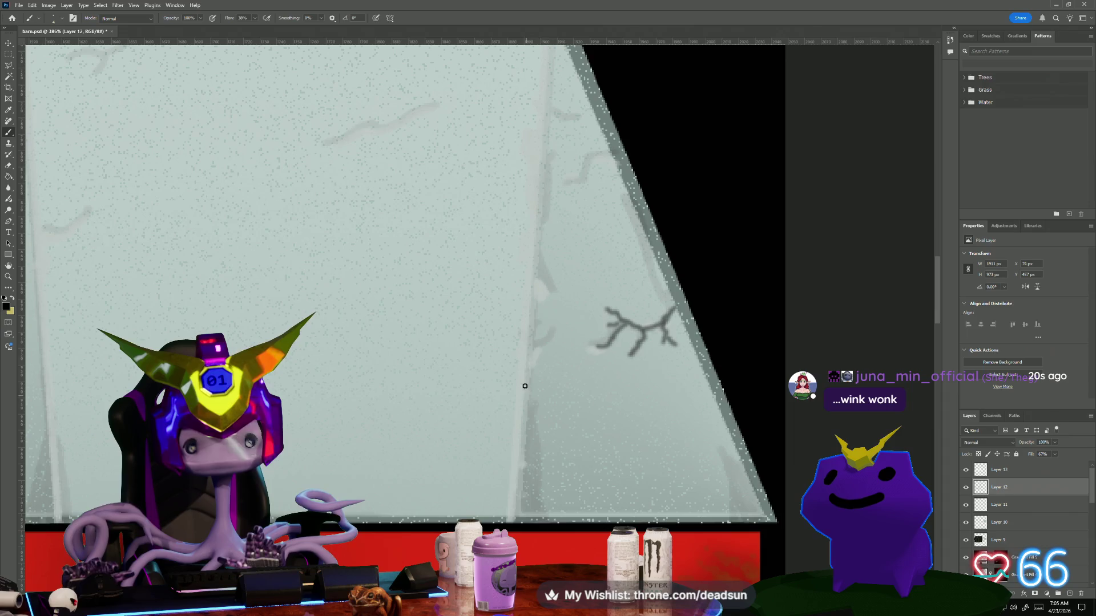
left_click_drag(538, 295, 541, 286)
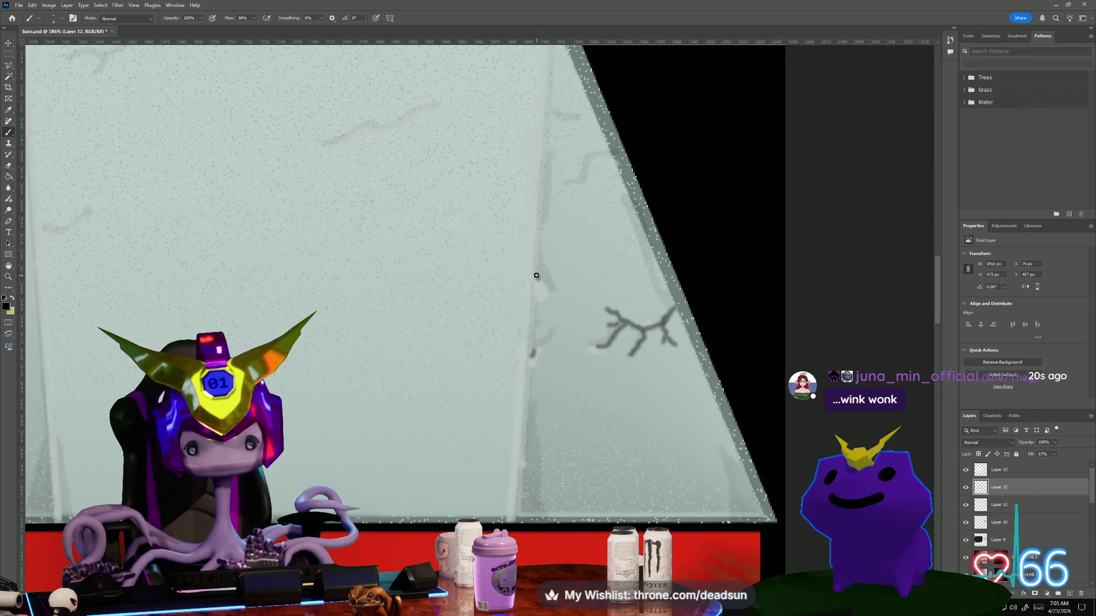
mouse_move(551, 148)
left_mouse_down()
mouse_move(549, 132)
mouse_move(575, 115)
left_mouse_up()
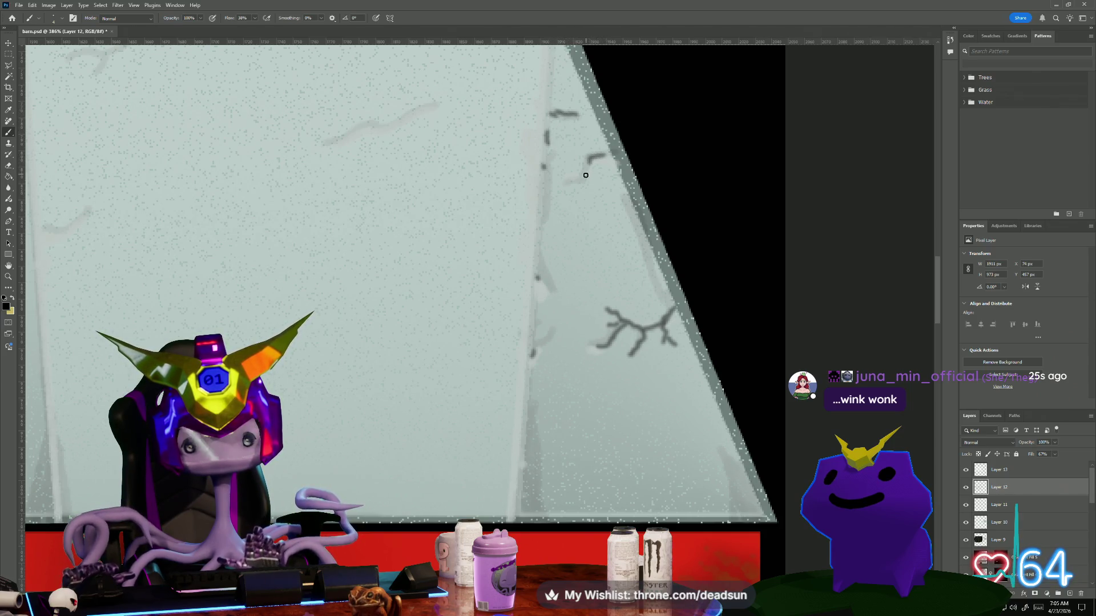
left_click_drag(585, 174, 569, 179)
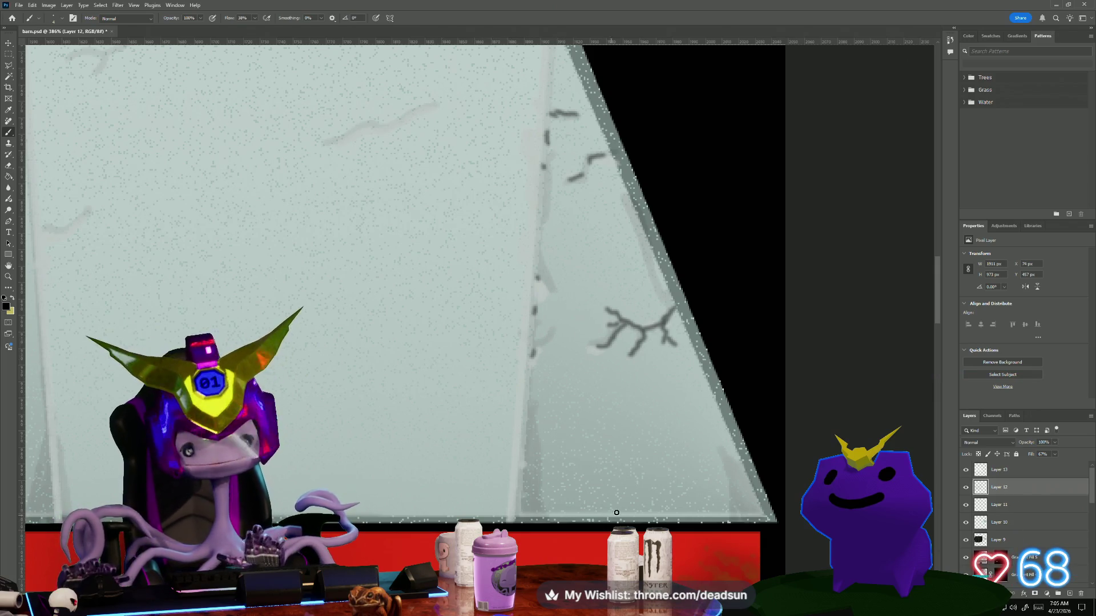
scroll(616, 512, "down", 3, "alt")
scroll(443, 396, "down", 1, "alt")
scroll(443, 396, "up", 1, "alt")
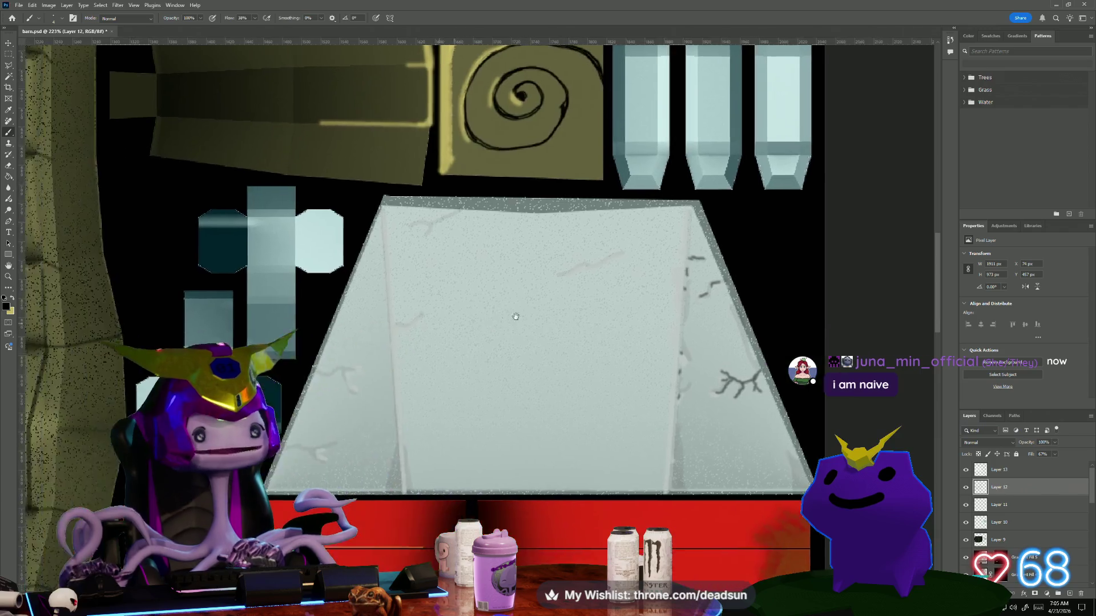
Draw straight dark seams between the upper planks, undoing and redrawing one misplaced line.
left_click_drag(331, 365, 797, 342)
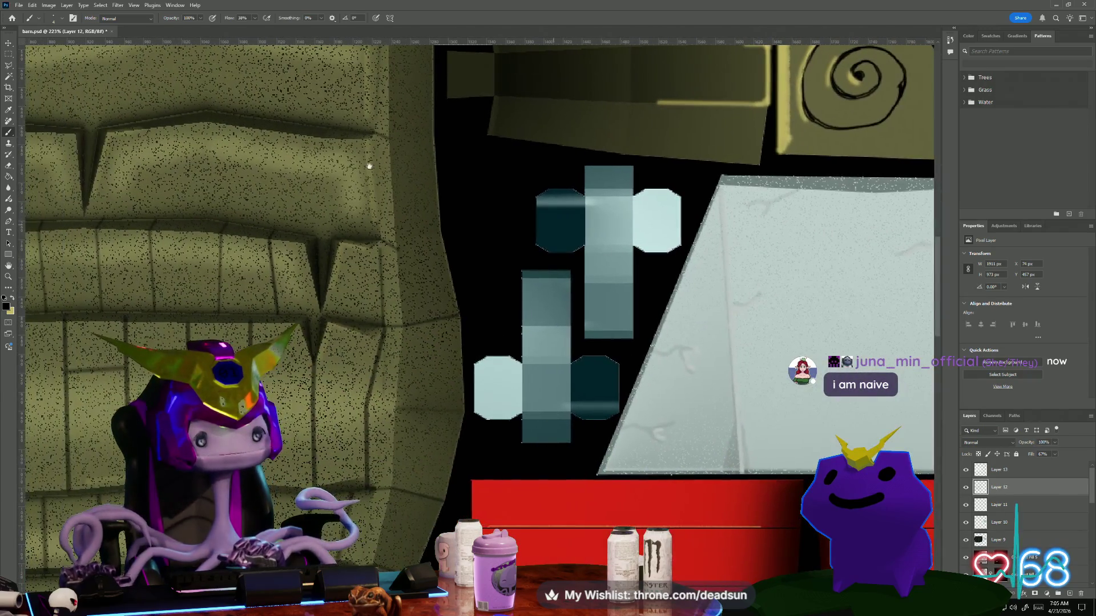
scroll(369, 165, "up", 3, "alt")
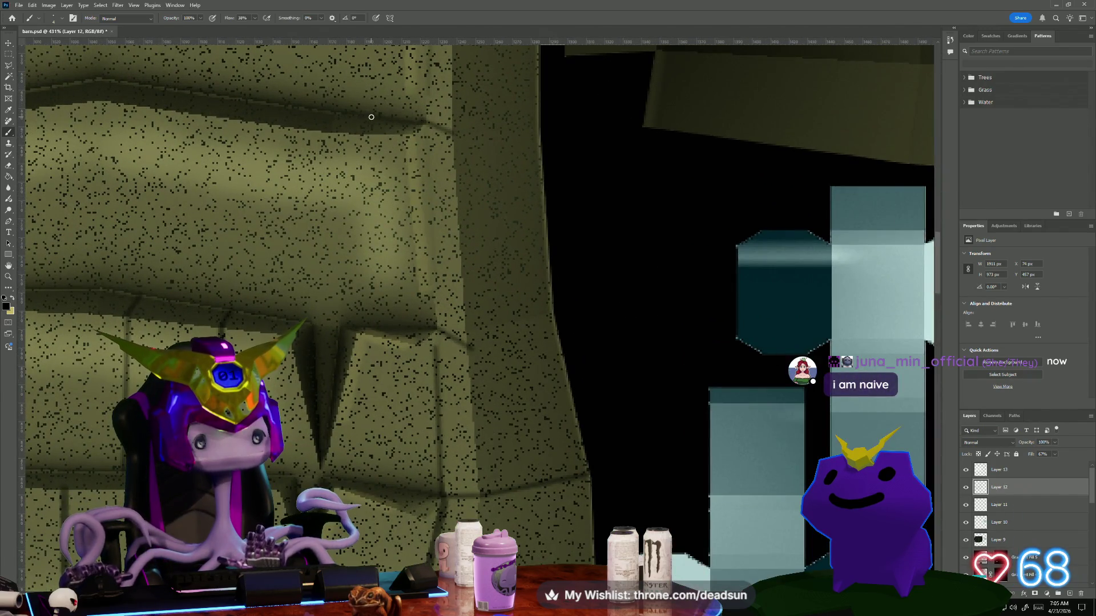
left_click(370, 326, "shift")
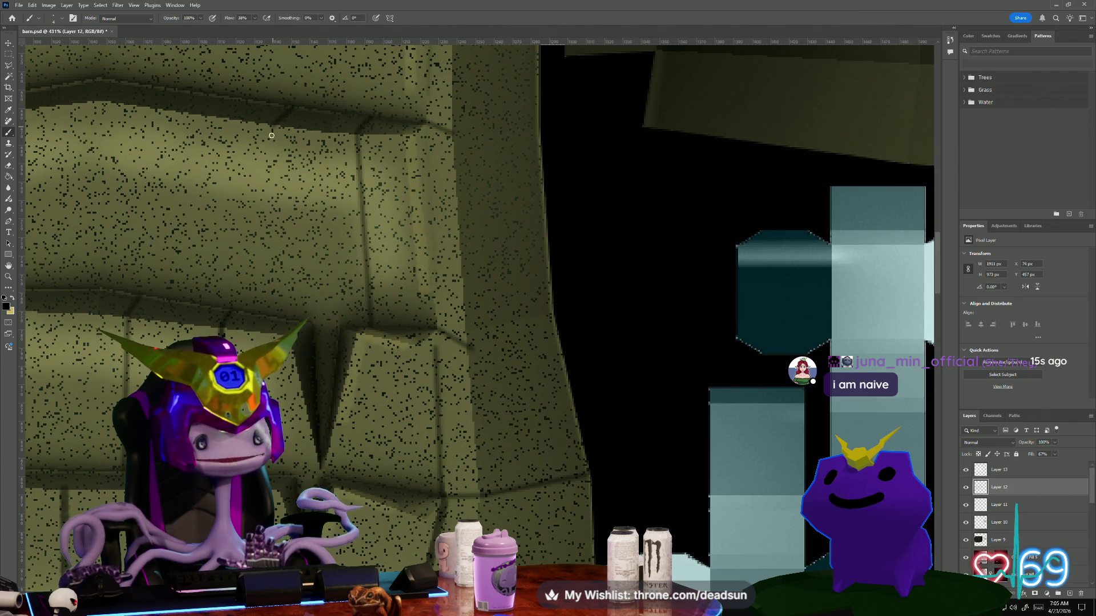
left_click(263, 320, "shift")
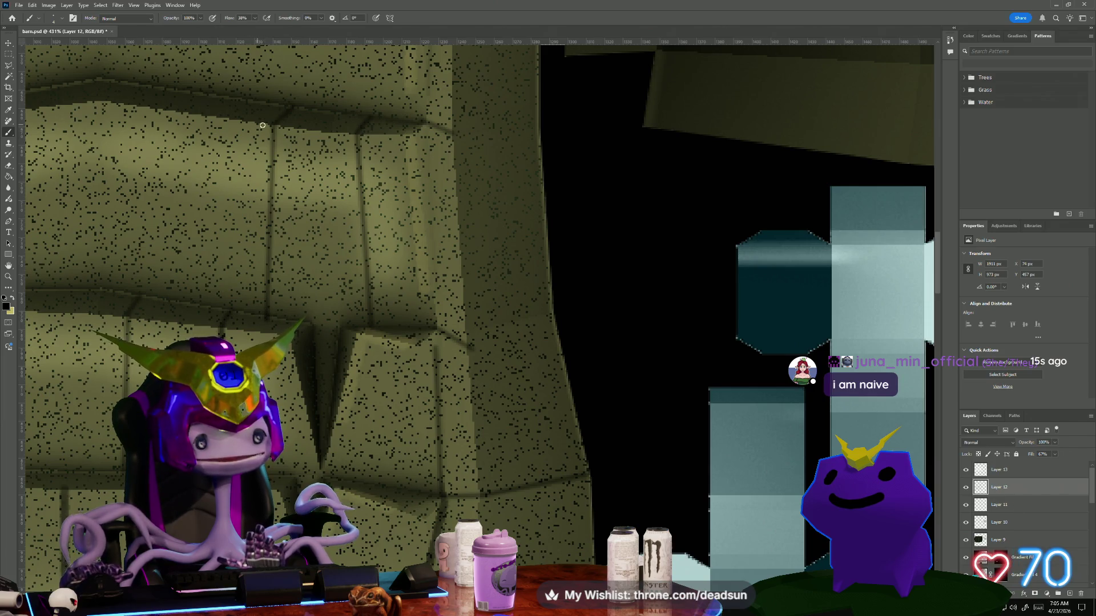
scroll(257, 120, "down", 2, "alt")
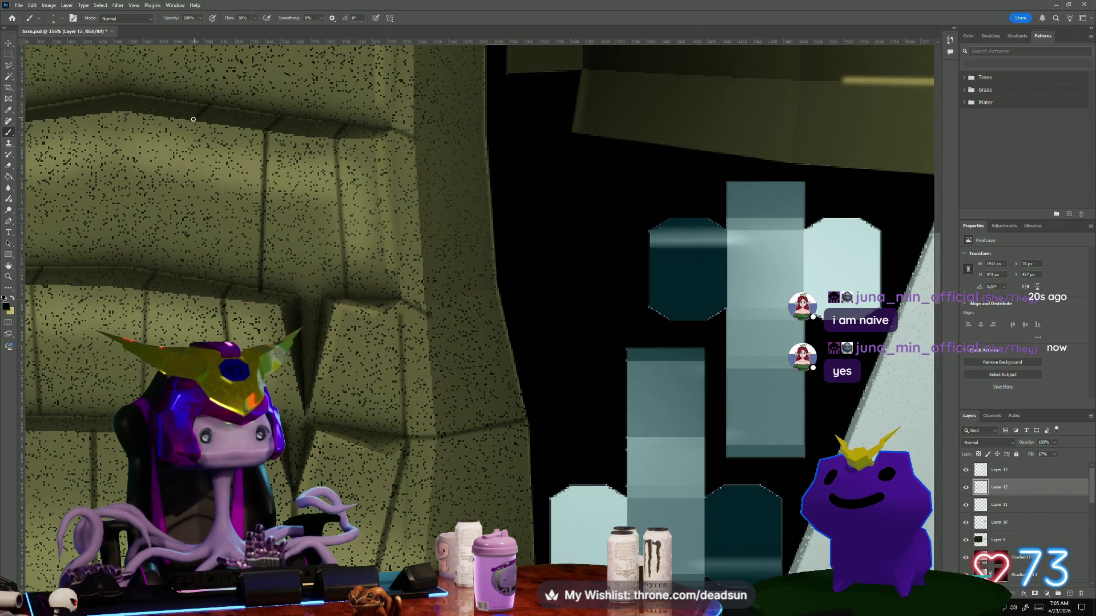
left_click(190, 277, "shift")
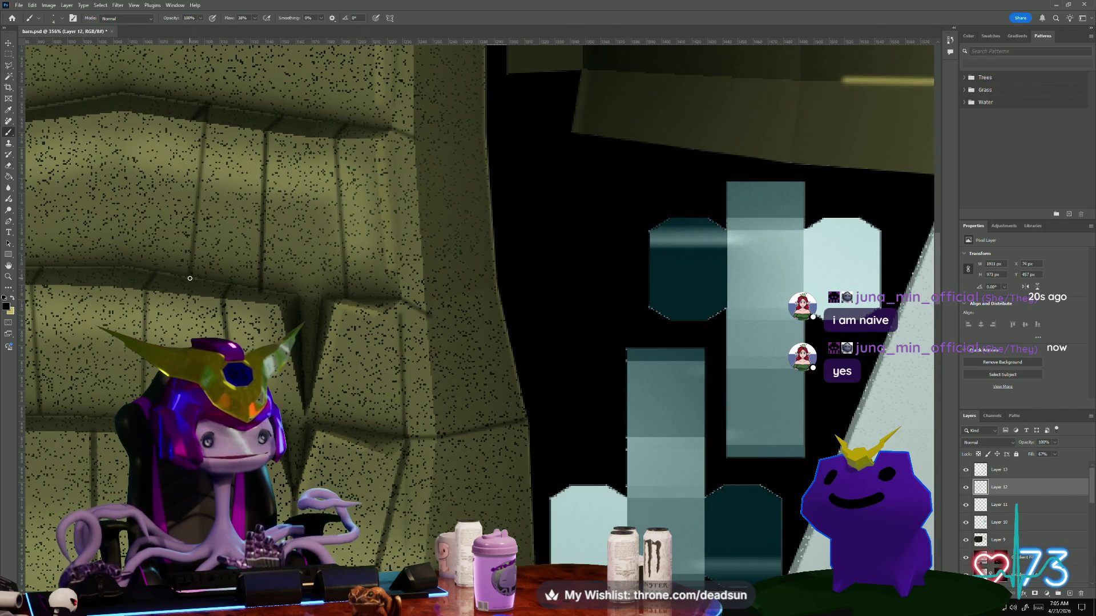
key("ctrl+z")
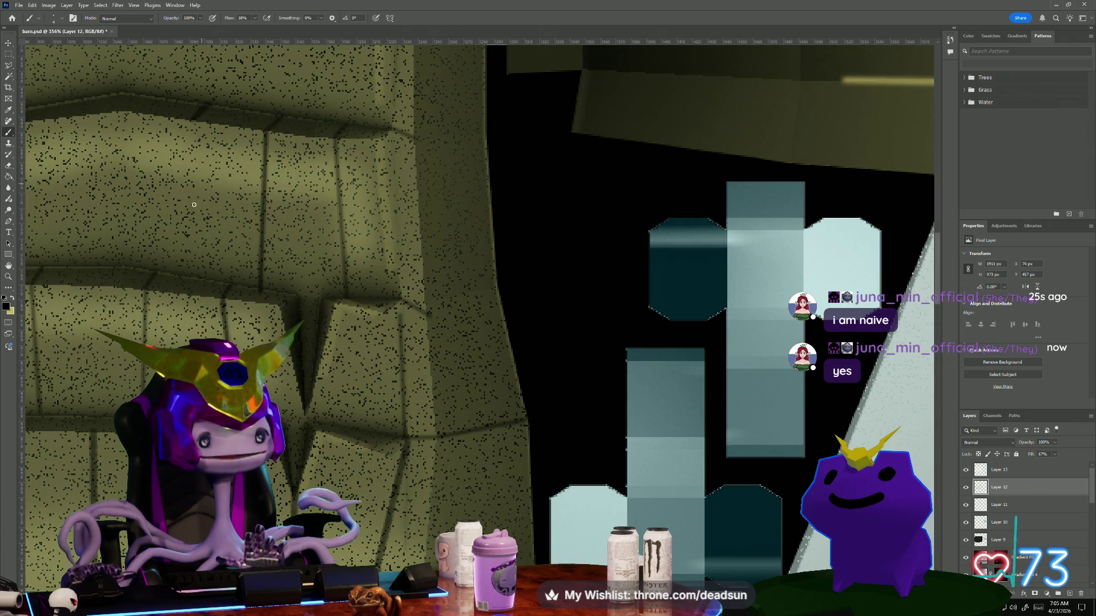
left_click(193, 277, "shift")
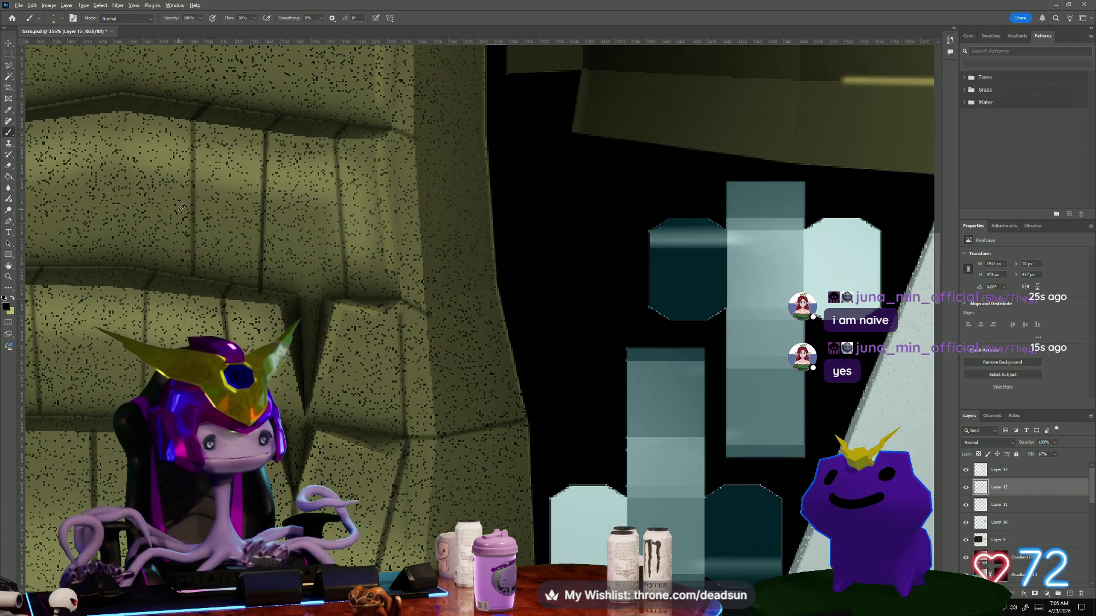
scroll(349, 245, "down", 2, "alt")
mouse_move(350, 245)
left_mouse_down()
mouse_move(402, 255)
mouse_move(392, 251)
left_mouse_up()
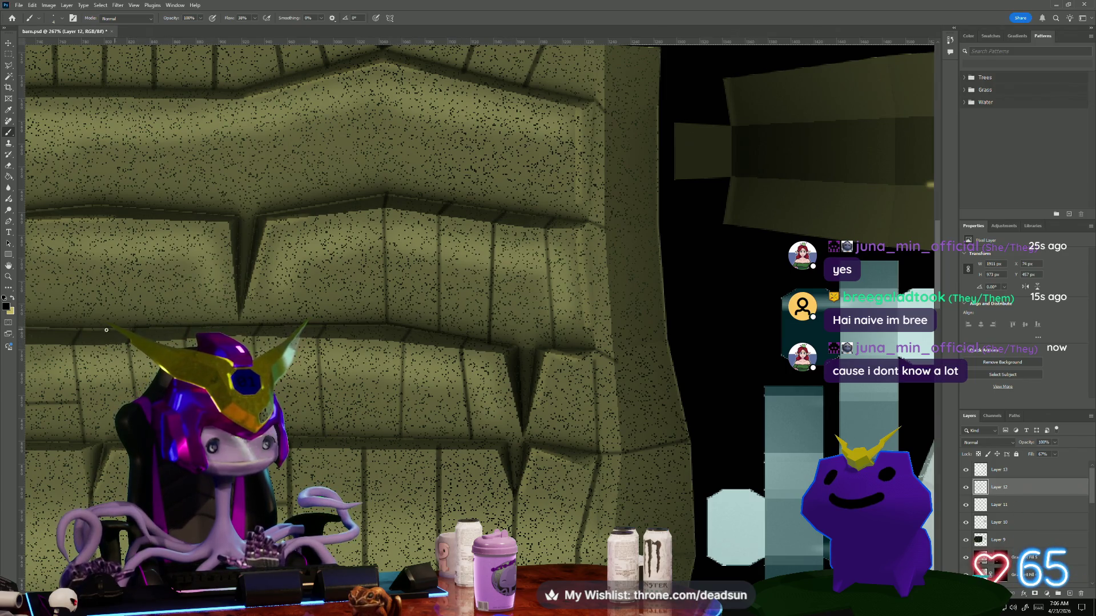
left_click_drag(405, 446, 400, 363)
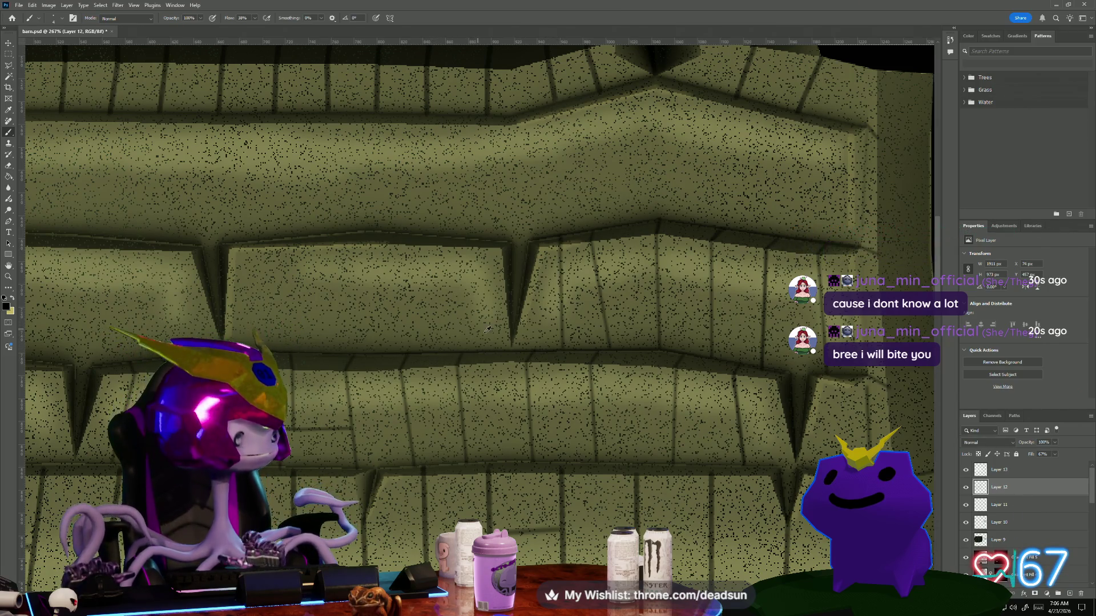
scroll(514, 338, "up", 1, "alt")
scroll(495, 327, "down", 1, "alt")
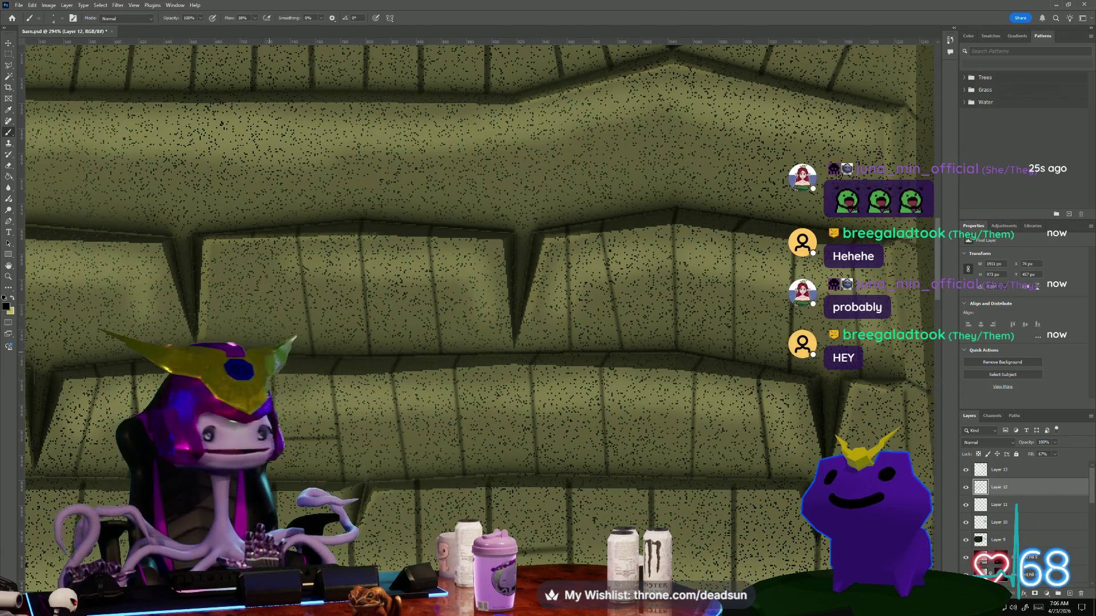
scroll(323, 345, "down", 3, "alt")
scroll(323, 344, "down", 2, "alt")
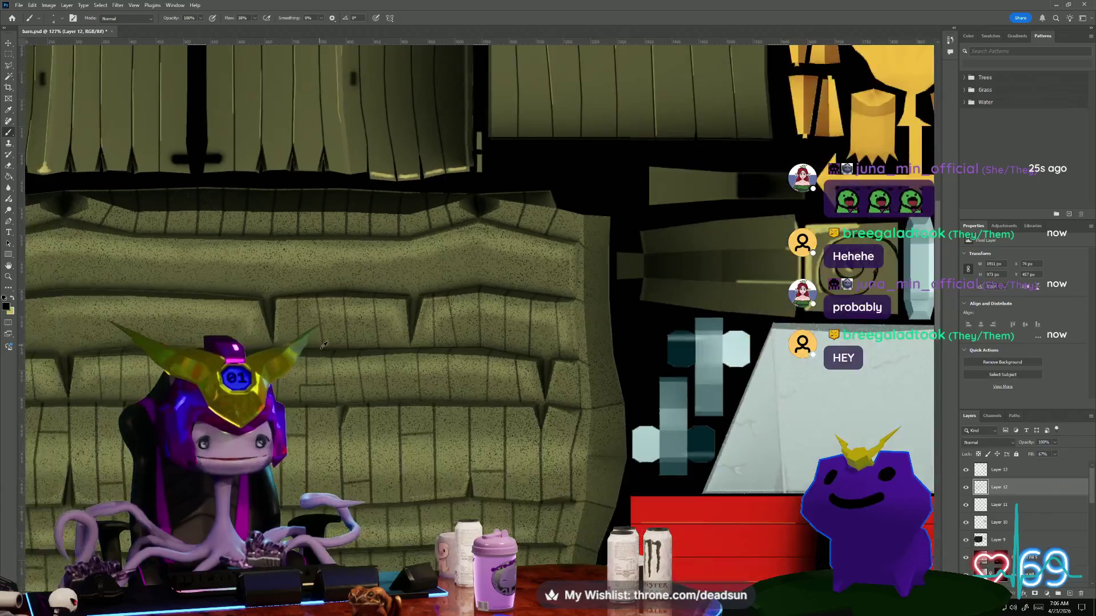
scroll(323, 345, "up", 2, "alt")
scroll(322, 345, "up", 1, "alt")
scroll(322, 345, "up", 2, "alt")
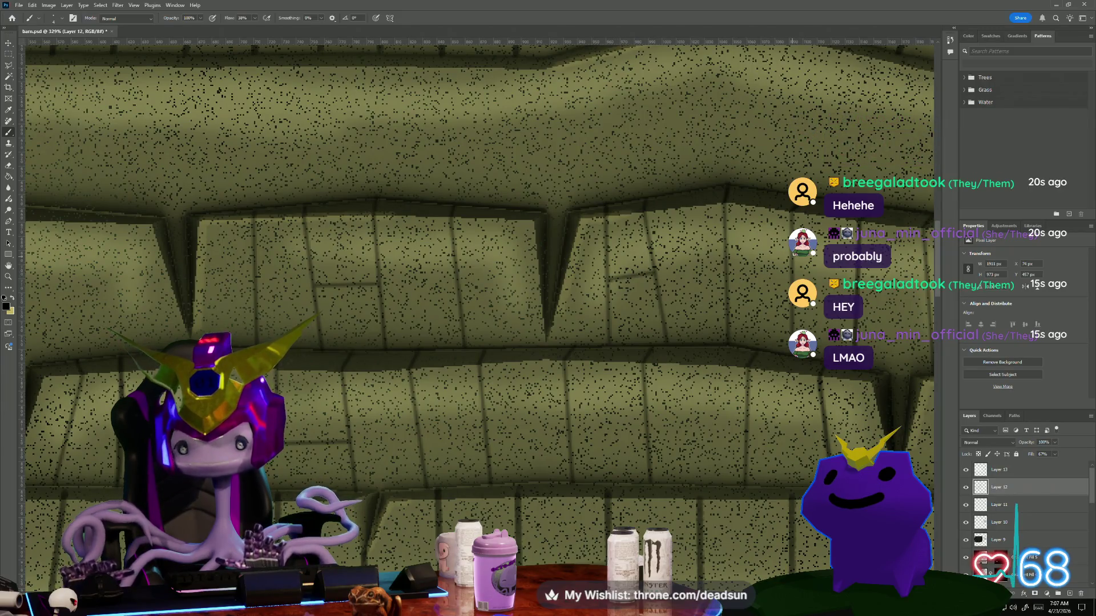
scroll(399, 348, "down", 3, "alt")
scroll(400, 348, "down", 2, "alt")
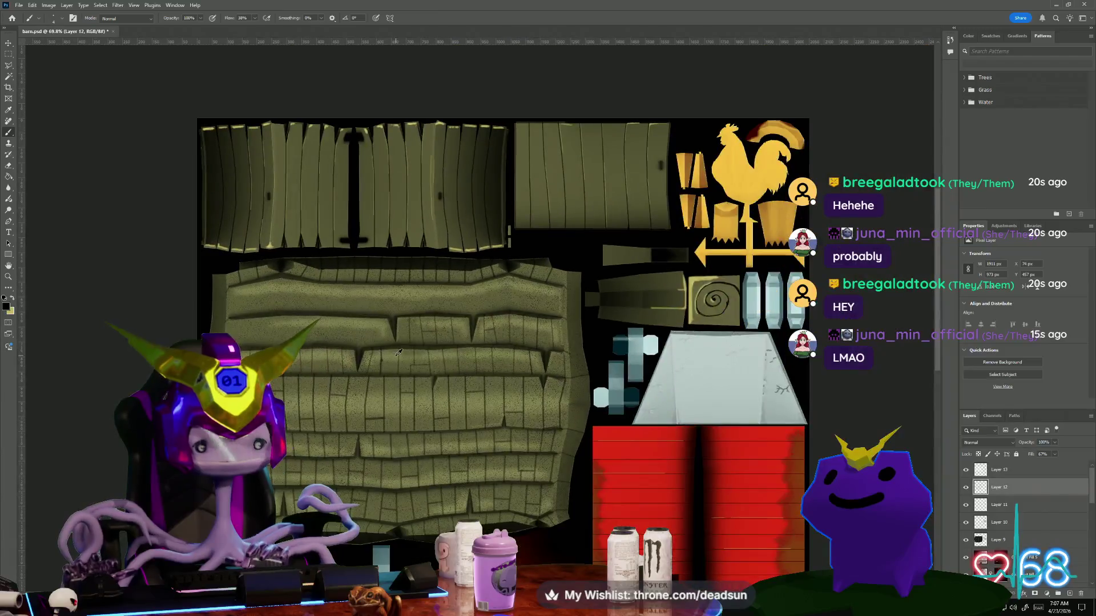
scroll(399, 349, "up", 2, "alt")
scroll(400, 348, "up", 1, "alt")
scroll(386, 318, "up", 2, "alt")
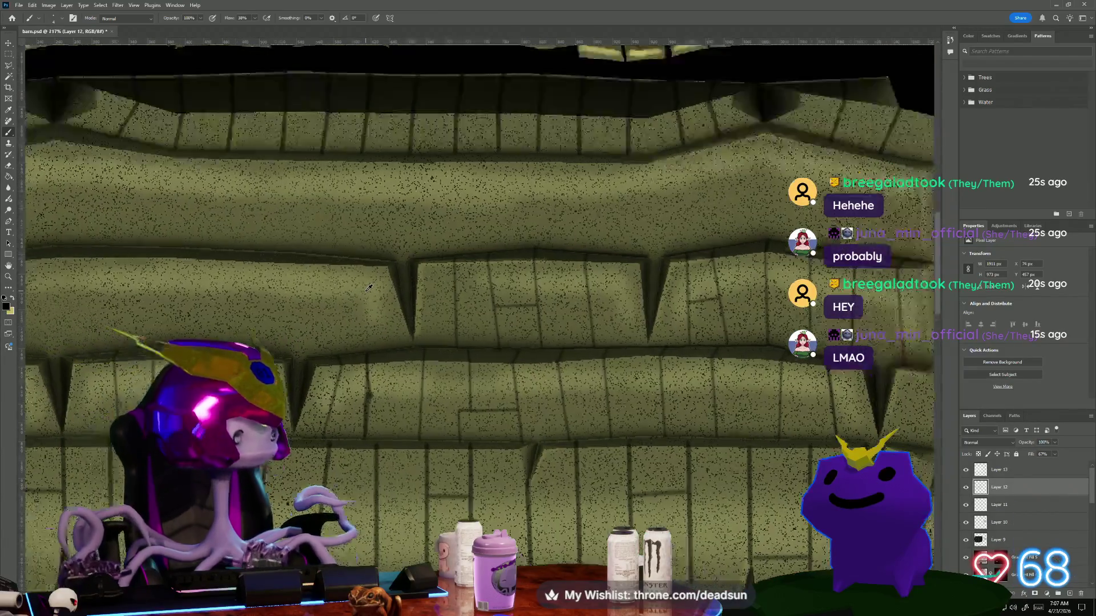
scroll(368, 288, "up", 1, "alt")
scroll(369, 287, "down", 1, "alt")
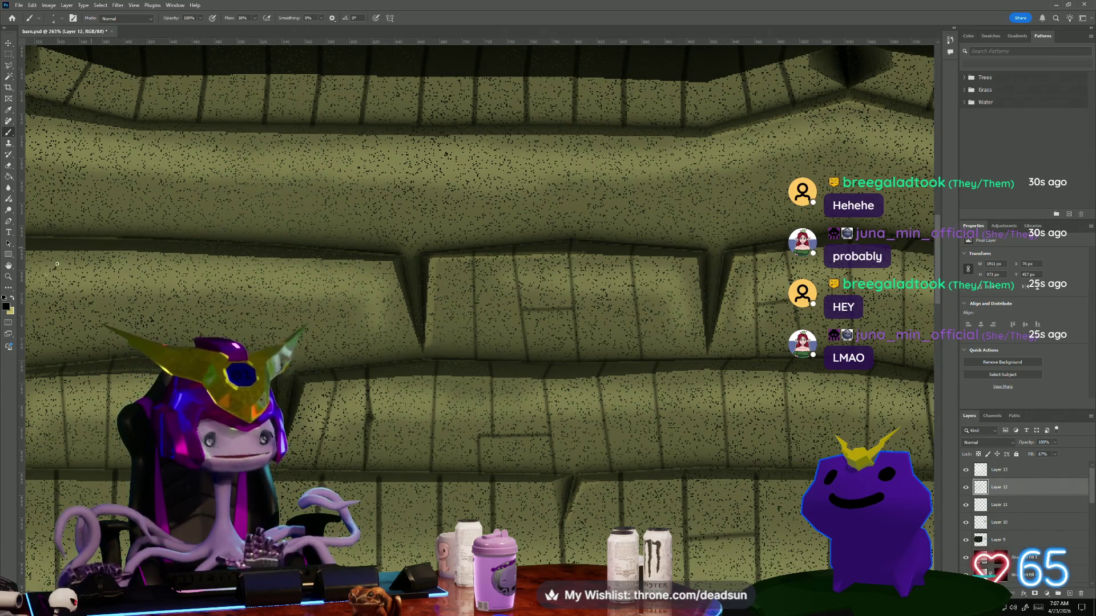
left_click_drag(123, 236, 198, 273)
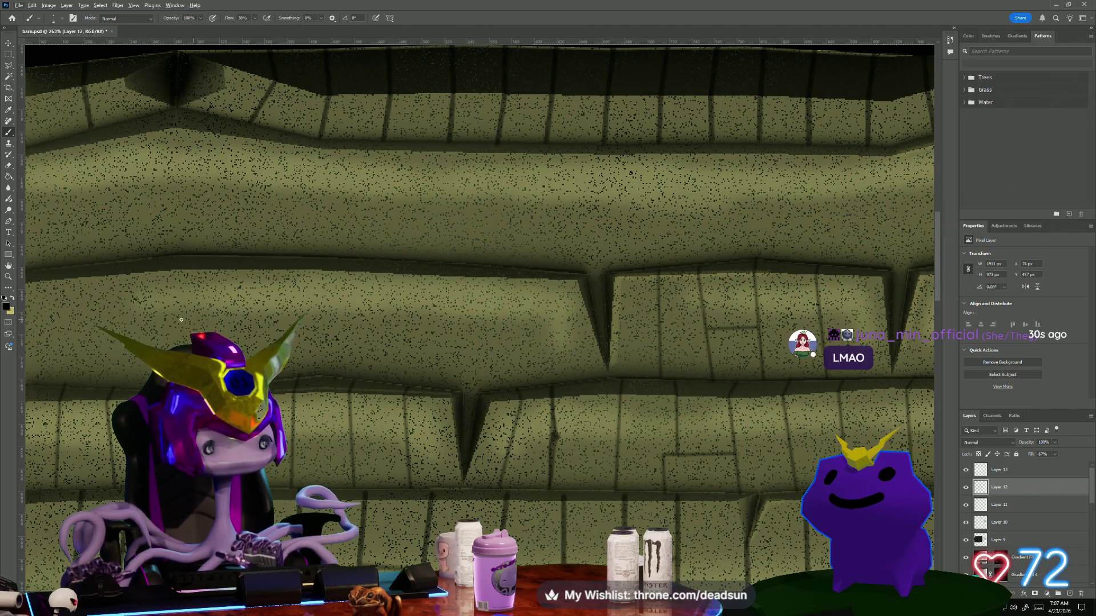
scroll(143, 317, "down", 2, "alt")
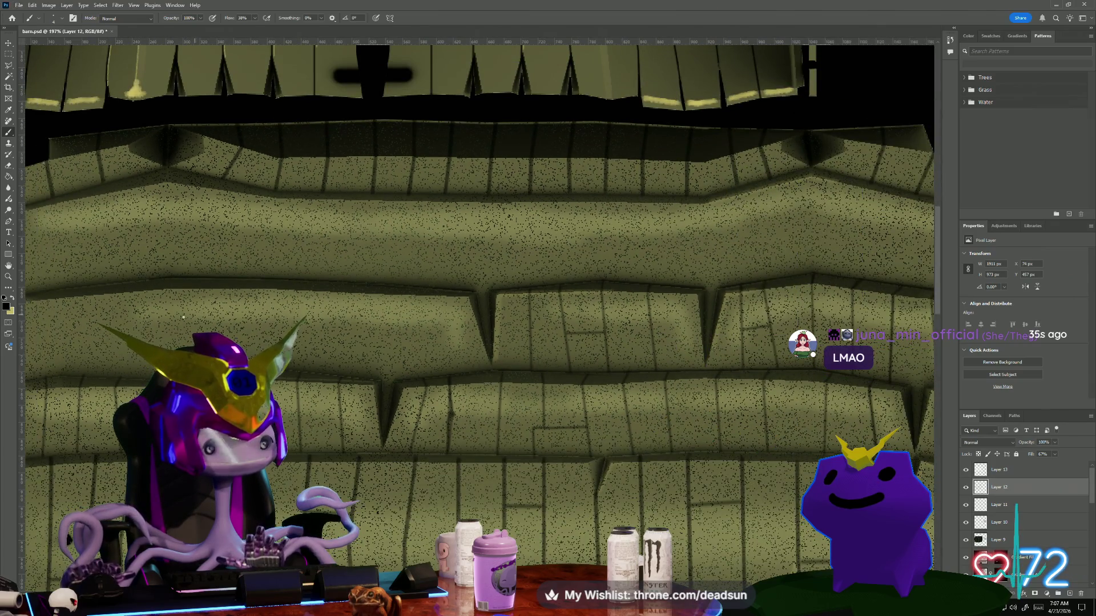
scroll(459, 325, "up", 1, "alt")
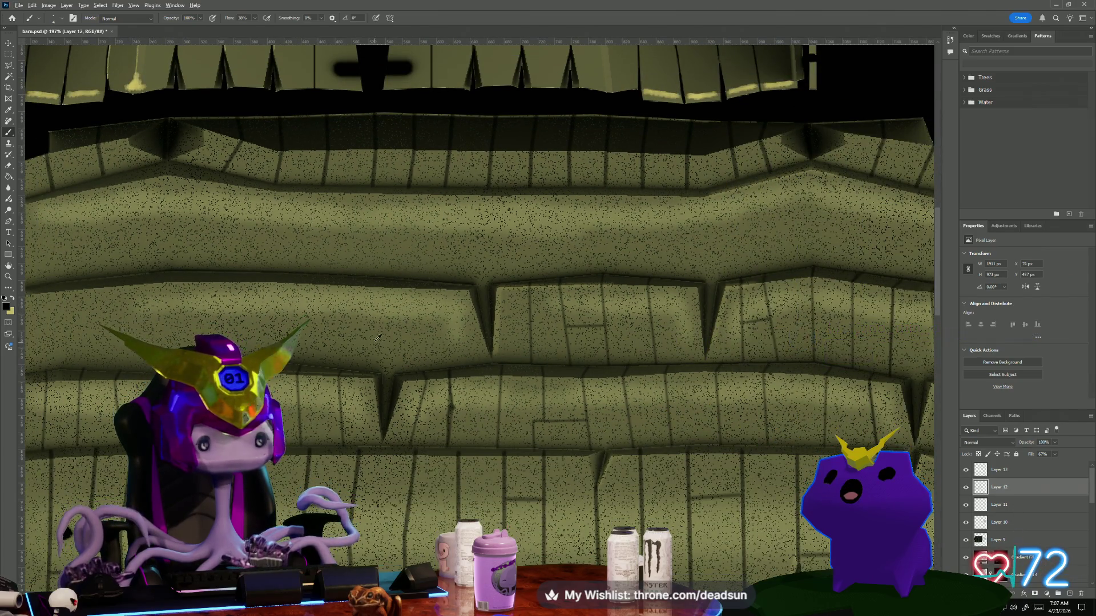
scroll(457, 325, "up", 2, "alt")
scroll(457, 282, "up", 1, "alt")
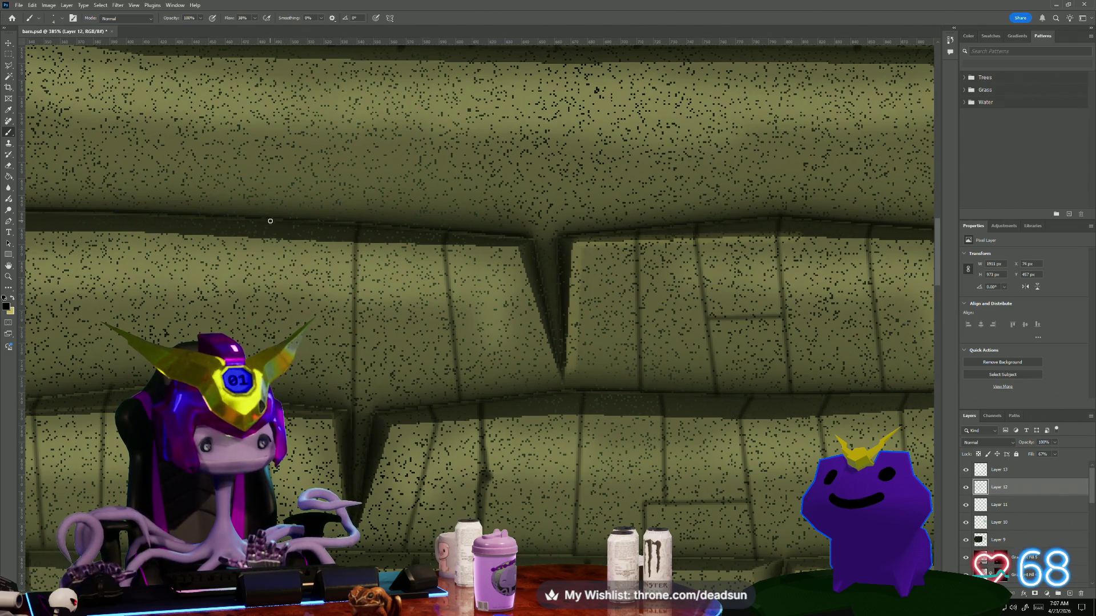
Paint dark vertical seams down several plank rows toward the wall's left side.
left_click_drag(260, 238, 260, 329)
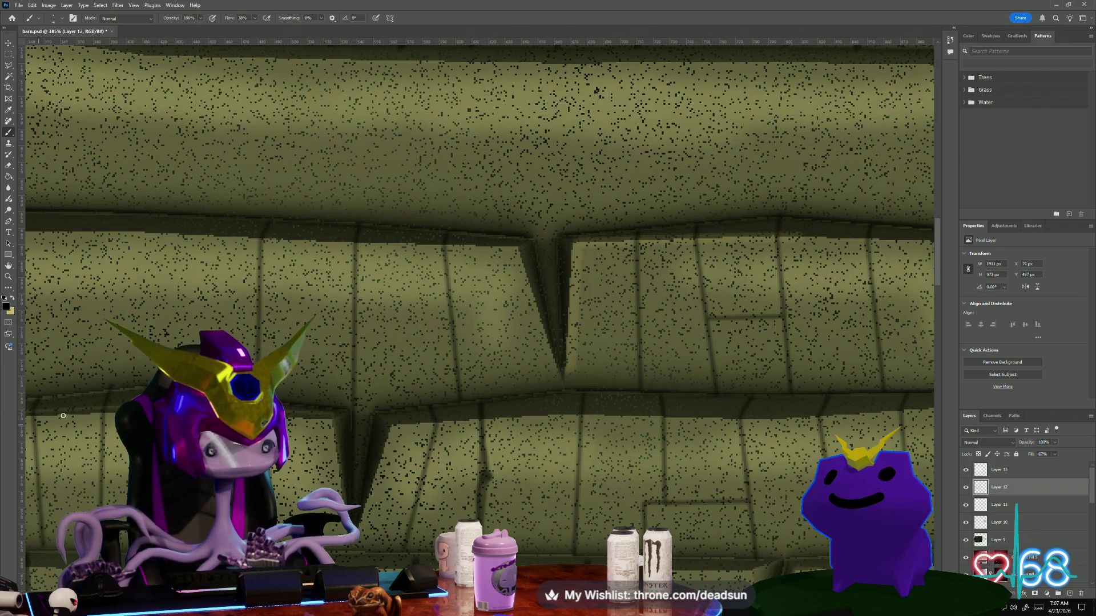
left_click_drag(154, 399, 446, 387)
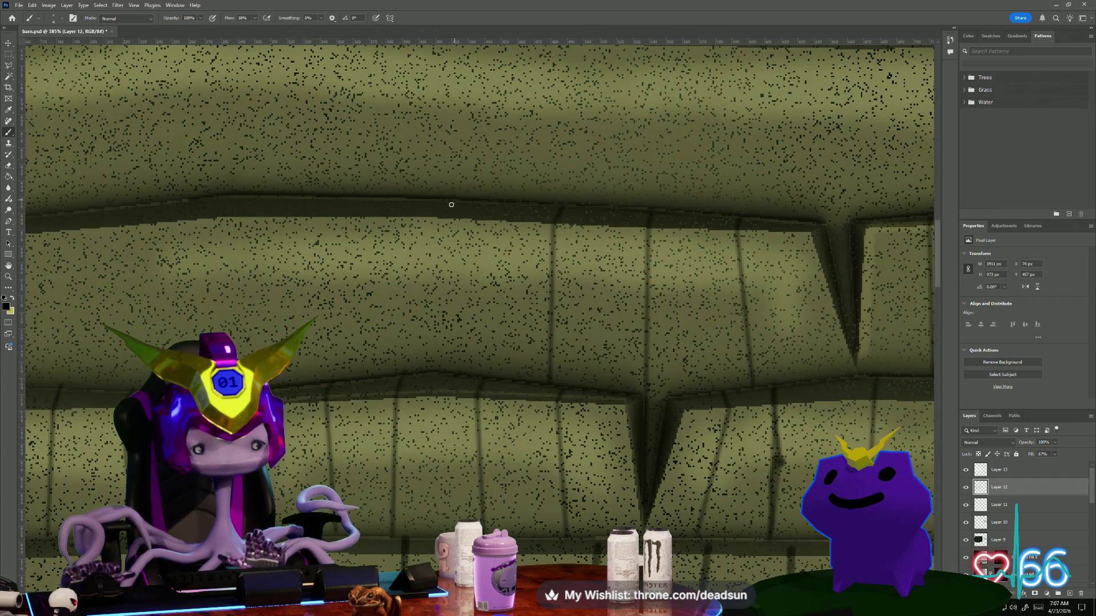
left_click_drag(447, 370, 447, 219)
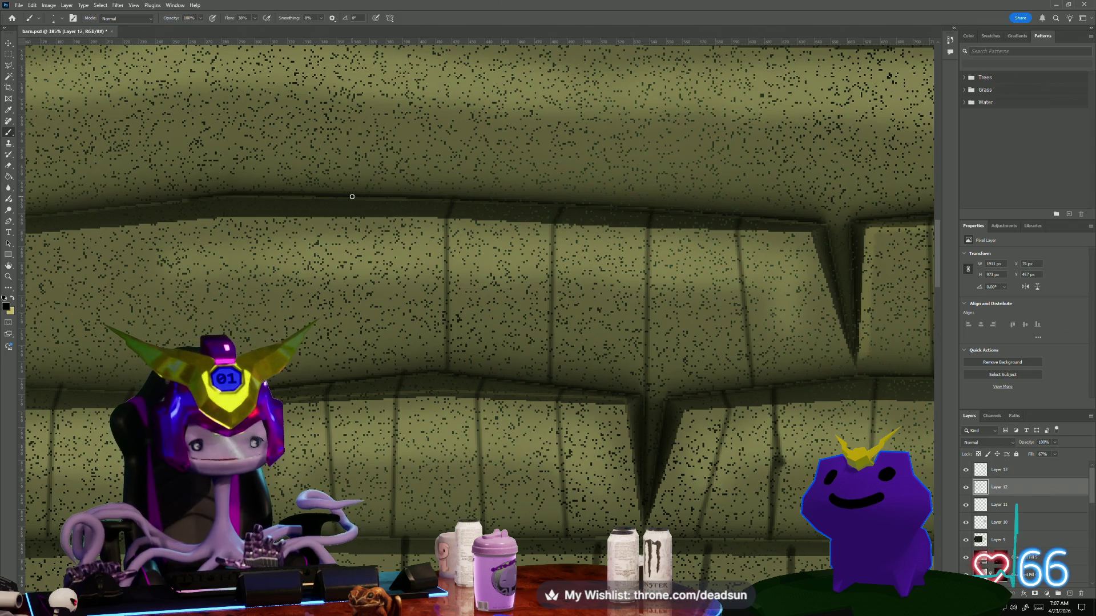
left_click_drag(363, 374, 347, 219)
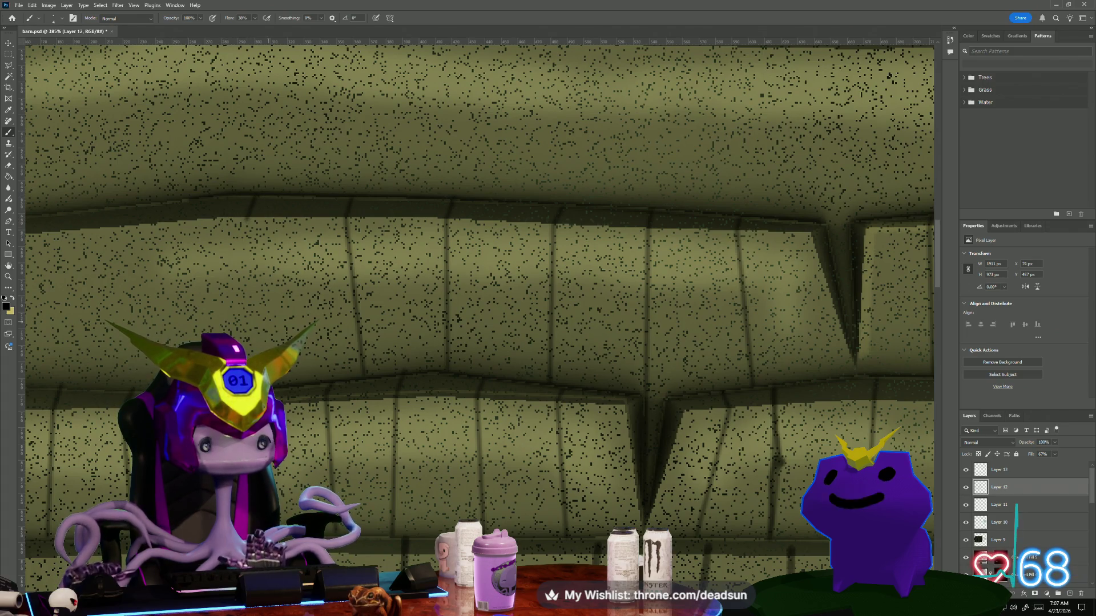
left_click_drag(247, 221, 264, 329)
Add more vertical seams near the wall's left edge, including one straight Shift-click line.
left_click_drag(154, 210, 429, 207)
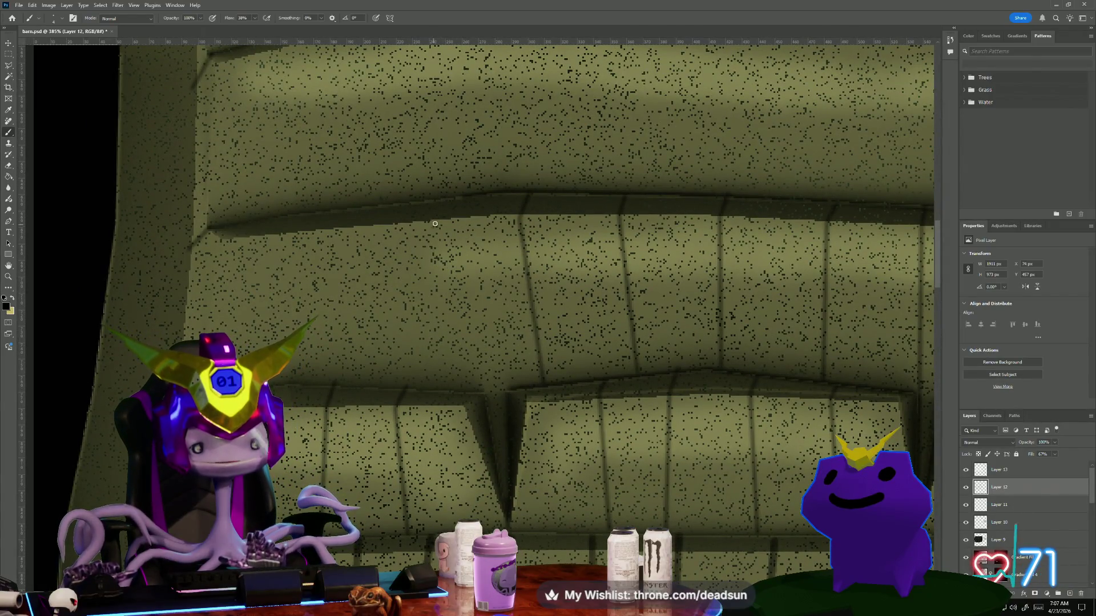
left_click_drag(441, 202, 455, 387)
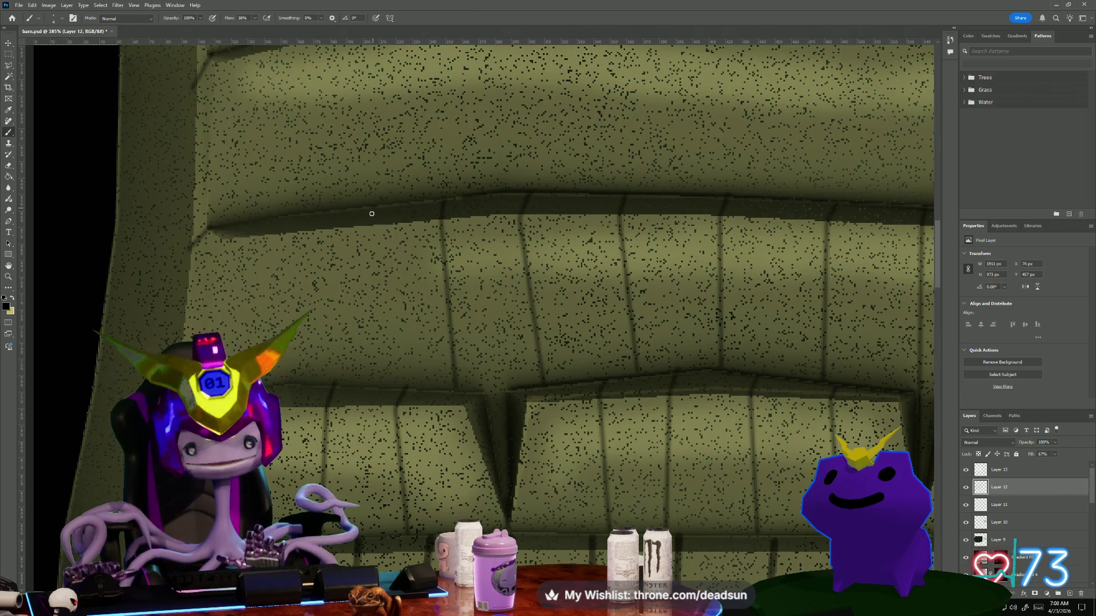
left_click_drag(373, 209, 368, 228)
left_click(378, 387, "shift")
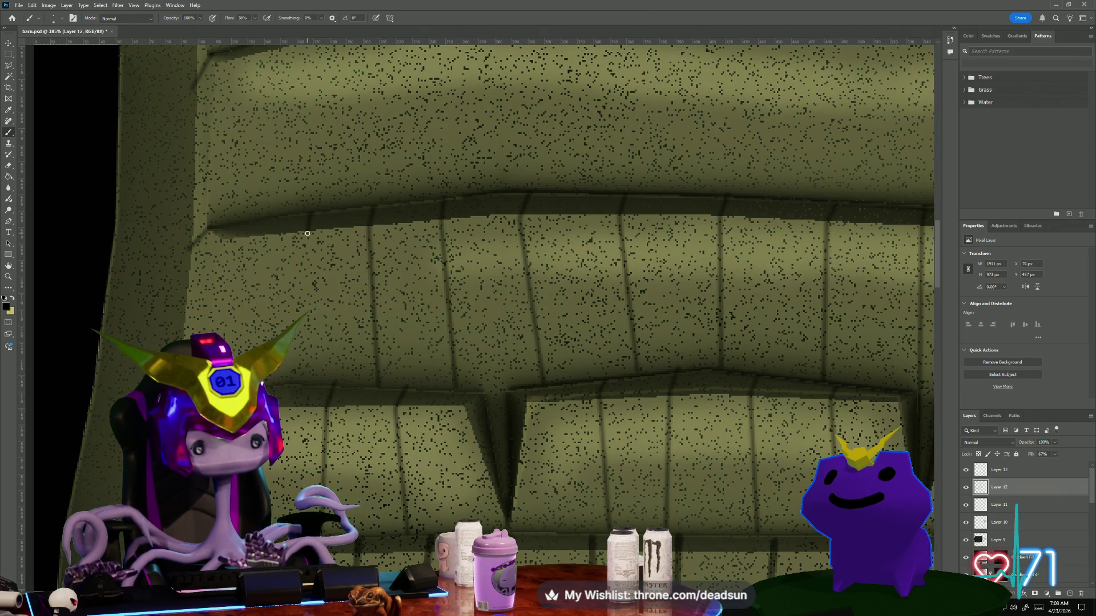
left_click_drag(307, 381, 308, 233)
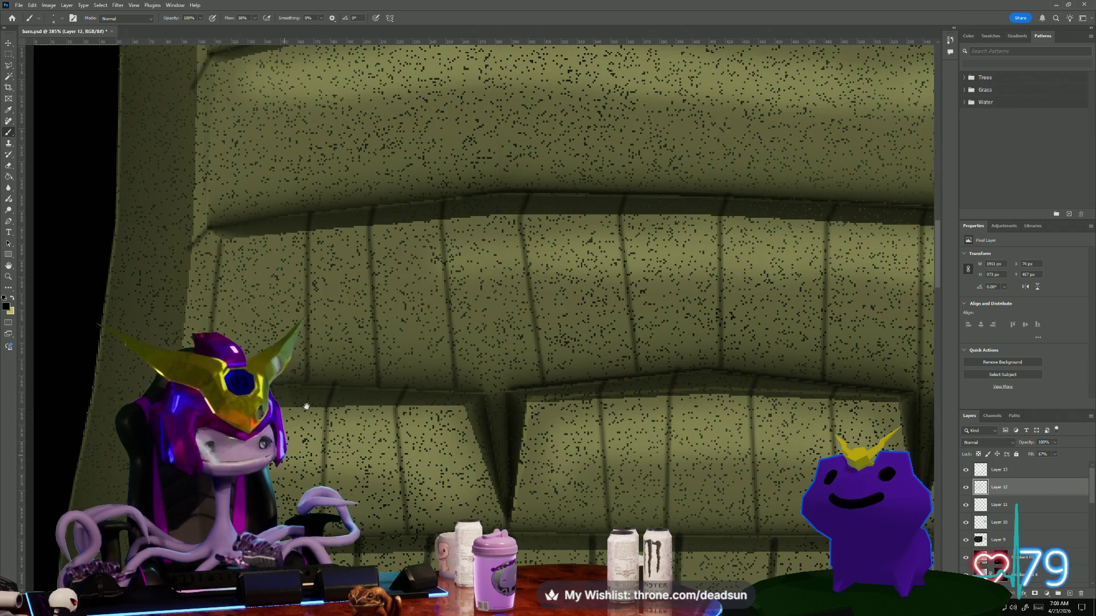
left_click_drag(306, 405, 387, 227)
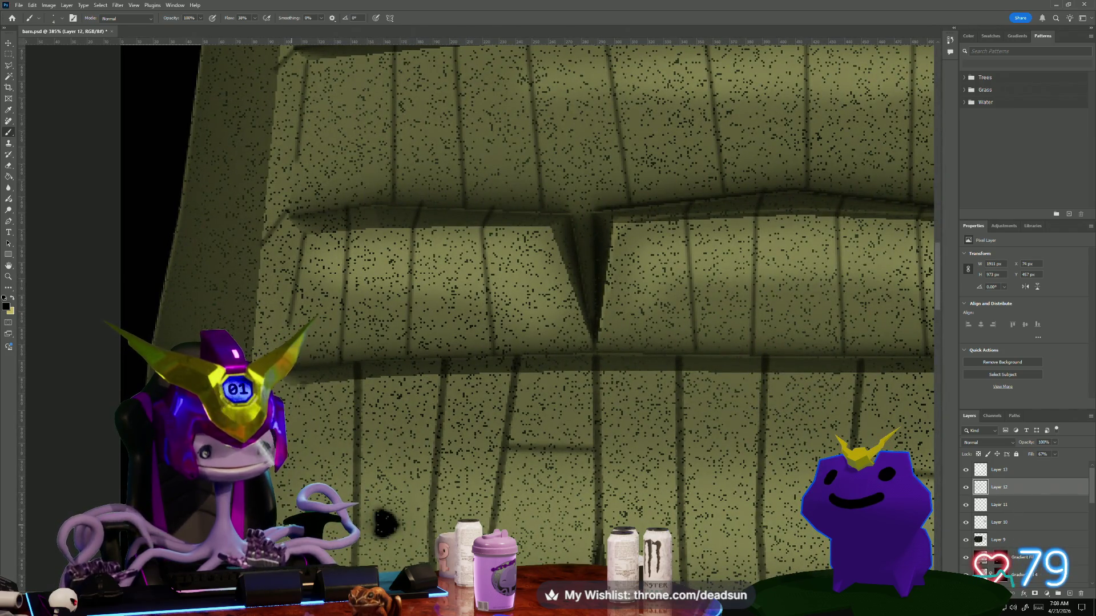
scroll(384, 522, "down", 5, "alt")
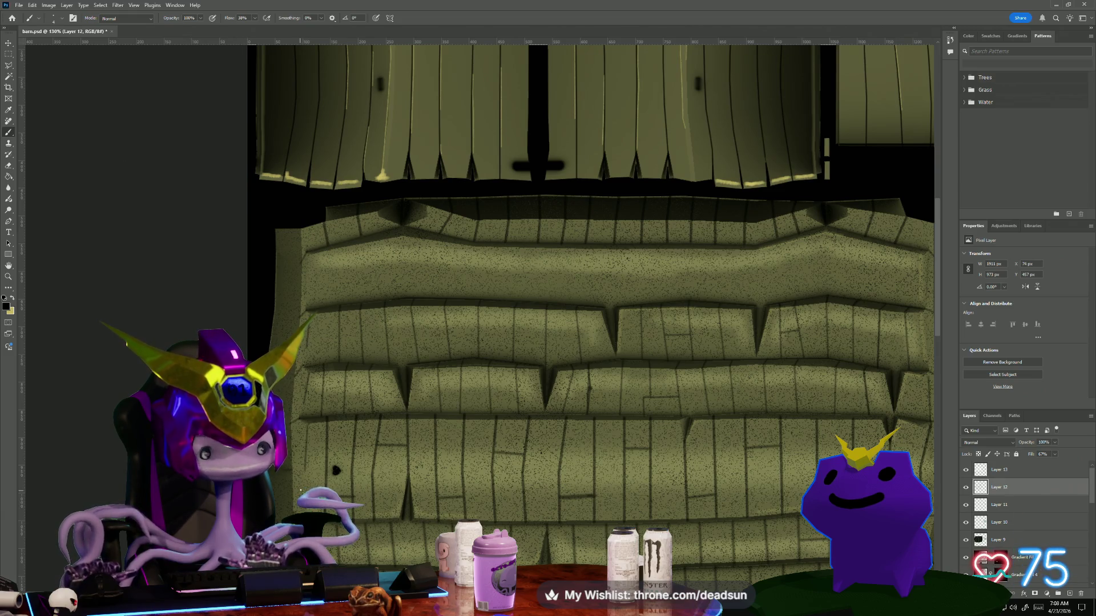
scroll(308, 523, "down", 3, "alt")
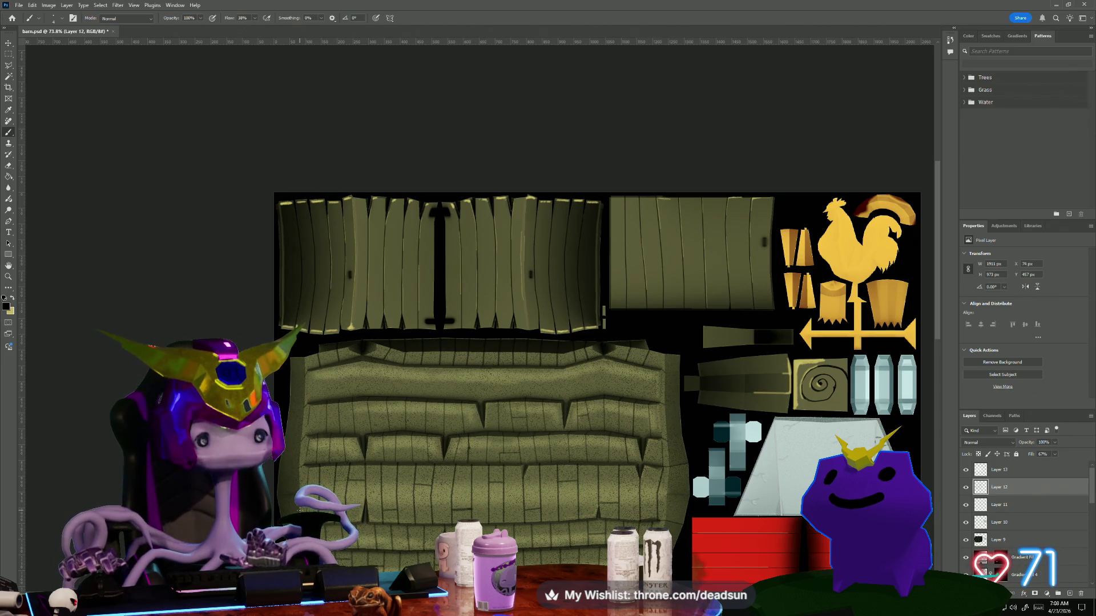
scroll(289, 326, "up", 2, "alt")
scroll(290, 327, "up", 2, "alt")
scroll(289, 326, "up", 1, "alt")
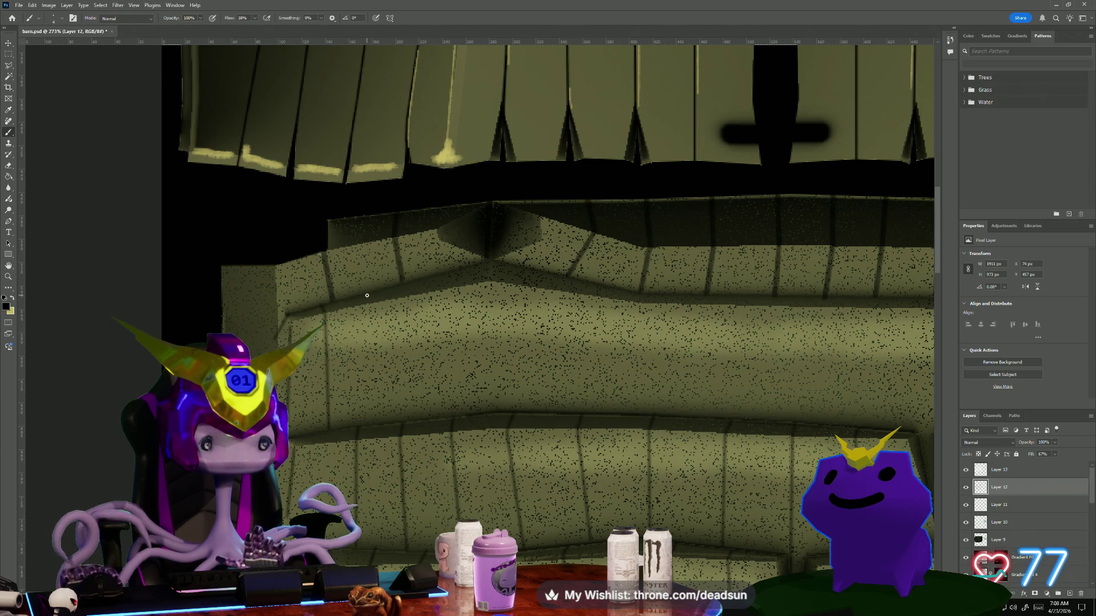
Draw a straight seam that runs down, across and back up one plank.
left_click(375, 421, "shift")
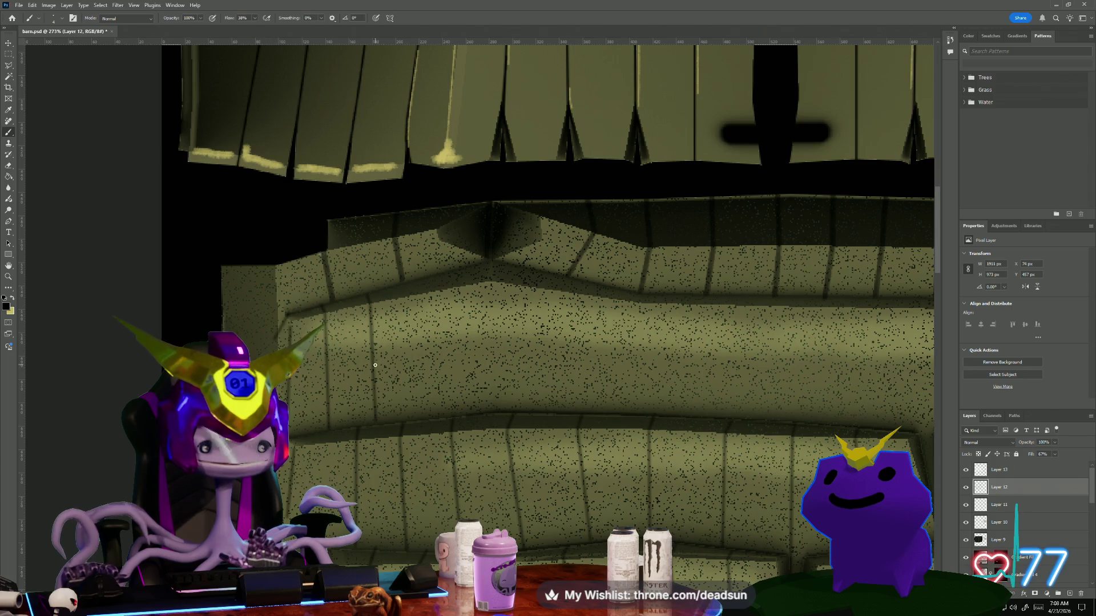
left_click(423, 357, "shift")
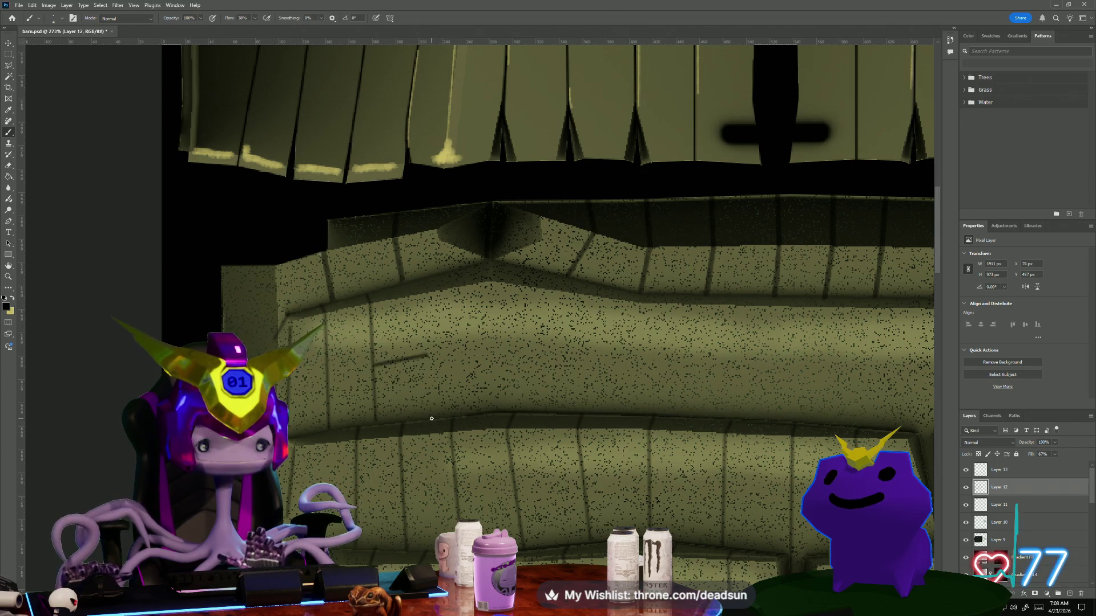
left_click(421, 293, "shift")
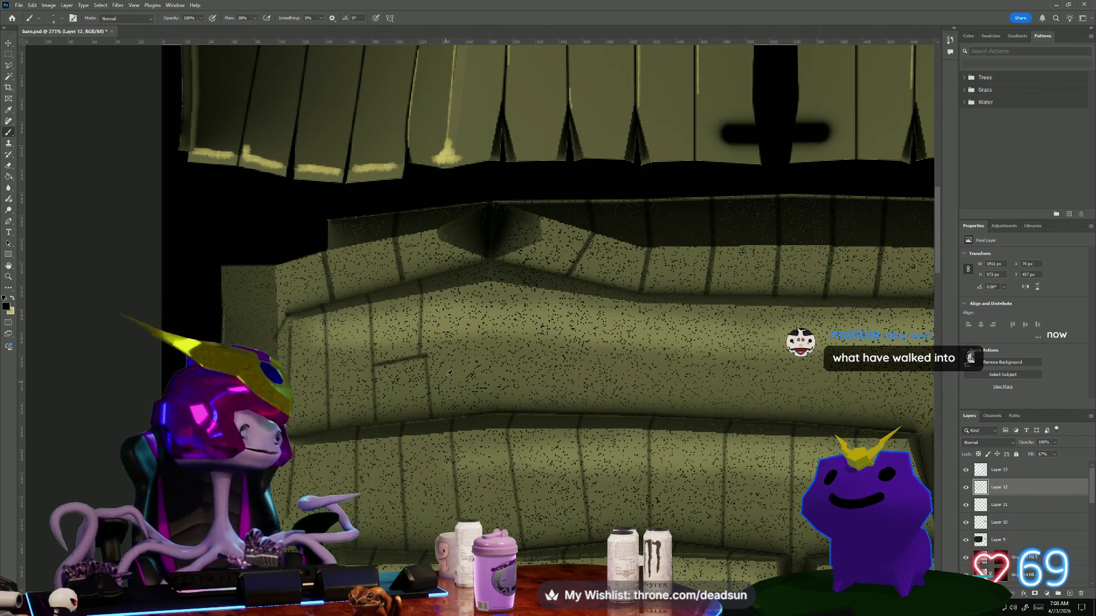
scroll(448, 374, "down", 2, "alt")
scroll(448, 374, "down", 1, "alt")
scroll(455, 389, "up", 4, "alt")
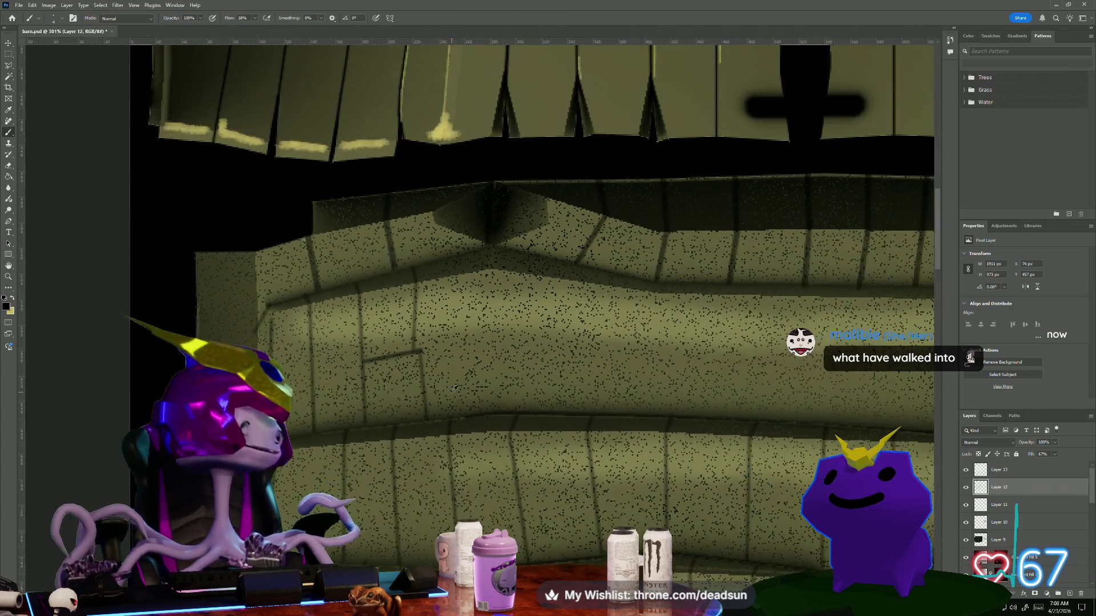
scroll(454, 389, "up", 4, "alt")
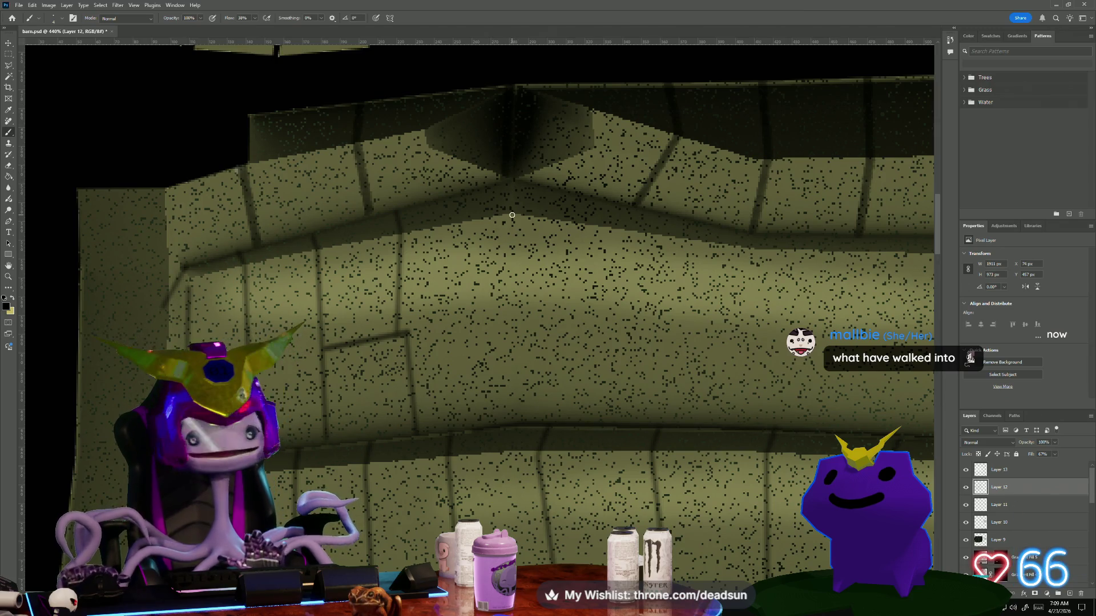
Paint a short seam below the fold's apex and extend a straight seam down from it.
left_click_drag(508, 214, 514, 179)
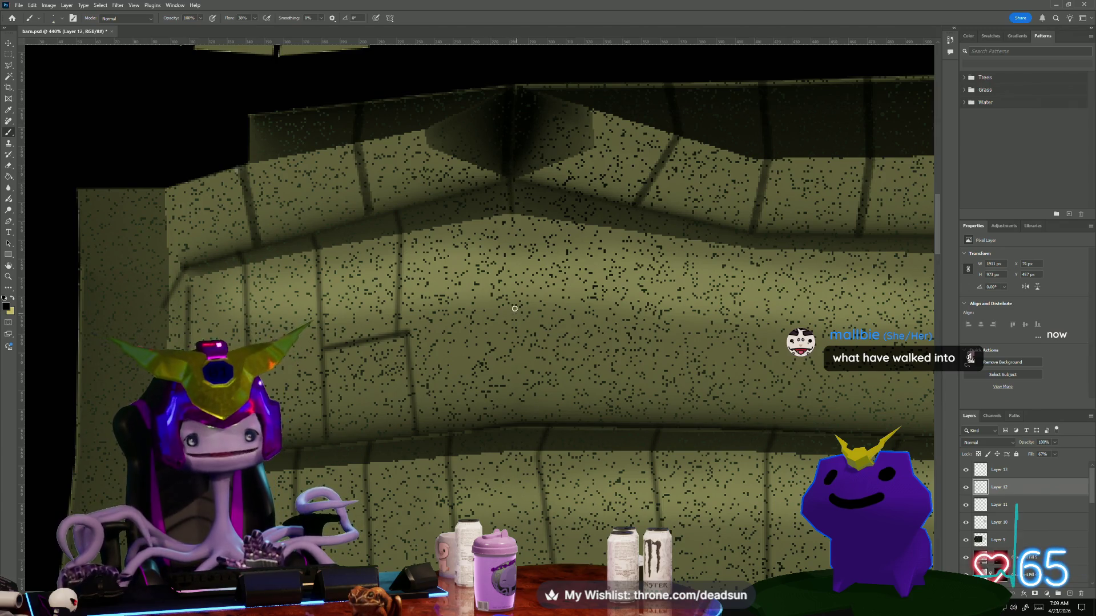
left_click(485, 326, "shift")
left_click(481, 427, "shift")
scroll(462, 420, "down", 3, "alt")
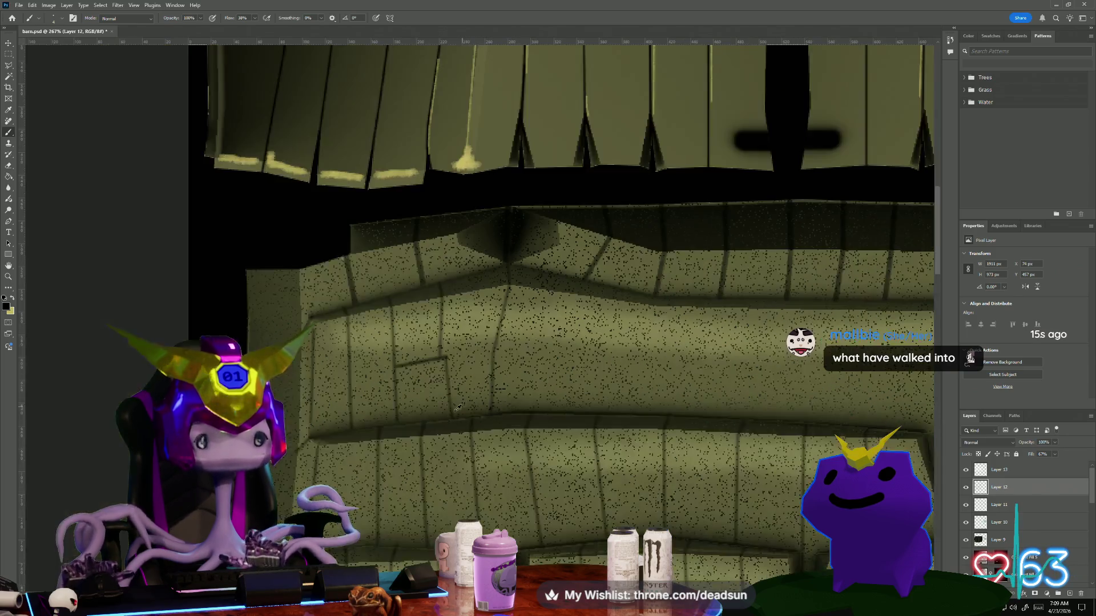
scroll(410, 413, "down", 2, "alt")
left_click_drag(555, 483, 317, 245)
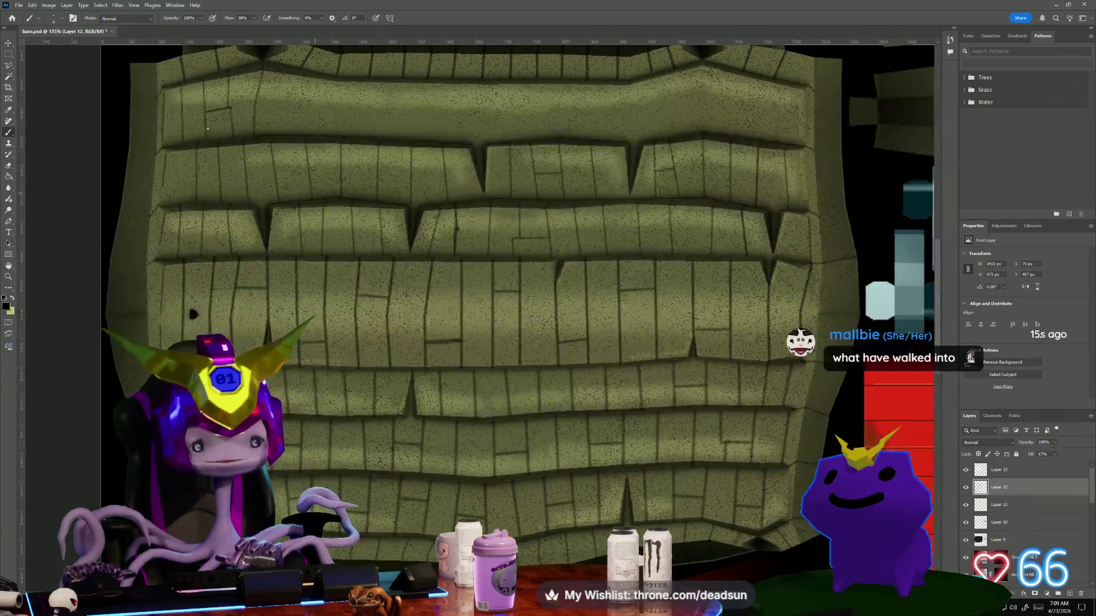
left_click(32, 5)
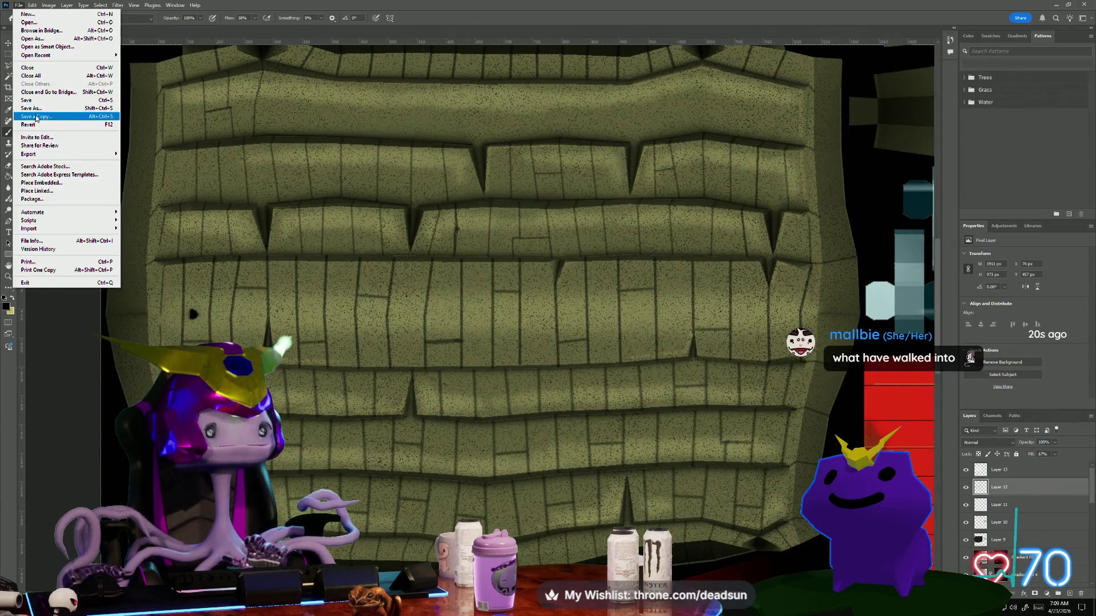
Save a PNG copy over the existing Barn_BaseColor.png, confirming the replace and PNG options.
left_click(192, 181)
key("ctrl+alt+s")
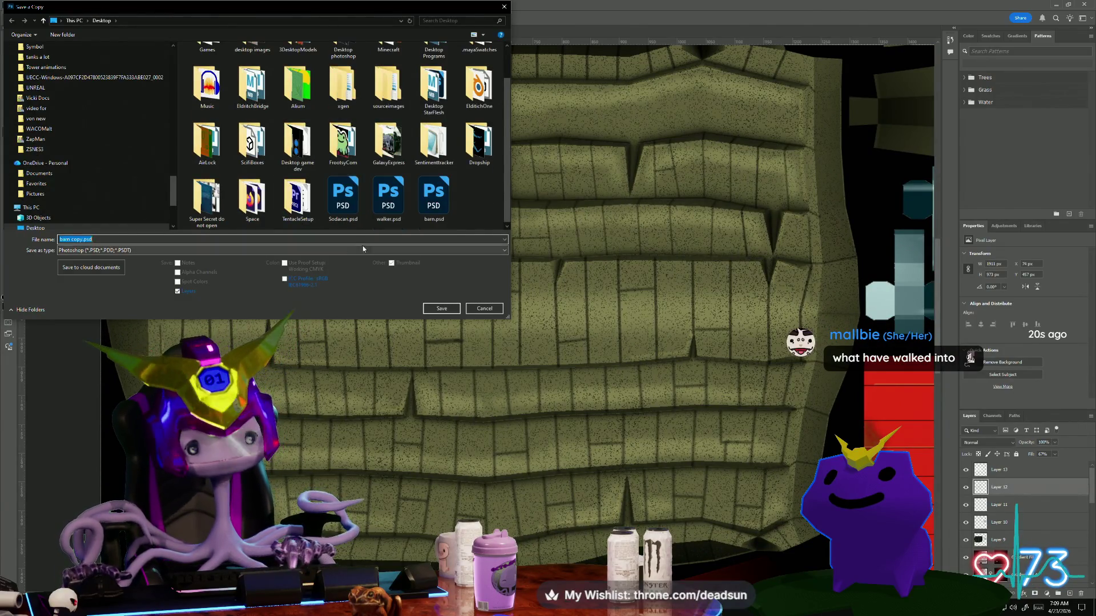
left_click(347, 251)
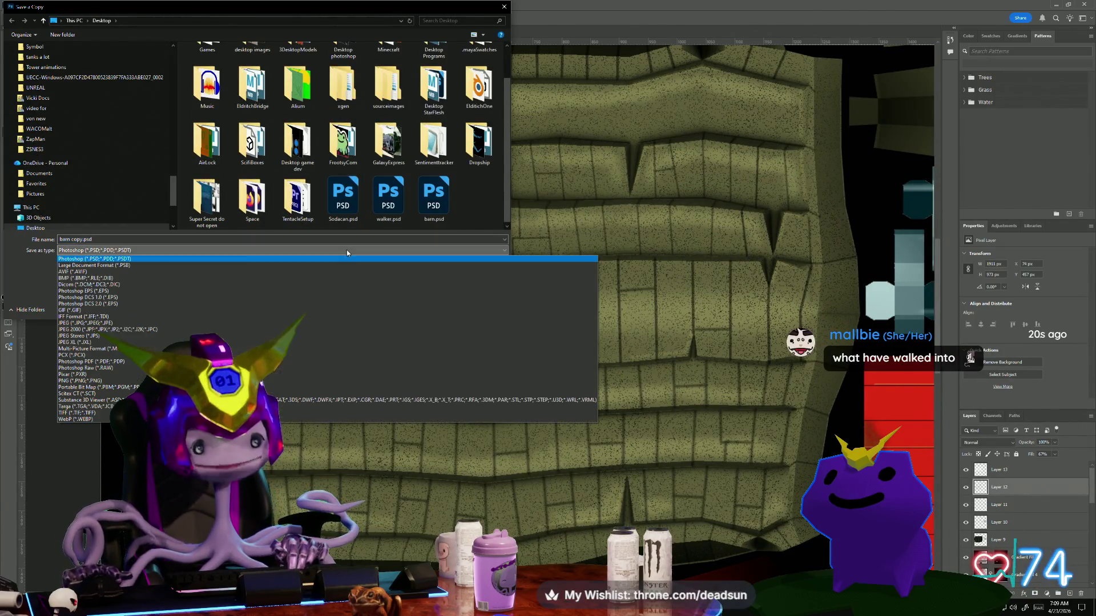
left_click(103, 380)
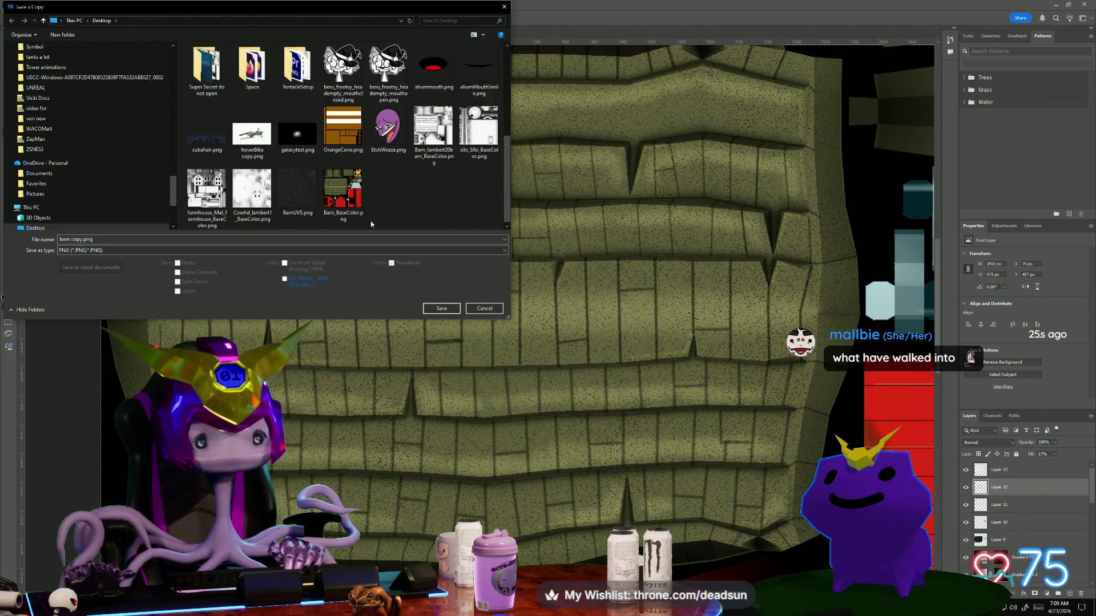
left_click(343, 195)
left_click(442, 309)
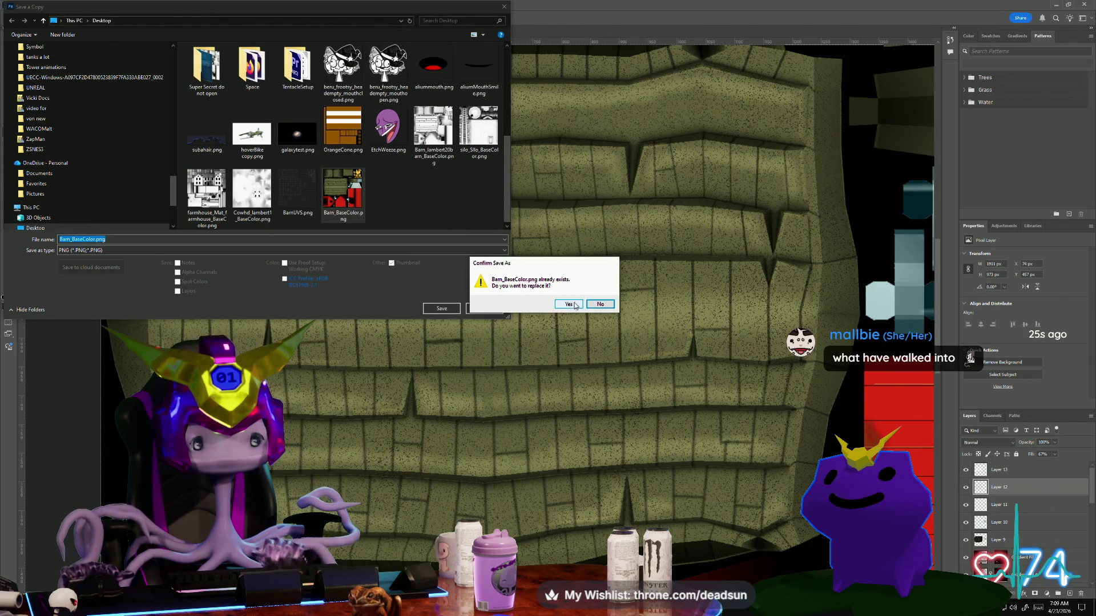
left_click(575, 306)
left_click(598, 186)
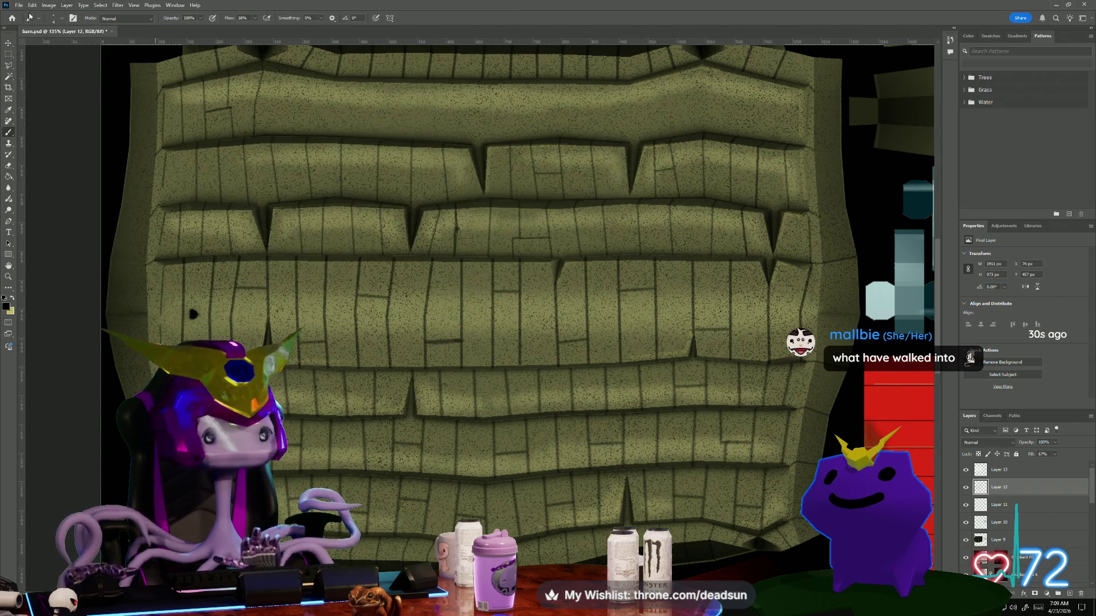
Save the Photoshop document, switch to Maya and select the barn to check its texture.
left_click(19, 5)
left_click(24, 3)
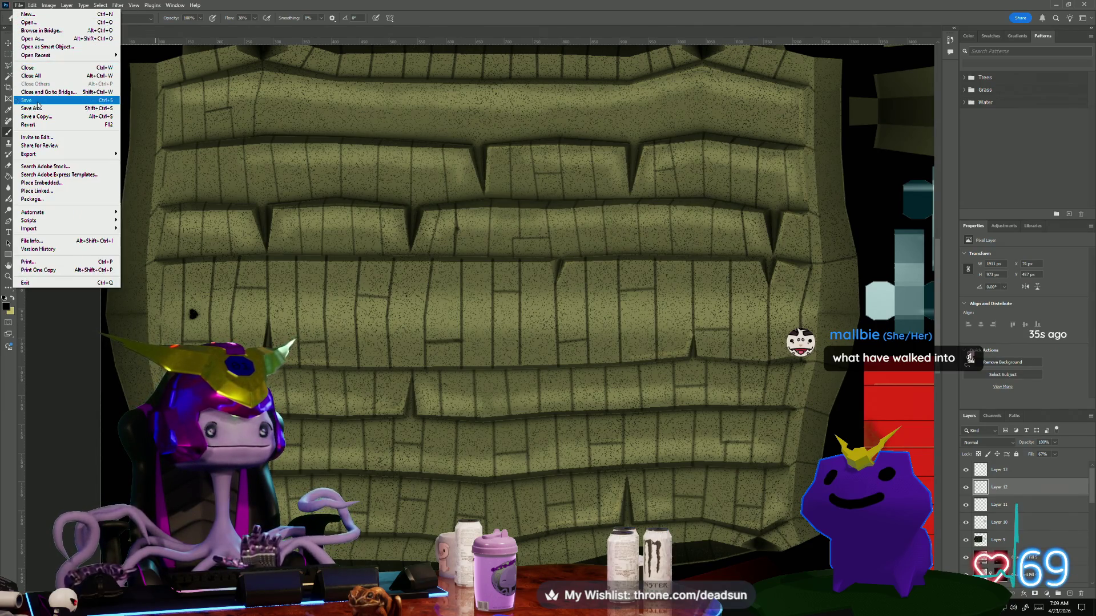
left_click(37, 101)
scroll(477, 246, "down", 2, "alt")
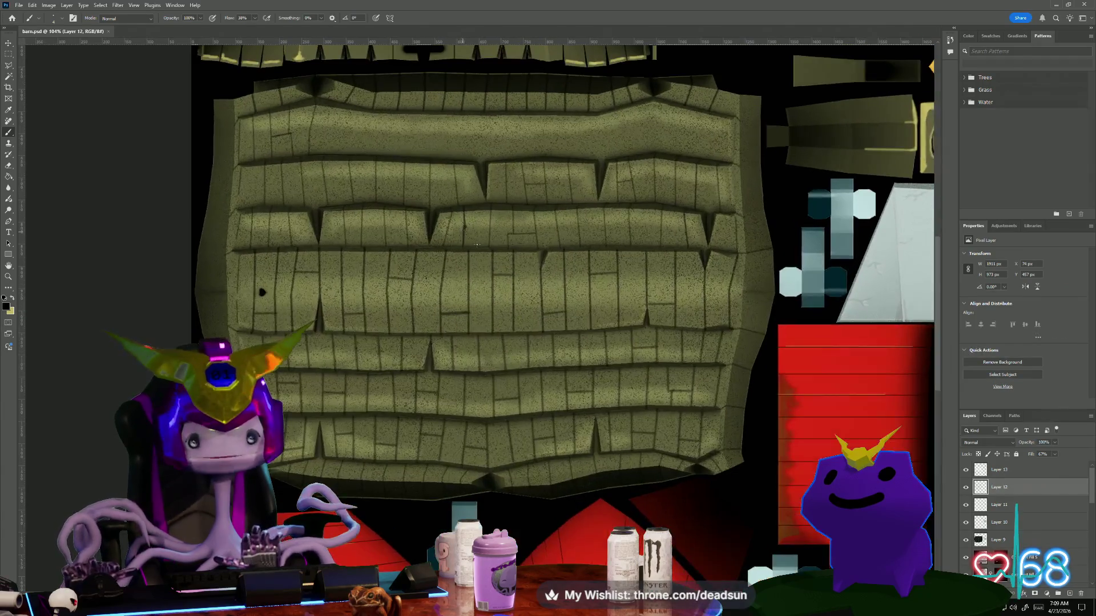
key("alt+Tab")
left_click_drag(477, 246, 589, 307, "alt")
left_click(600, 258)
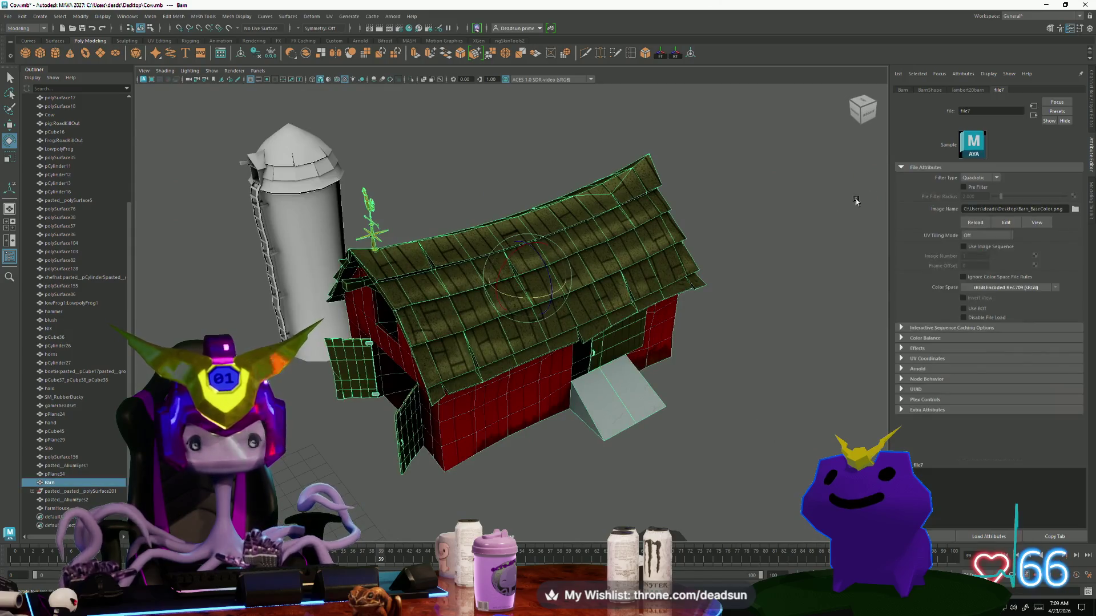
Tumble around the barn to inspect the updated roof and walls, then return to Photoshop.
left_click(856, 200)
mouse_move(856, 200)
left_mouse_down("alt")
mouse_move(394, 256)
mouse_move(505, 363)
mouse_move(565, 371)
mouse_move(496, 366)
mouse_move(519, 379)
mouse_move(347, 350)
left_mouse_up("alt")
scroll(505, 362, "up", 3)
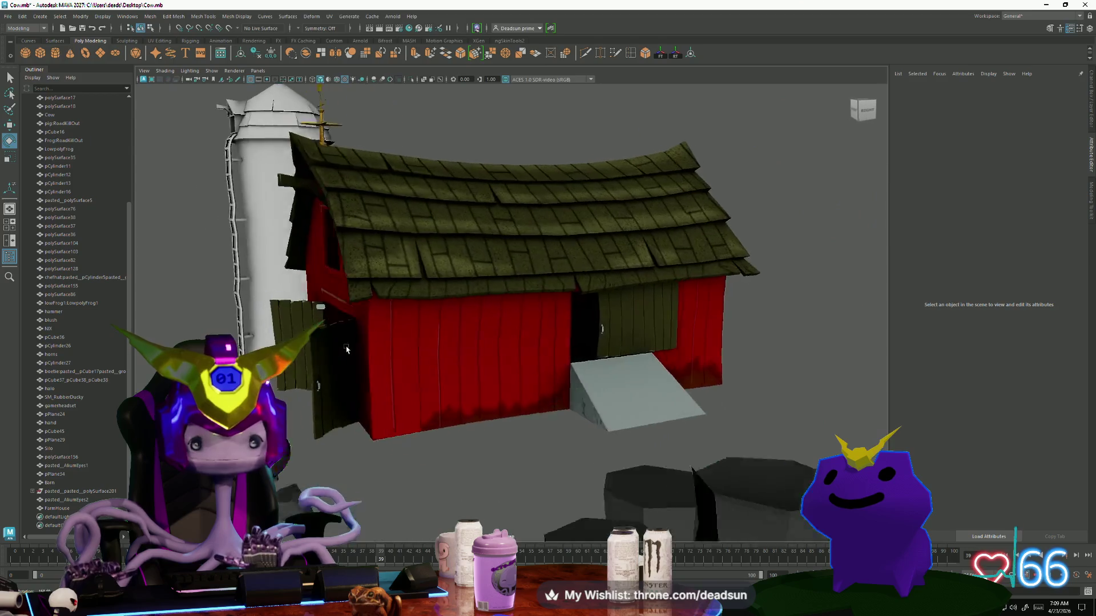
scroll(347, 349, "down", 1)
scroll(348, 348, "down", 3)
scroll(351, 349, "down", 2)
scroll(355, 348, "down", 1)
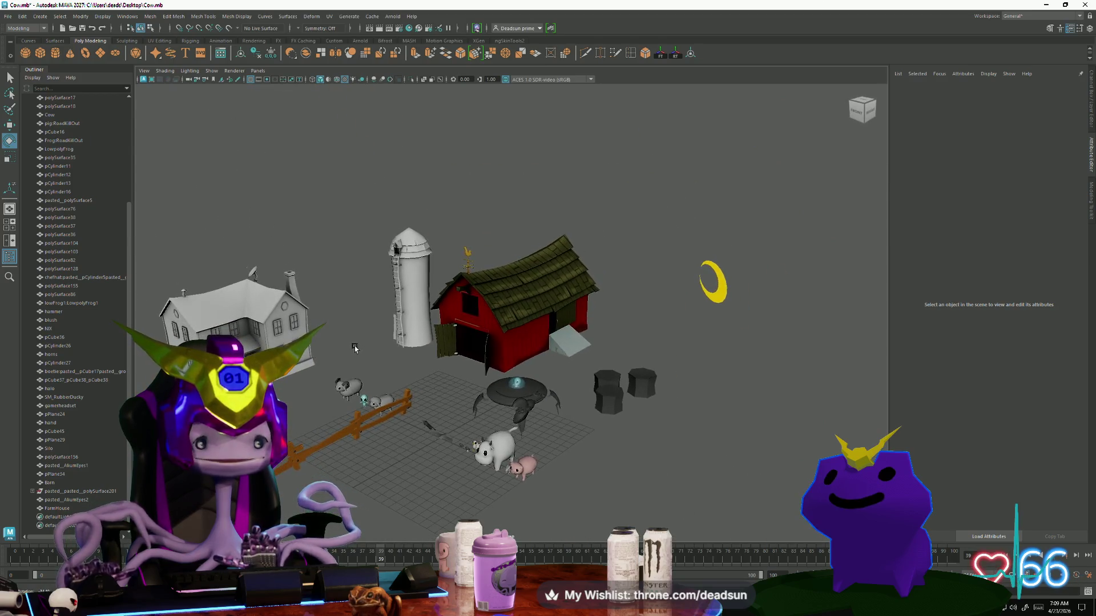
scroll(495, 422, "up", 3)
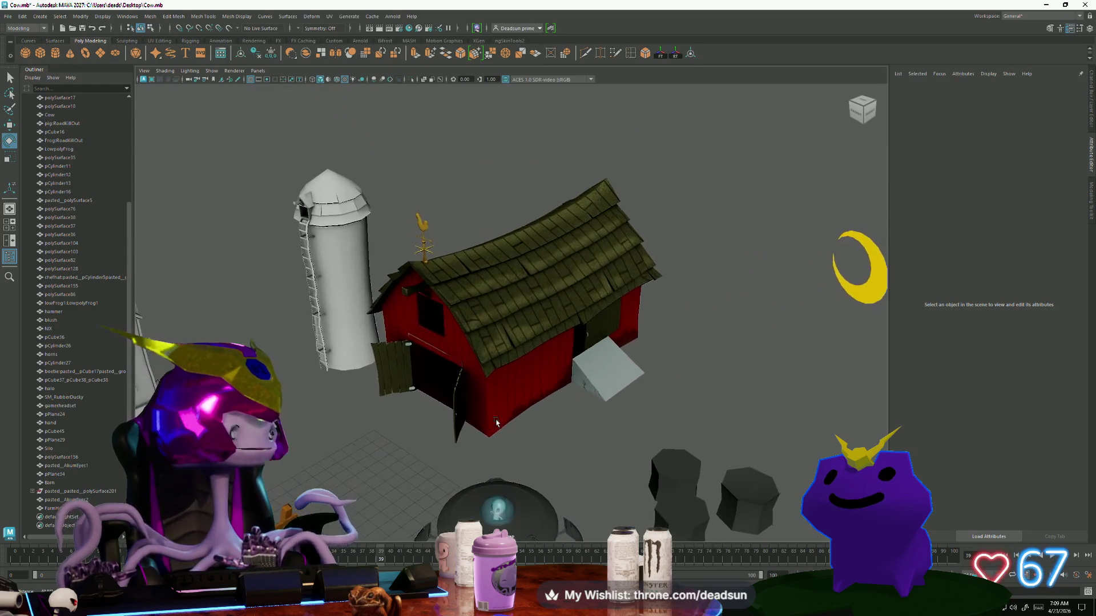
mouse_move(496, 422)
left_mouse_down("alt")
mouse_move(548, 413)
mouse_move(476, 438)
mouse_move(377, 426)
left_mouse_up("alt")
scroll(548, 414, "up", 3)
scroll(477, 438, "down", 3)
scroll(377, 426, "up", 3)
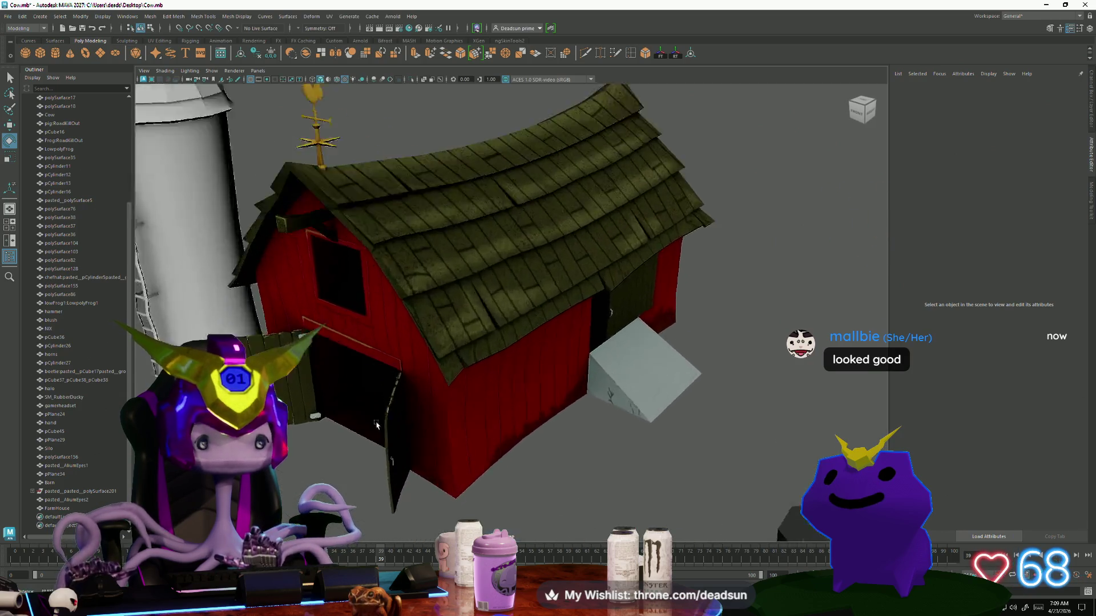
scroll(376, 426, "up", 3)
scroll(485, 403, "up", 3)
scroll(575, 335, "up", 2)
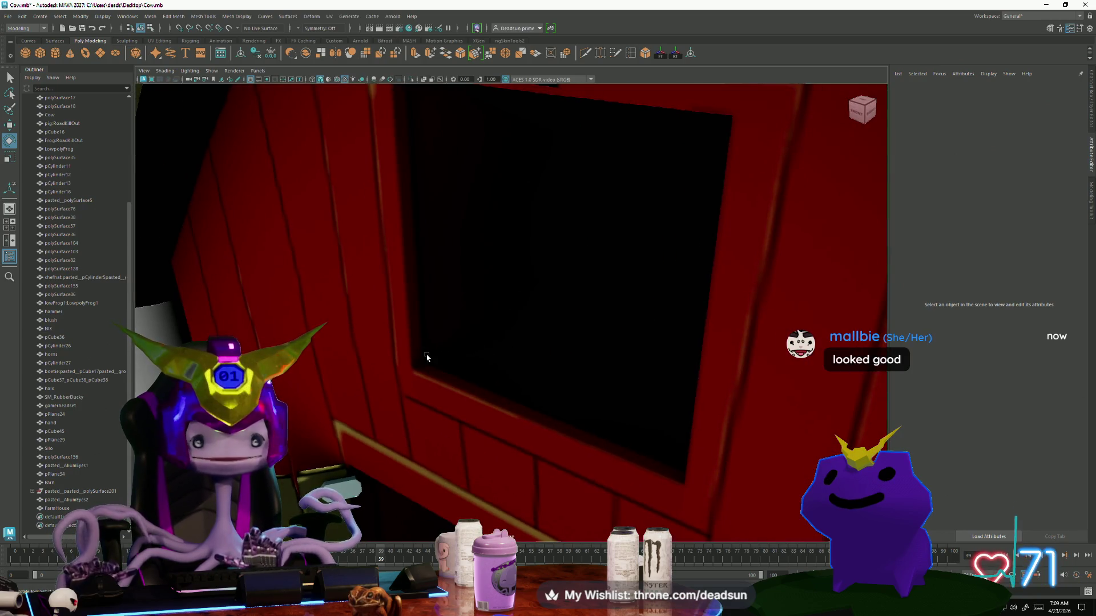
scroll(477, 372, "down", 3)
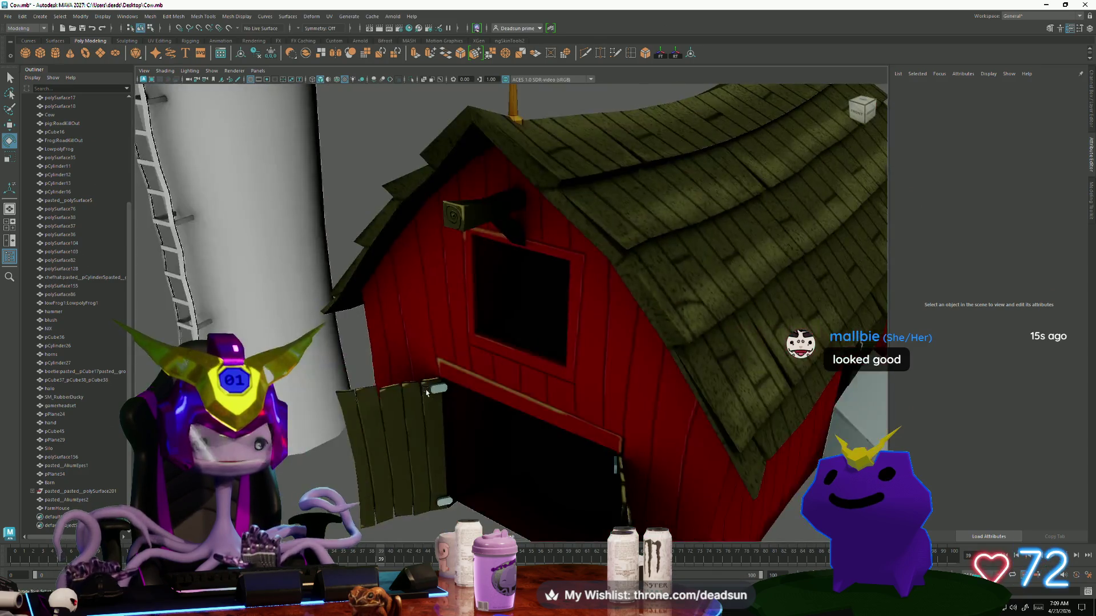
scroll(347, 346, "down", 2)
scroll(348, 345, "down", 2)
mouse_move(347, 345)
left_mouse_down("alt")
mouse_move(374, 400)
mouse_move(543, 363)
left_mouse_up("alt")
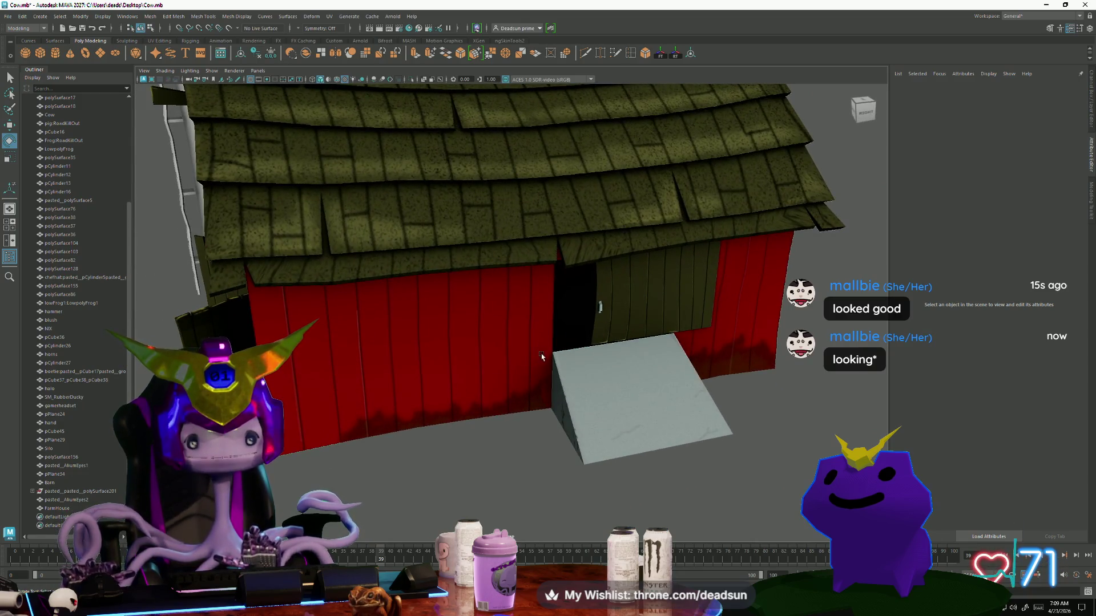
key("alt+Tab")
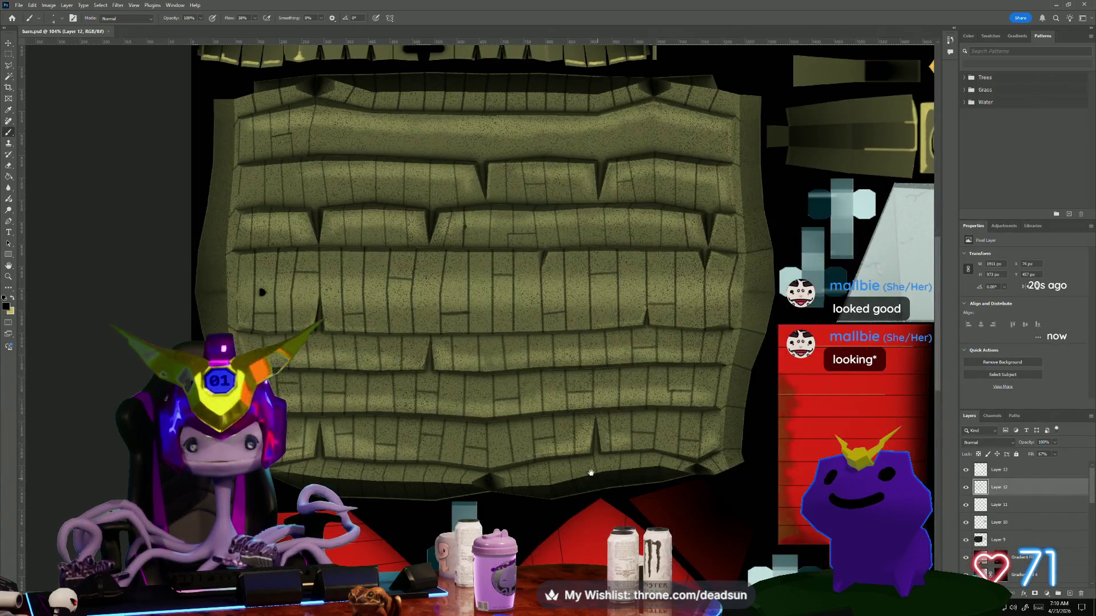
scroll(591, 472, "up", 2, "alt")
scroll(599, 445, "up", 1, "alt")
scroll(617, 403, "up", 2, "alt")
scroll(641, 360, "up", 1, "alt")
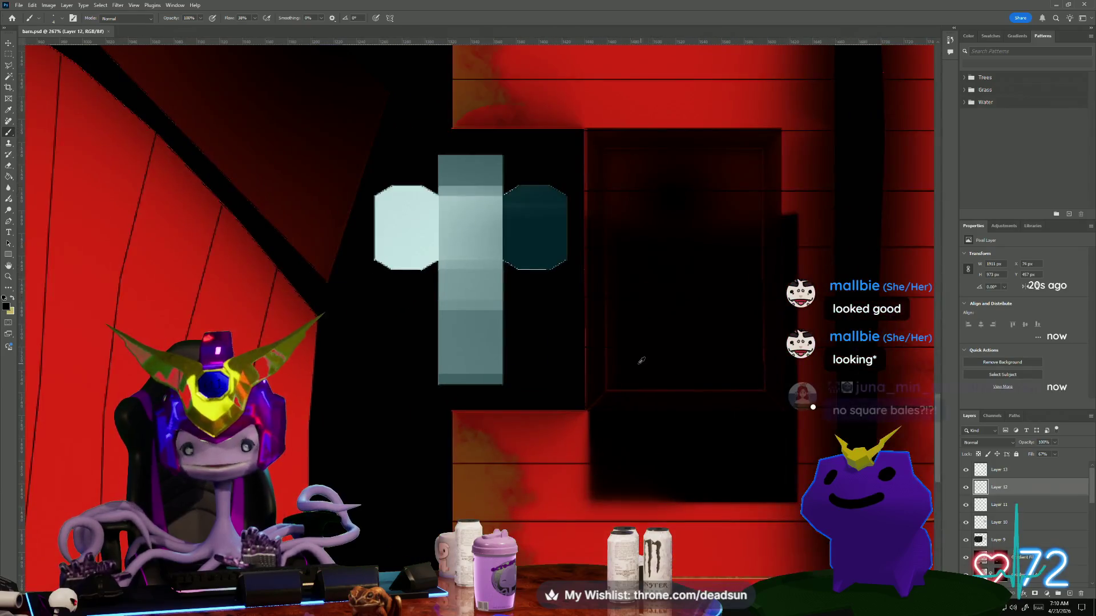
scroll(641, 360, "up", 1, "alt")
On the highlights layer, brush a thin light vertical line beside the dark door opening.
left_click_drag(600, 232, 570, 335)
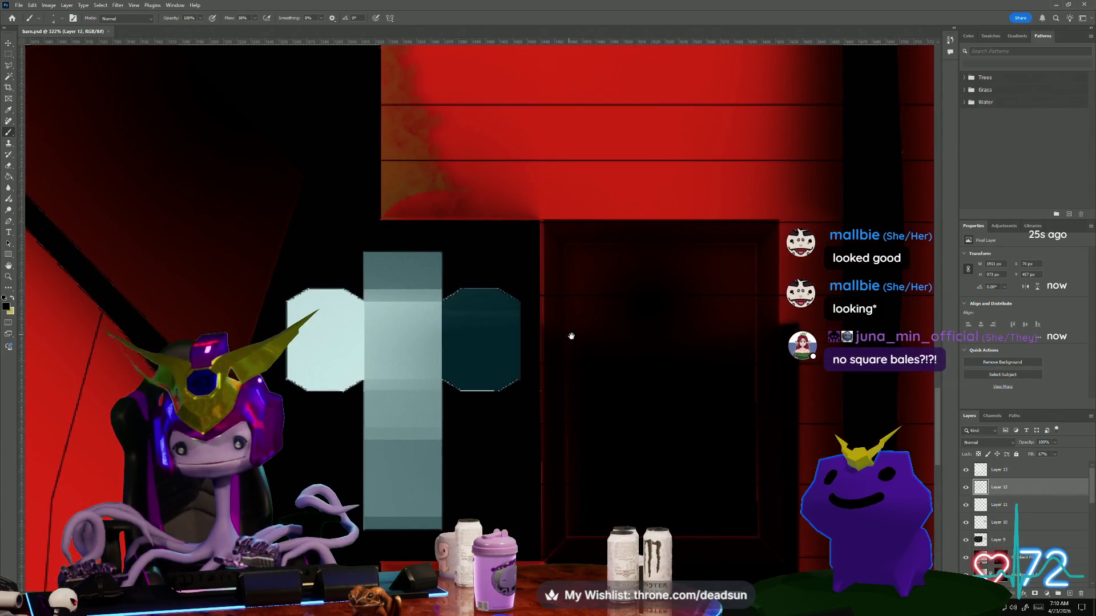
left_click(999, 471)
scroll(619, 377, "down", 3, "alt")
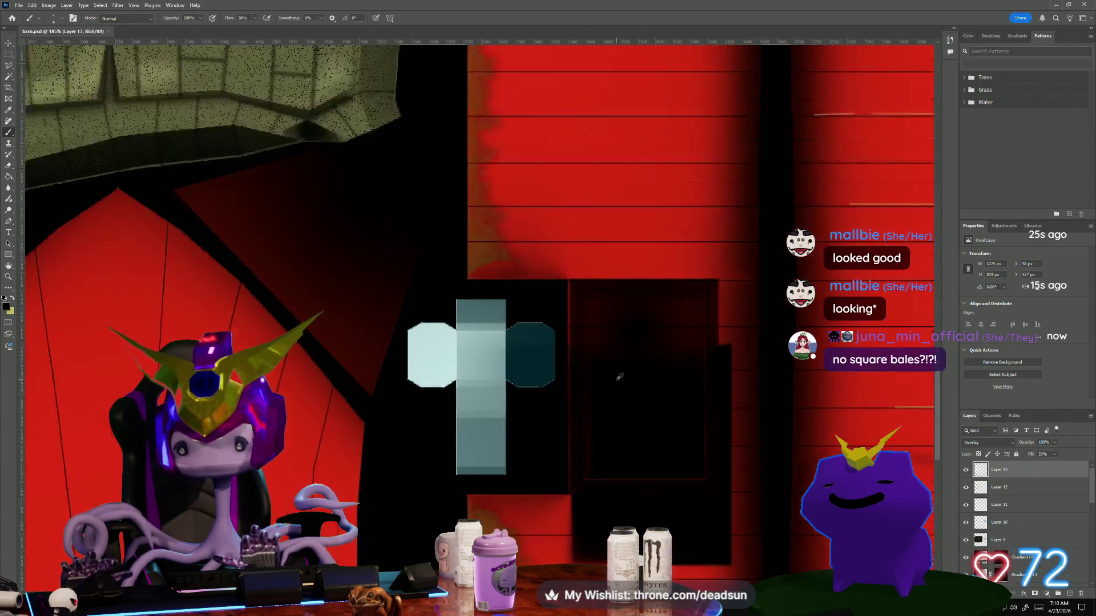
scroll(619, 376, "up", 1, "alt")
scroll(1006, 533, "down", 2)
scroll(1006, 533, "down", 2)
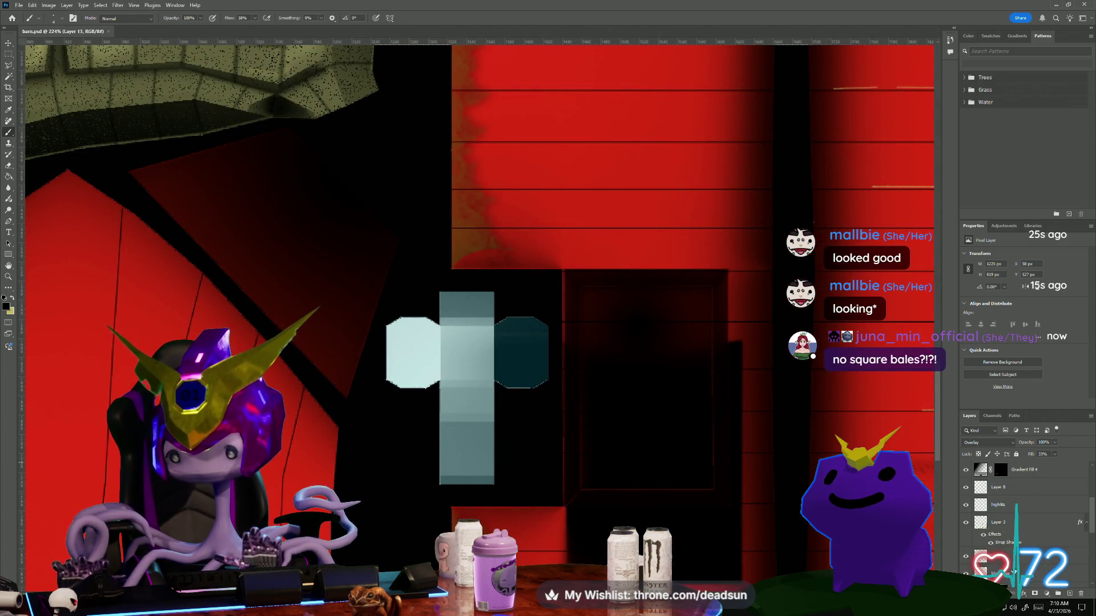
left_click(999, 505)
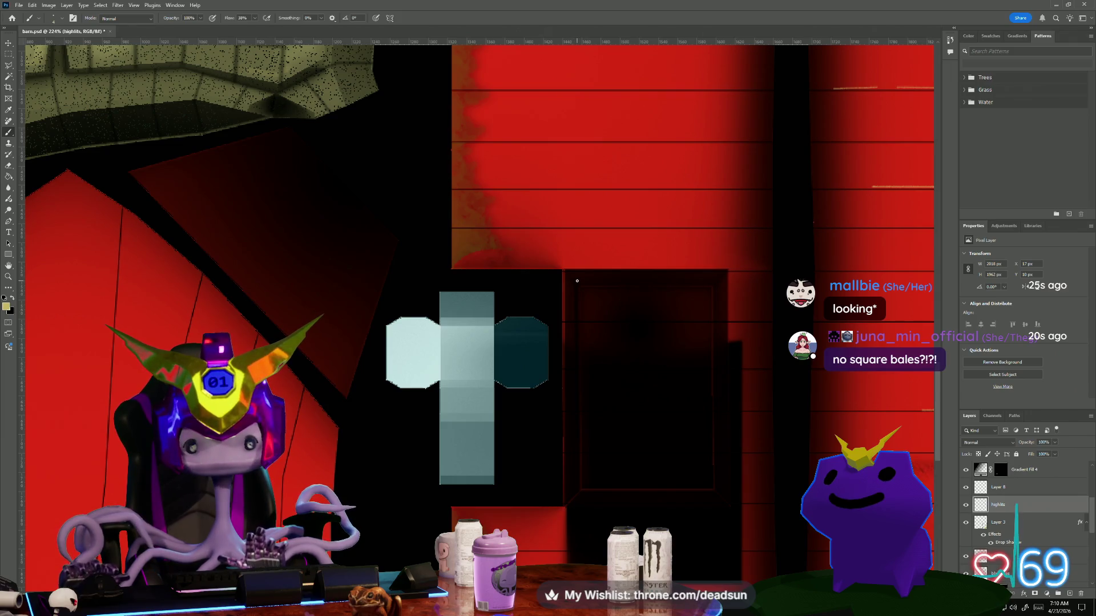
left_click_drag(578, 462, 578, 282)
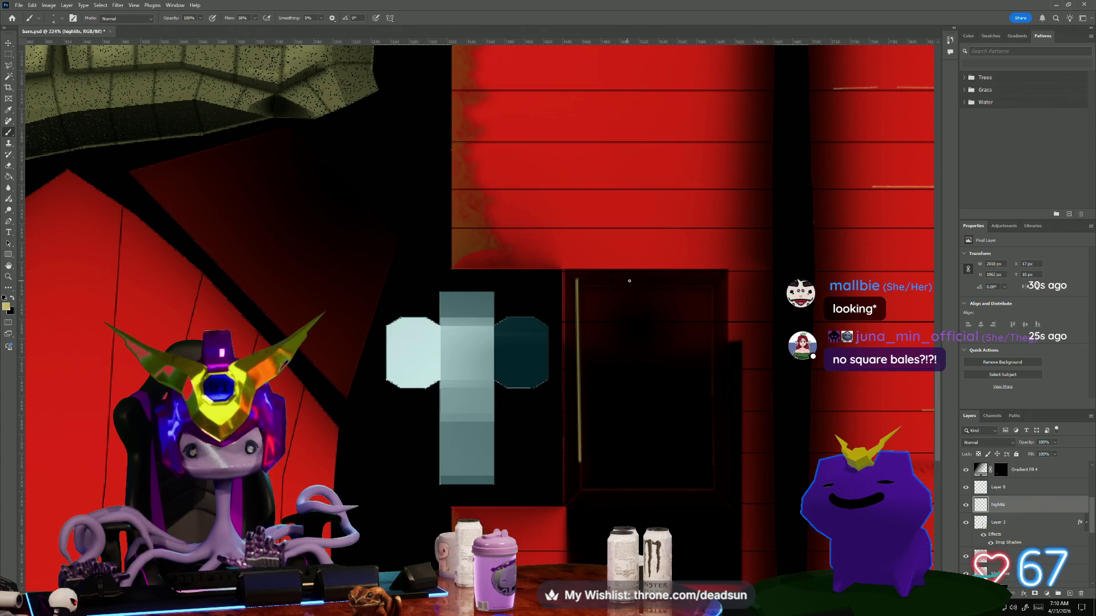
scroll(343, 352, "down", 3, "alt")
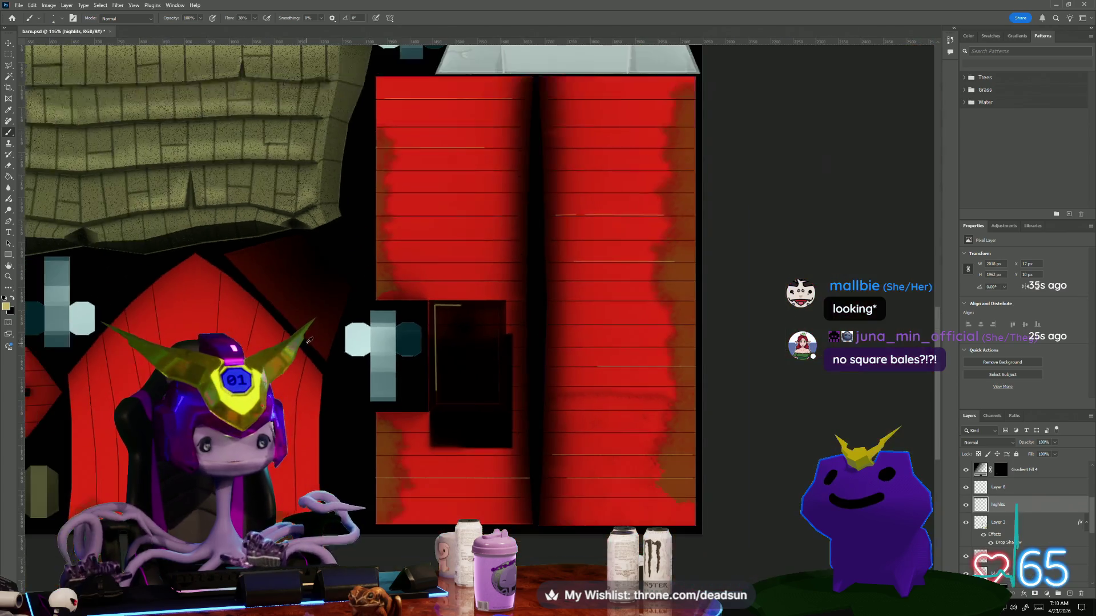
scroll(340, 355, "up", 1, "alt")
scroll(497, 342, "up", 2, "alt")
scroll(363, 293, "up", 2, "alt")
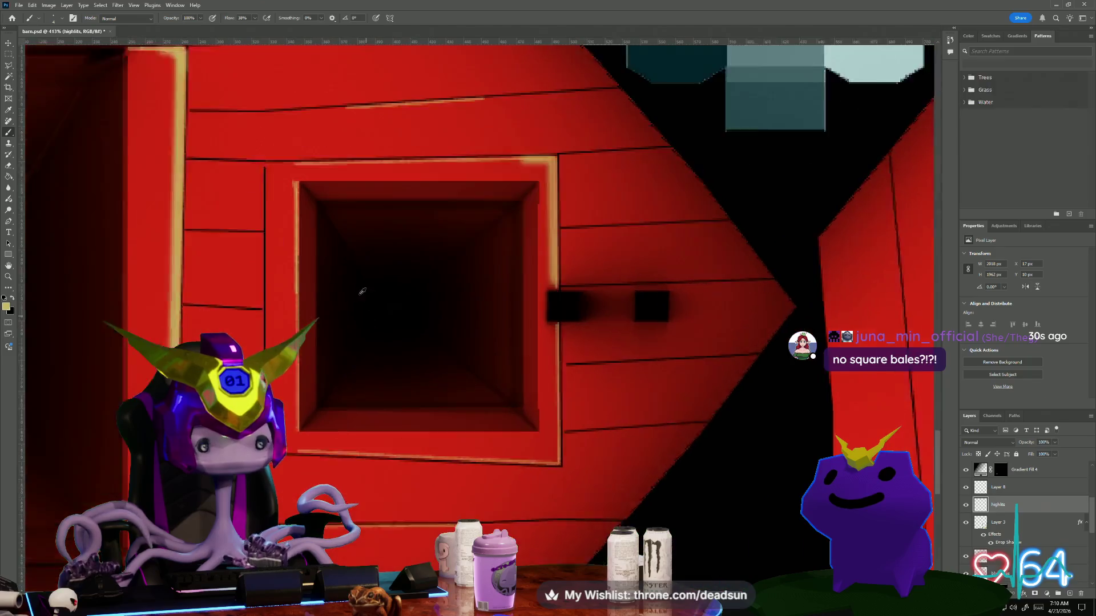
scroll(335, 246, "up", 1, "alt")
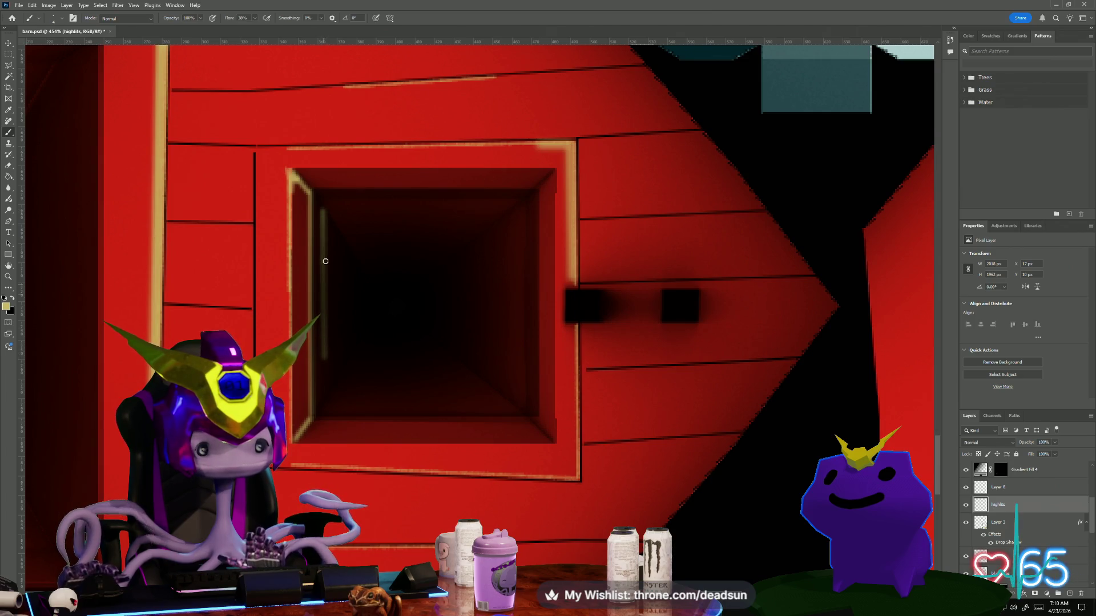
scroll(325, 262, "down", 1, "alt")
scroll(325, 261, "down", 1, "alt")
scroll(325, 261, "down", 1, "alt")
scroll(325, 261, "down", 2, "alt")
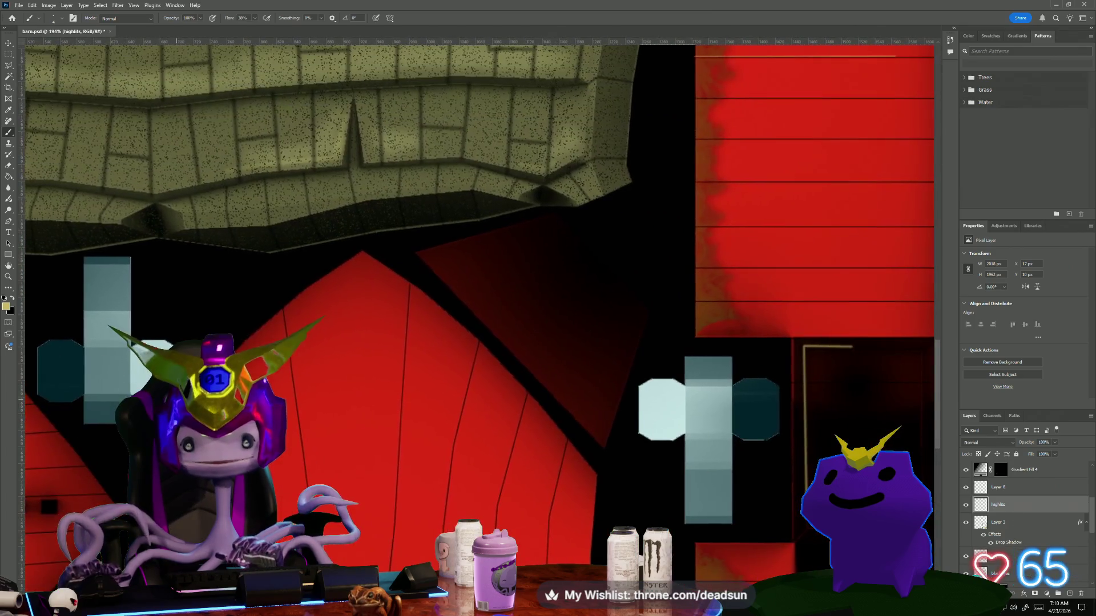
scroll(511, 314, "up", 1, "alt")
scroll(534, 335, "up", 1, "alt")
scroll(449, 264, "up", 1, "alt")
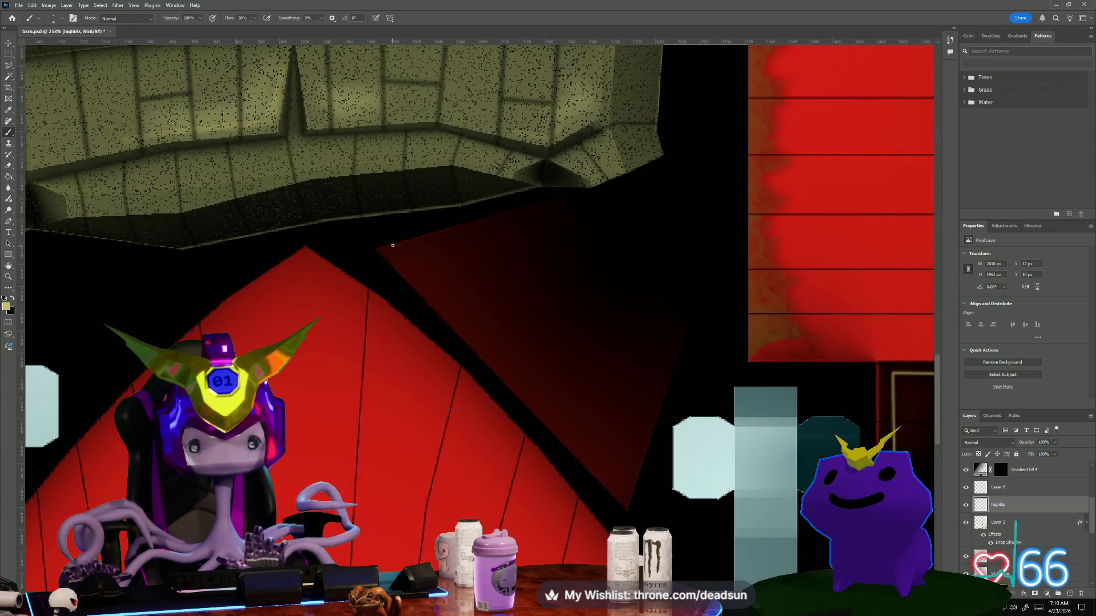
Try a straight highlight along the dark edge, undo it, check brush options and switch to Maya.
left_click(635, 487, "shift")
key("ctrl+z")
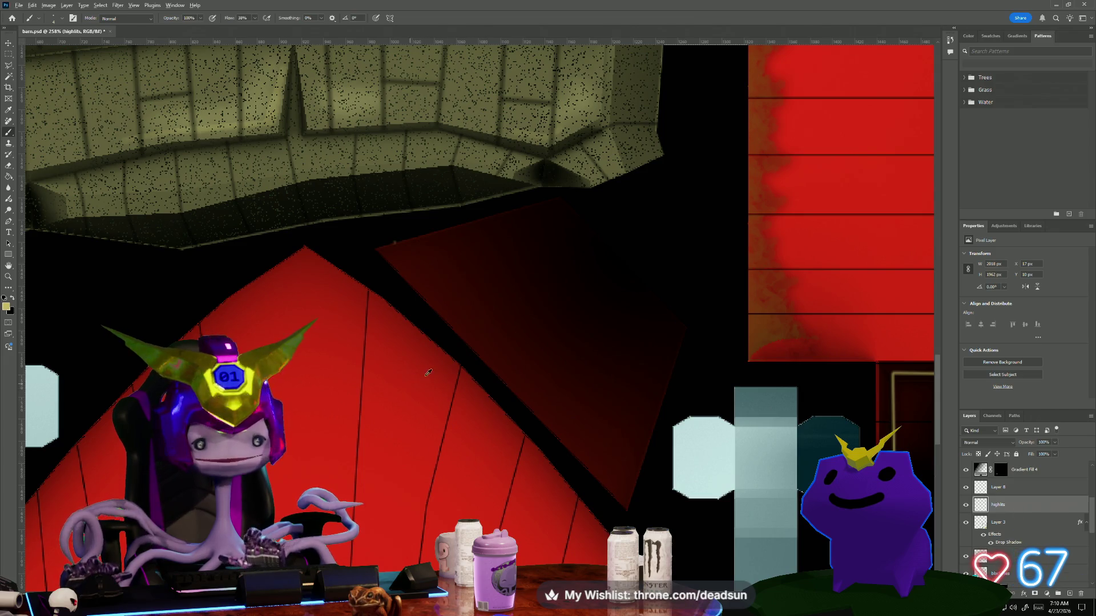
scroll(428, 372, "down", 1, "alt")
scroll(560, 411, "up", 2, "alt")
scroll(561, 411, "up", 2, "alt")
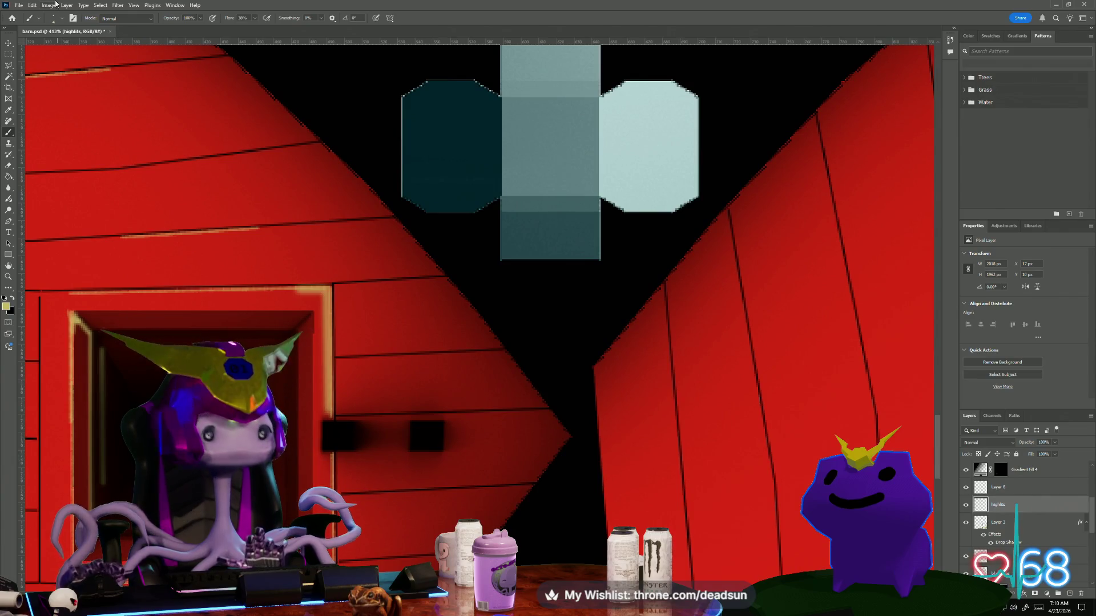
left_click(56, 22)
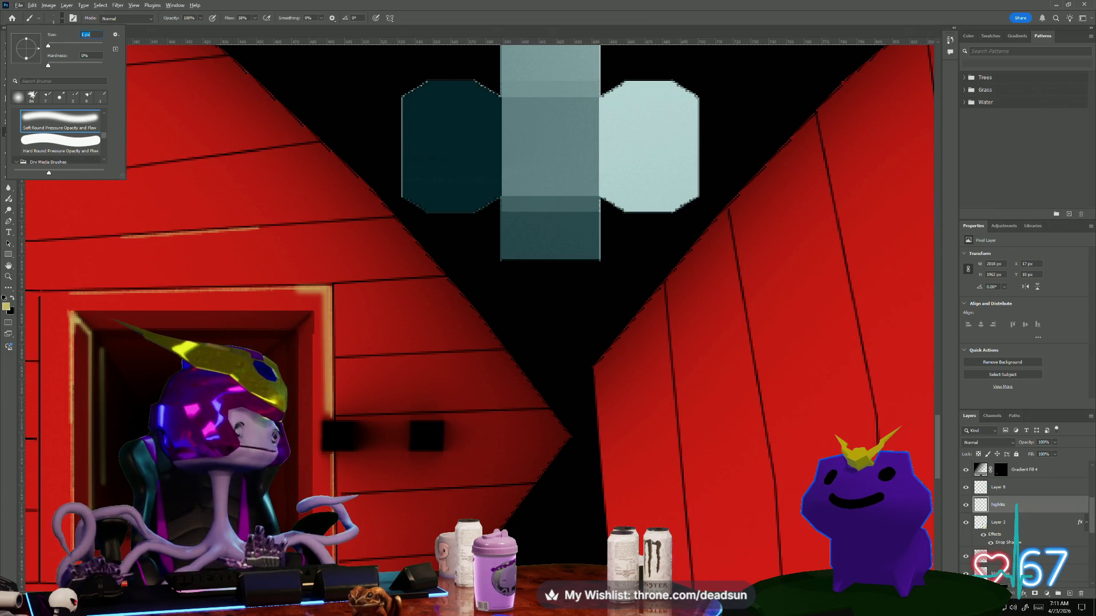
key("Return")
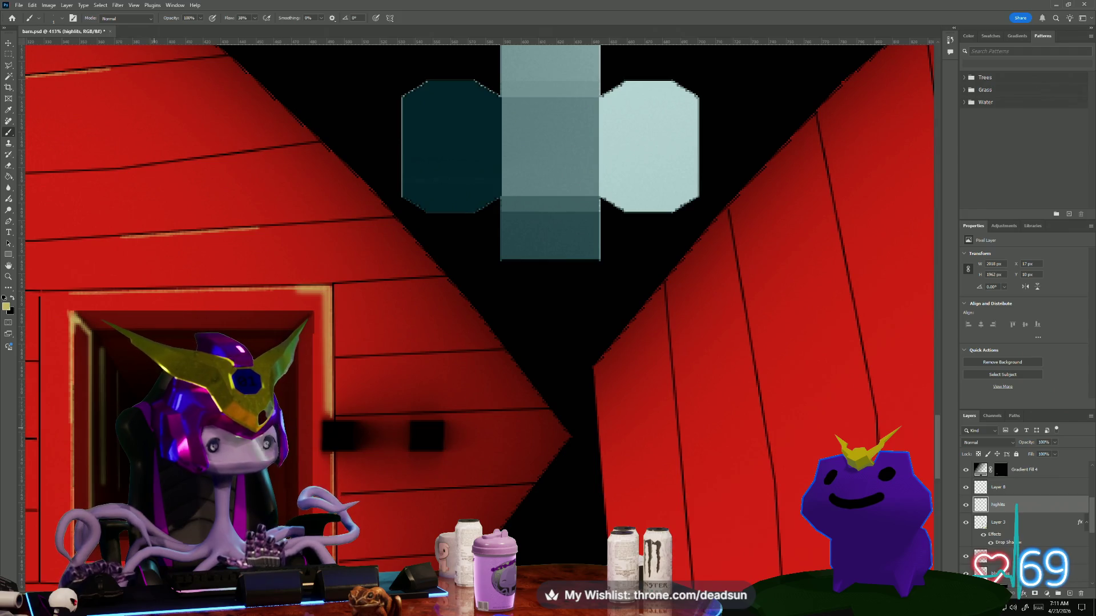
key("alt+Tab")
mouse_move(443, 314)
left_mouse_down("alt")
mouse_move(626, 402)
mouse_move(421, 367)
mouse_move(473, 409)
mouse_move(430, 355)
mouse_move(416, 395)
left_mouse_up("alt")
scroll(430, 355, "up", 3)
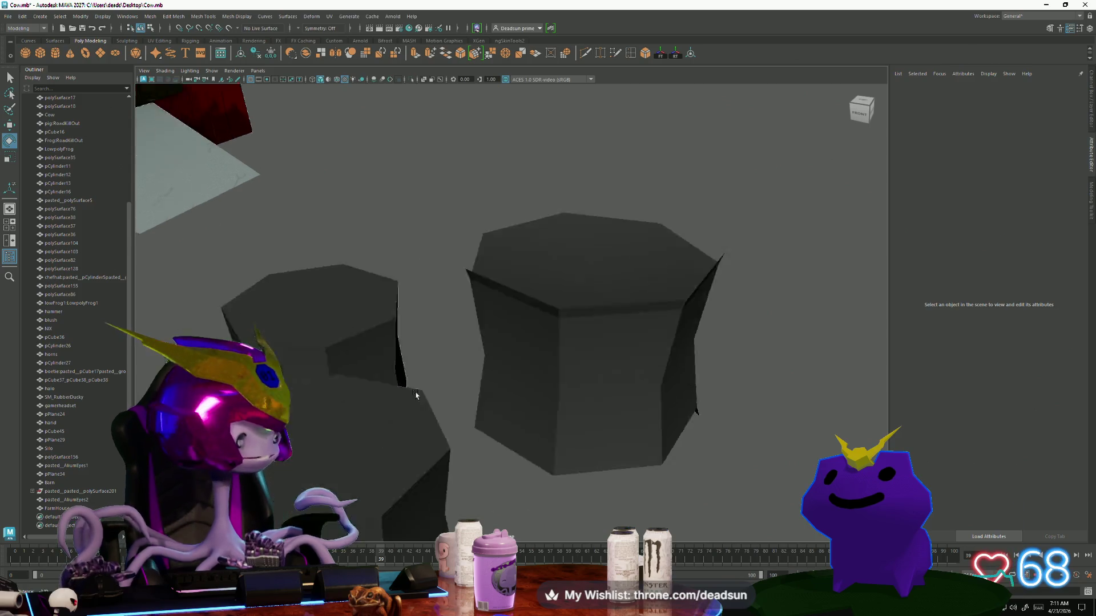
scroll(417, 395, "down", 3)
scroll(499, 318, "down", 3)
Pull back to view the whole farm scene and save the Maya scene.
left_click_drag(499, 318, 471, 351, "alt")
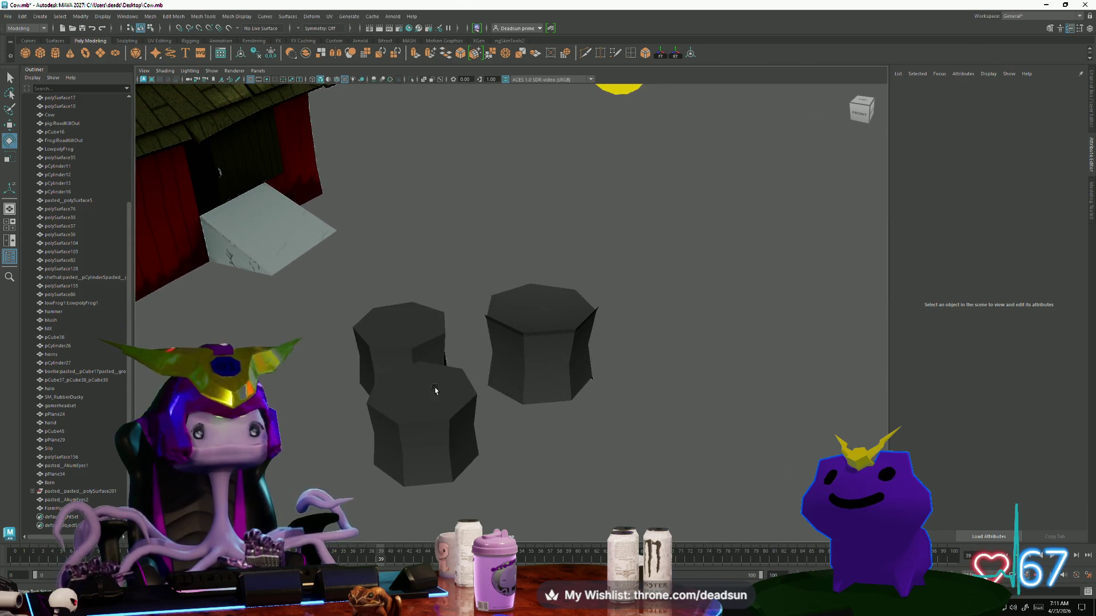
left_click_drag(436, 391, 467, 385, "alt")
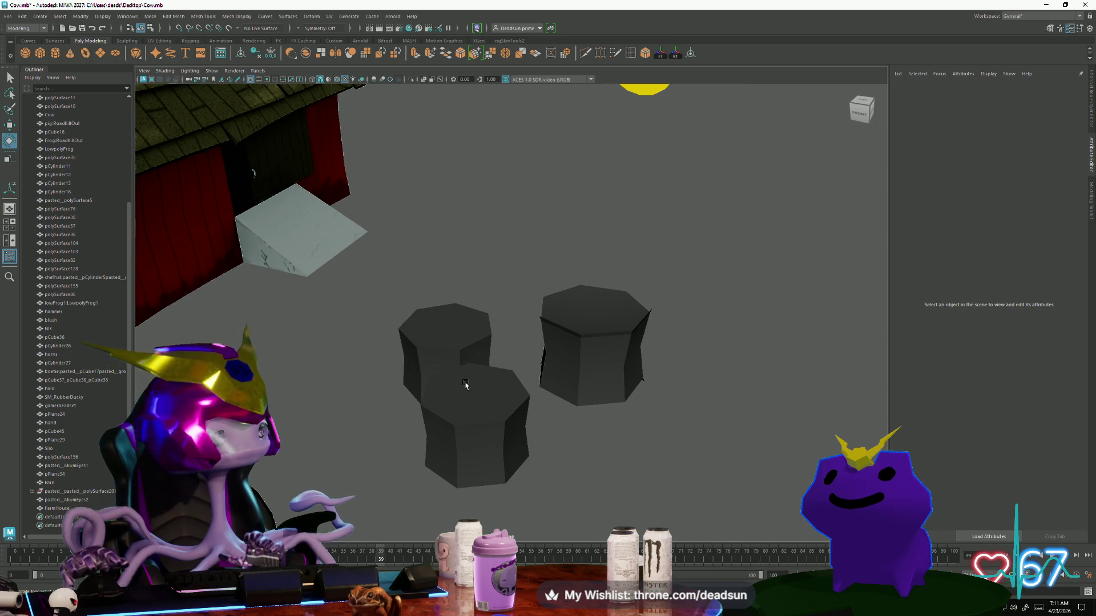
scroll(420, 264, "down", 5)
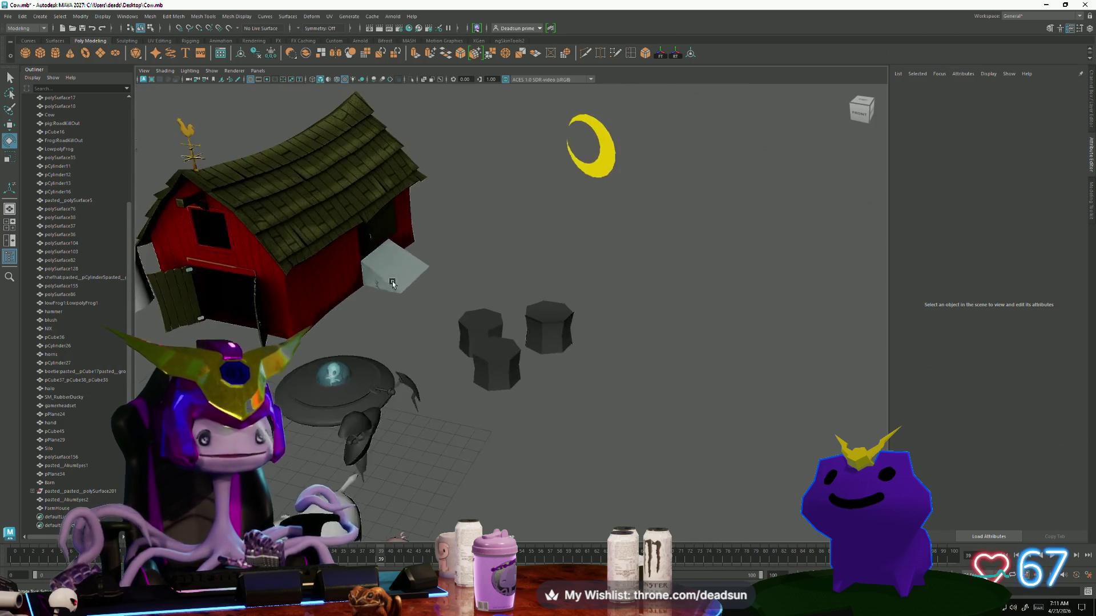
mouse_move(393, 282)
left_mouse_down("alt")
mouse_move(538, 367)
mouse_move(519, 370)
left_mouse_up("alt")
left_click(9, 17)
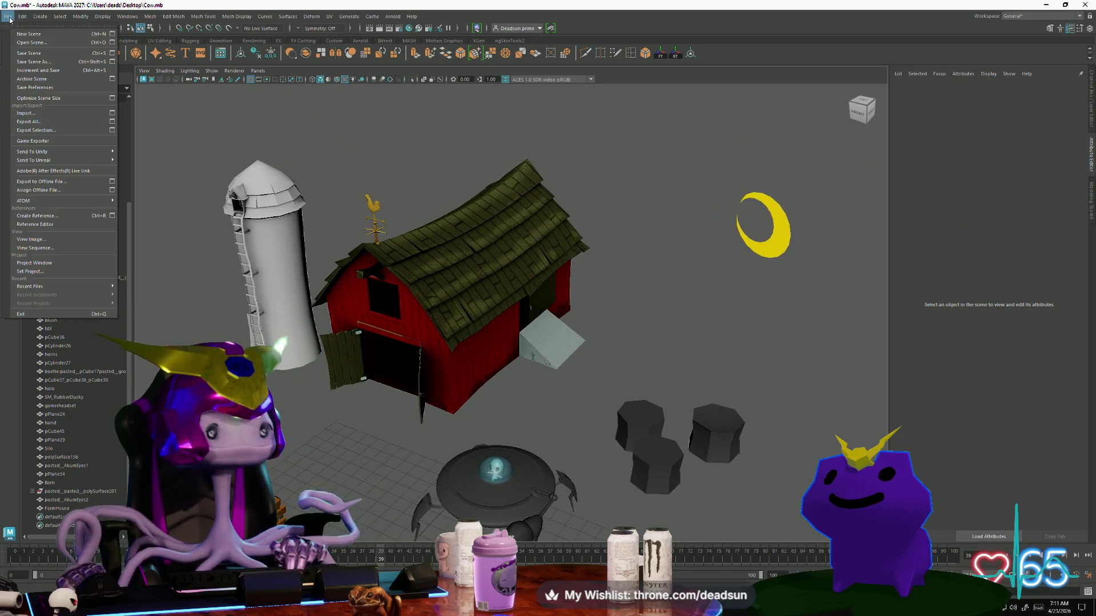
left_click(35, 53)
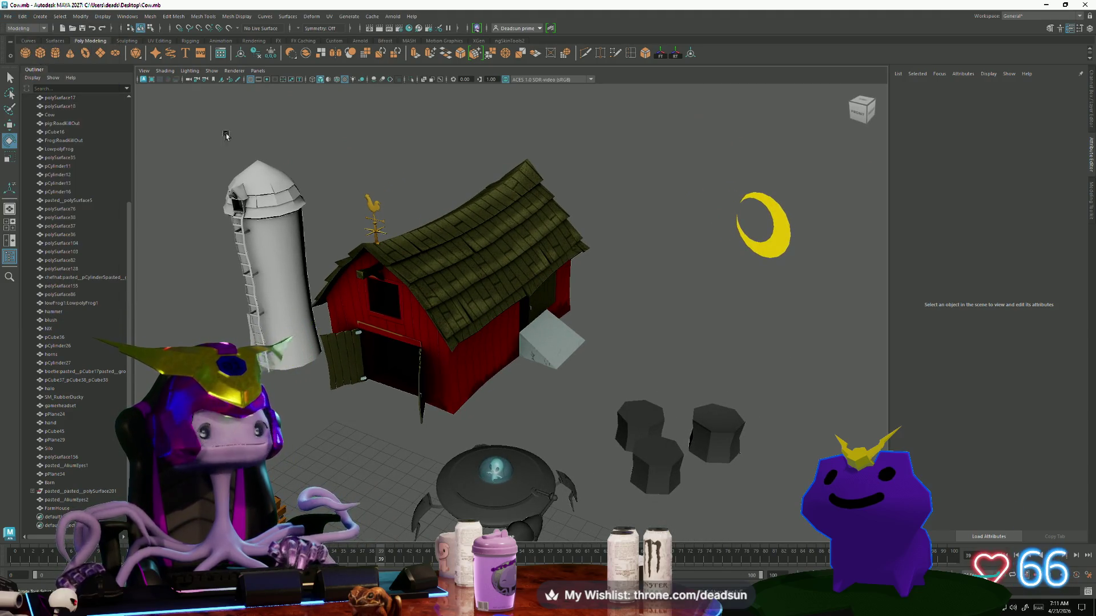
Select the barn, start browsing for its texture image, then switch to Photoshop.
left_click(455, 257)
left_click(1073, 208)
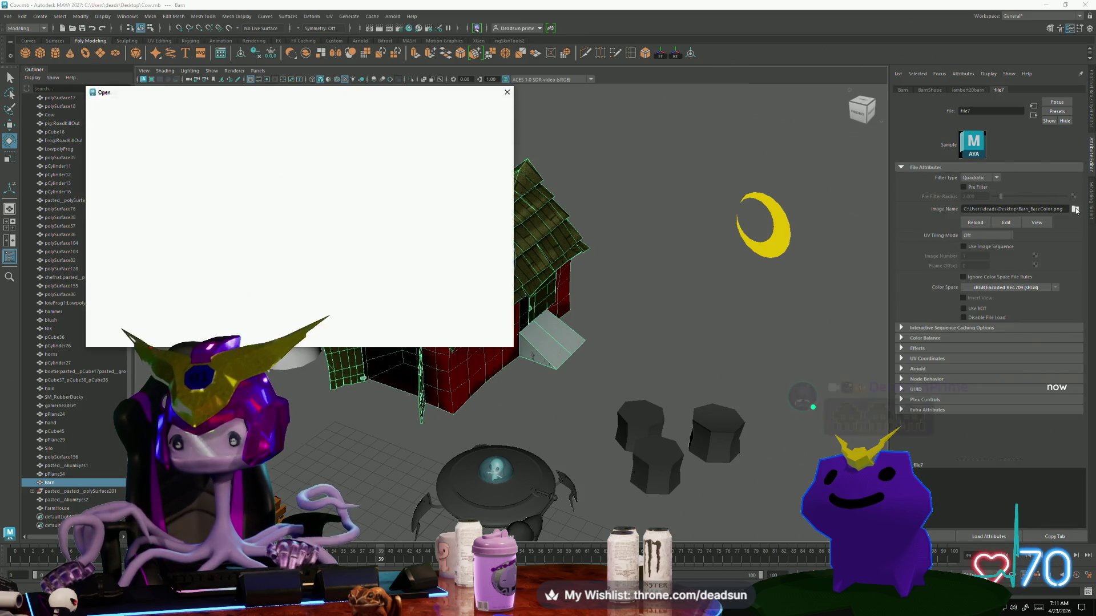
key("alt+Tab")
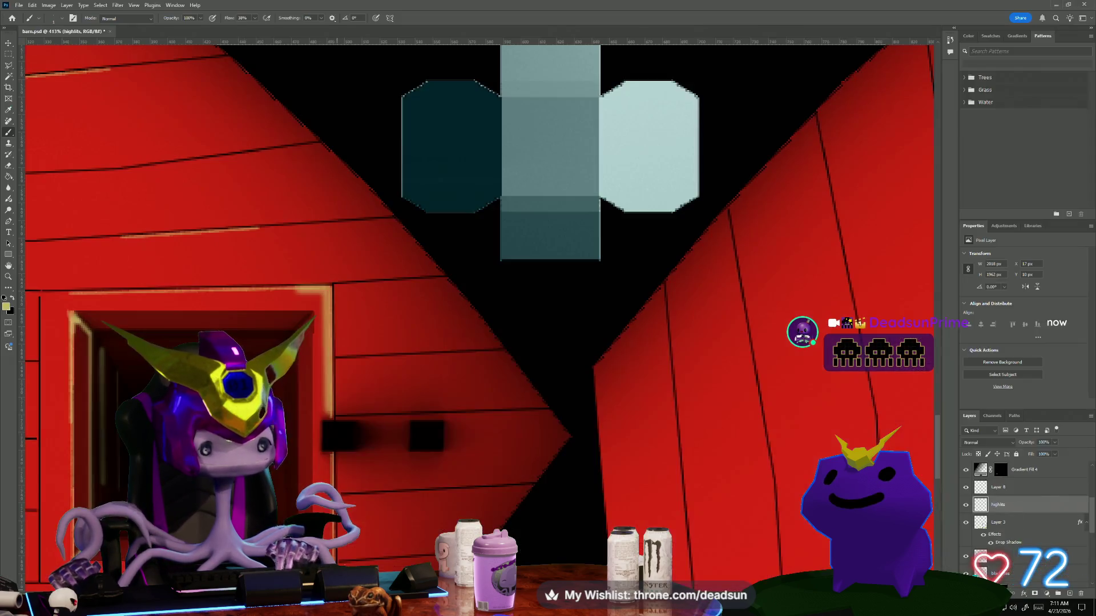
scroll(566, 331, "down", 3, "alt")
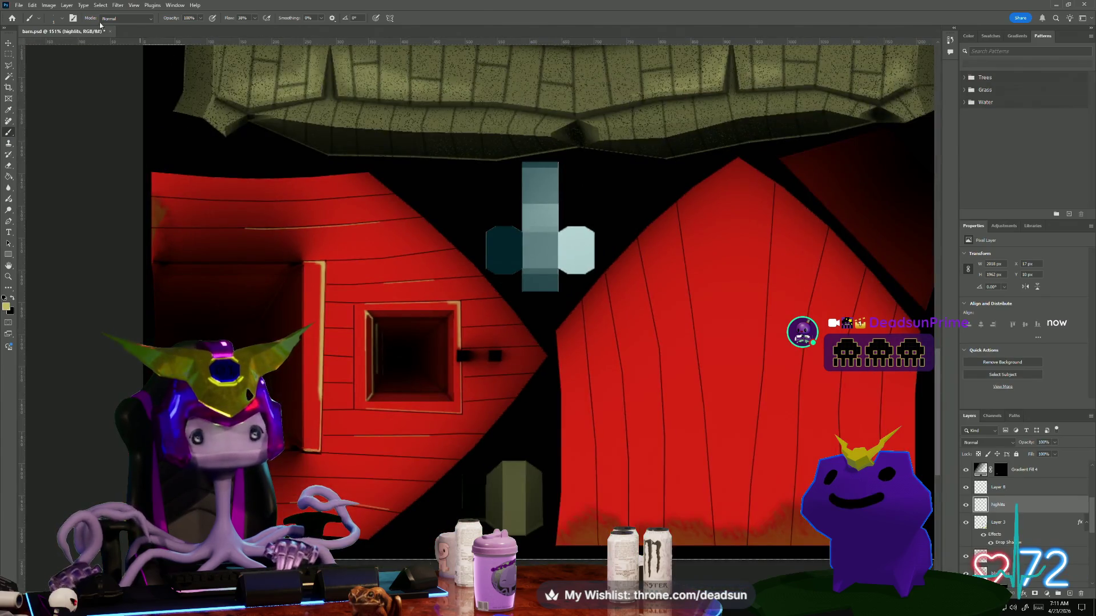
Save a copy of the barn texture as PNG with default options, then minimise Photoshop for Maya.
left_click(18, 5)
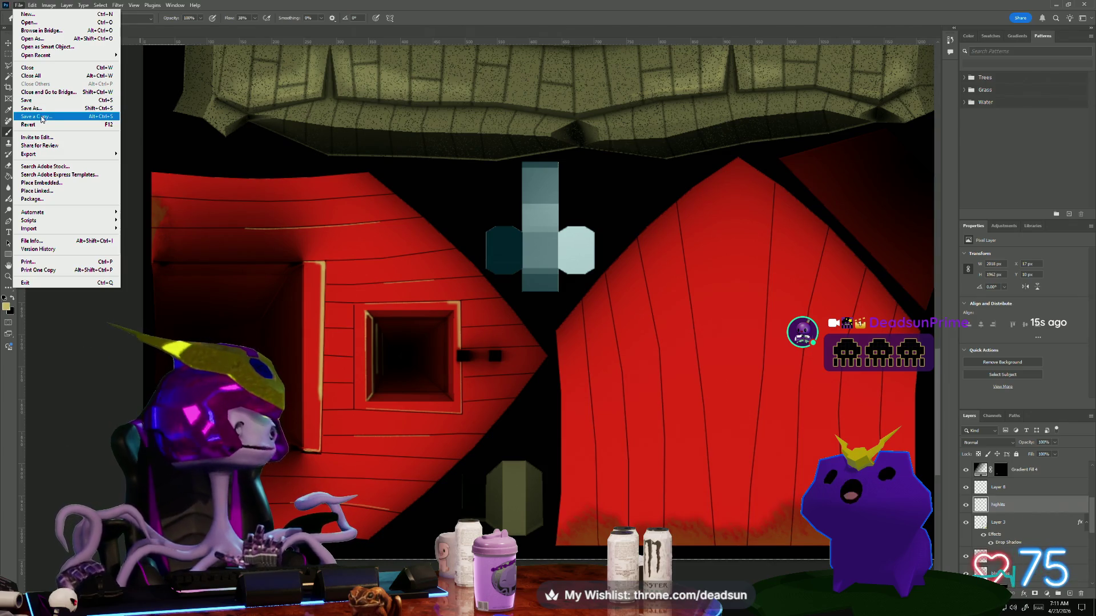
left_click(42, 118)
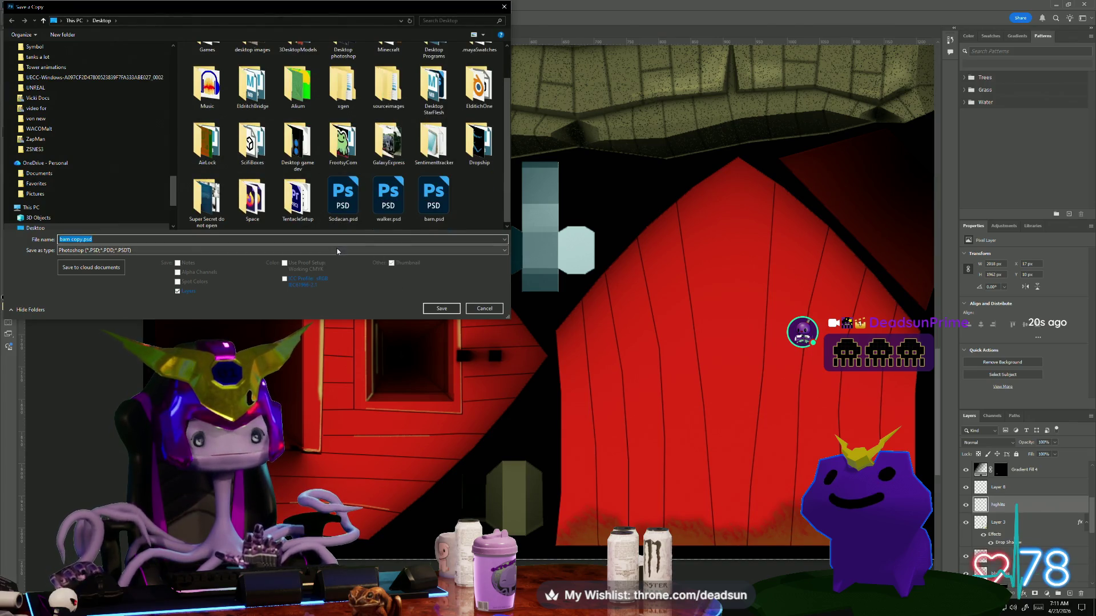
left_click(337, 248)
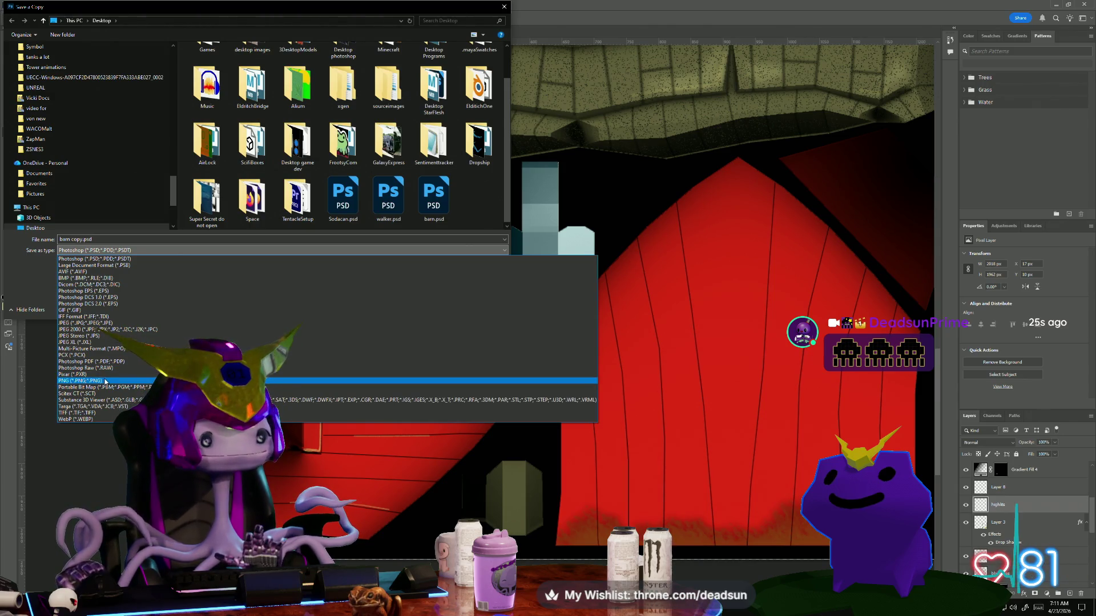
left_click(105, 381)
left_click(443, 311)
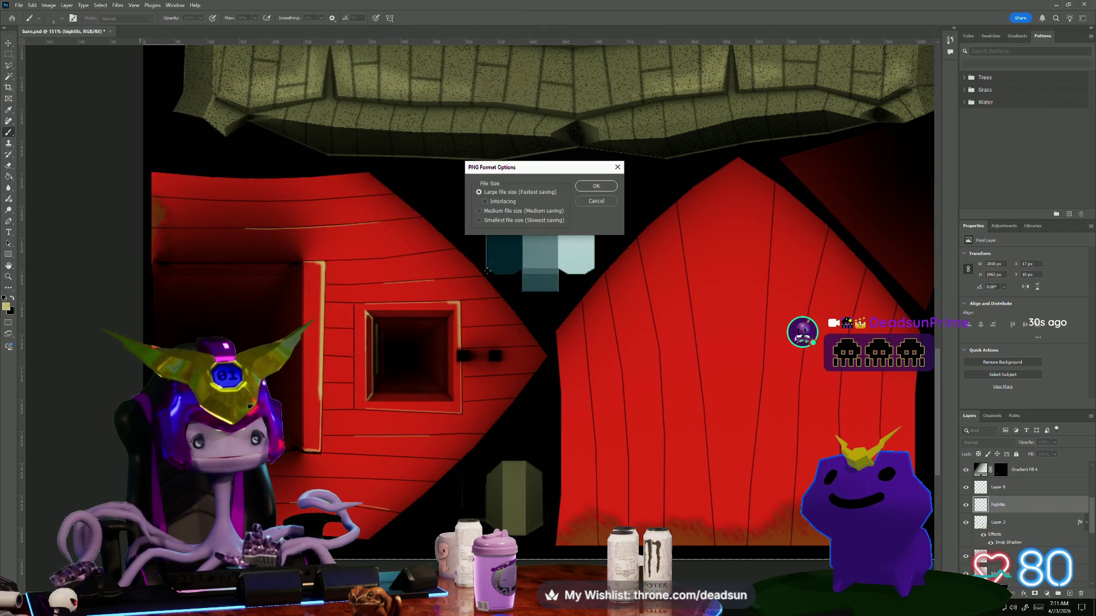
left_click(602, 188)
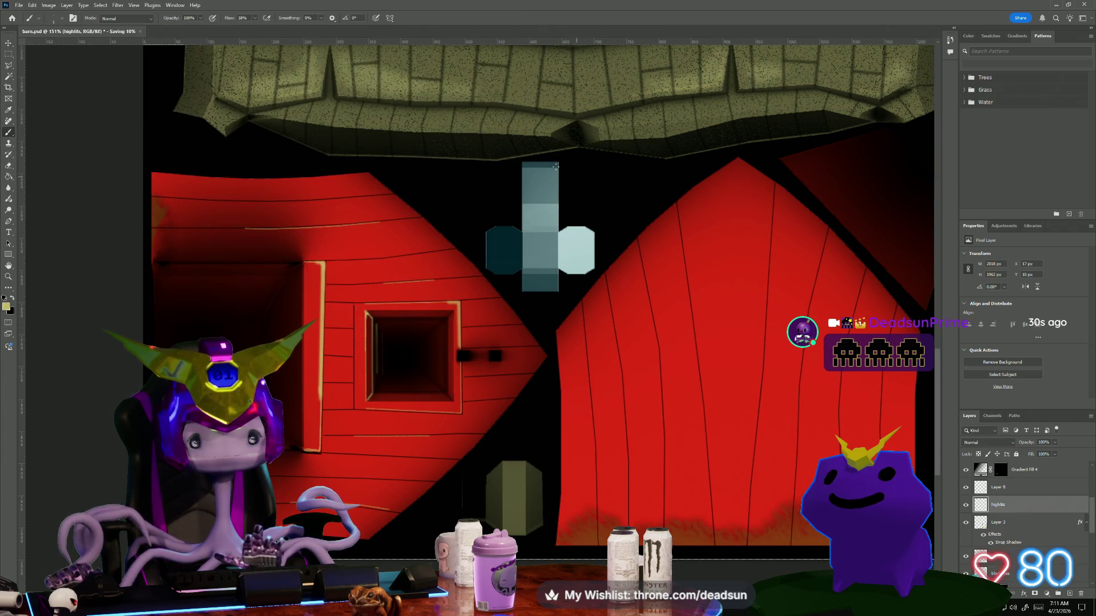
left_click(1055, 4)
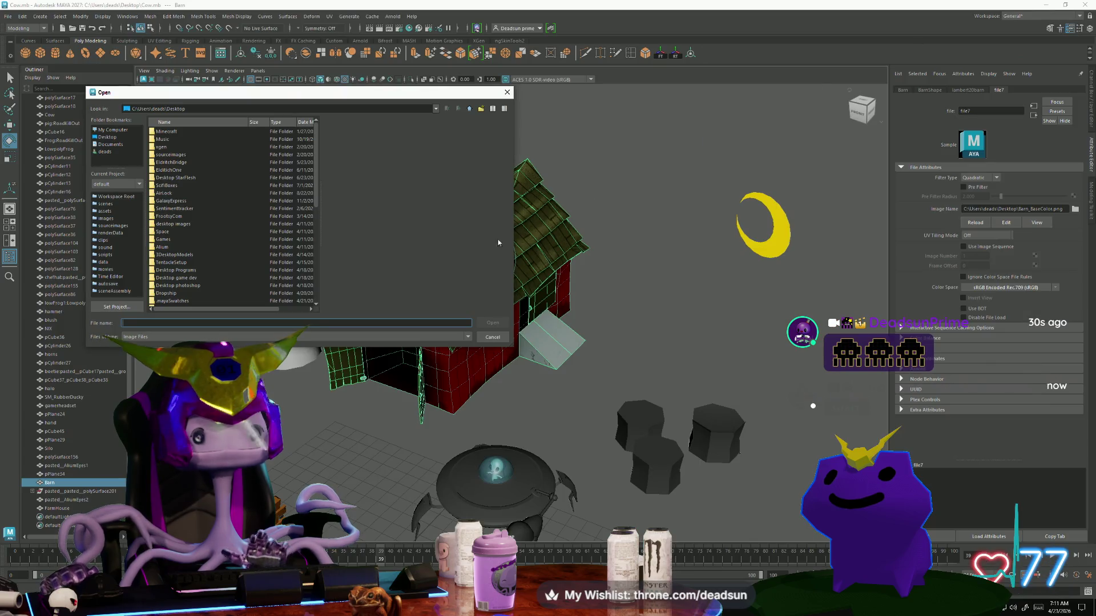
Close Maya's file browser, deselect the barn to inspect its texture, and switch back to Photoshop.
left_click(507, 93)
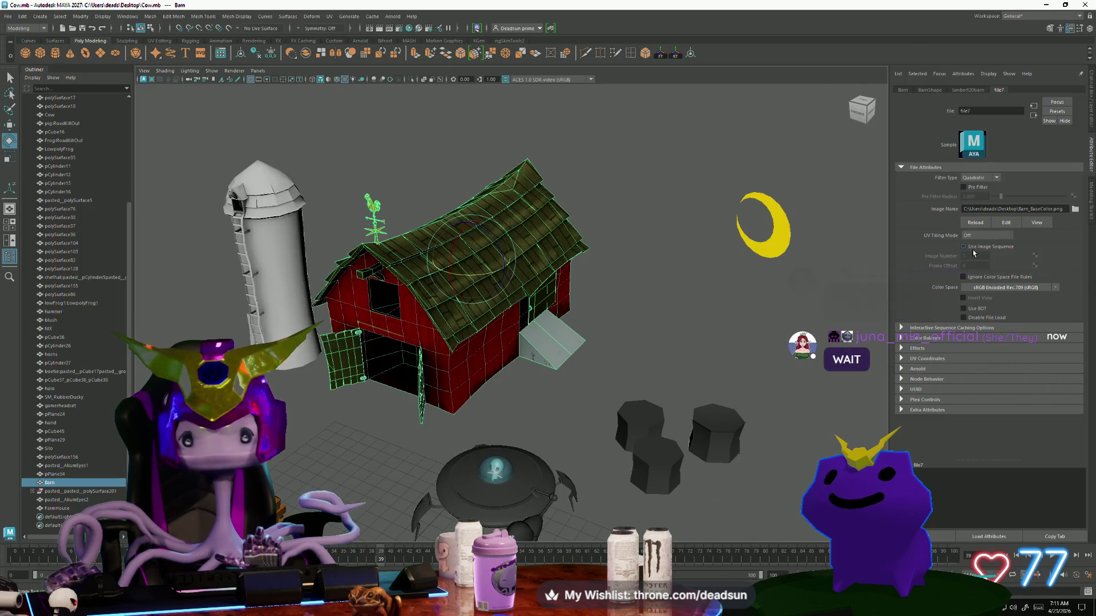
left_click(487, 387)
scroll(486, 386, "up", 3)
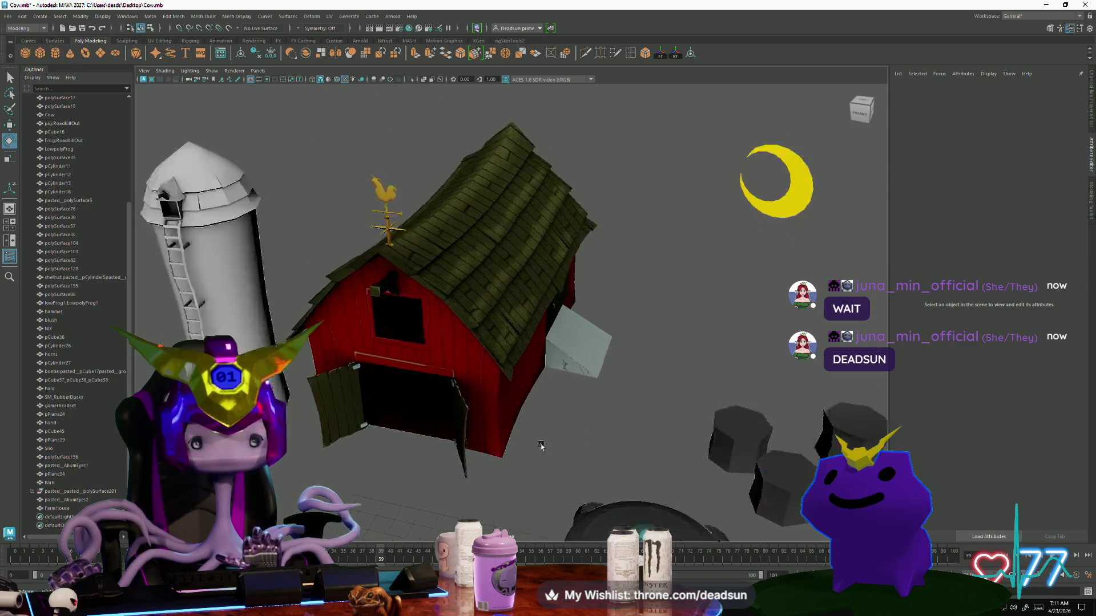
scroll(491, 420, "up", 3)
scroll(494, 446, "up", 3)
scroll(498, 487, "up", 3)
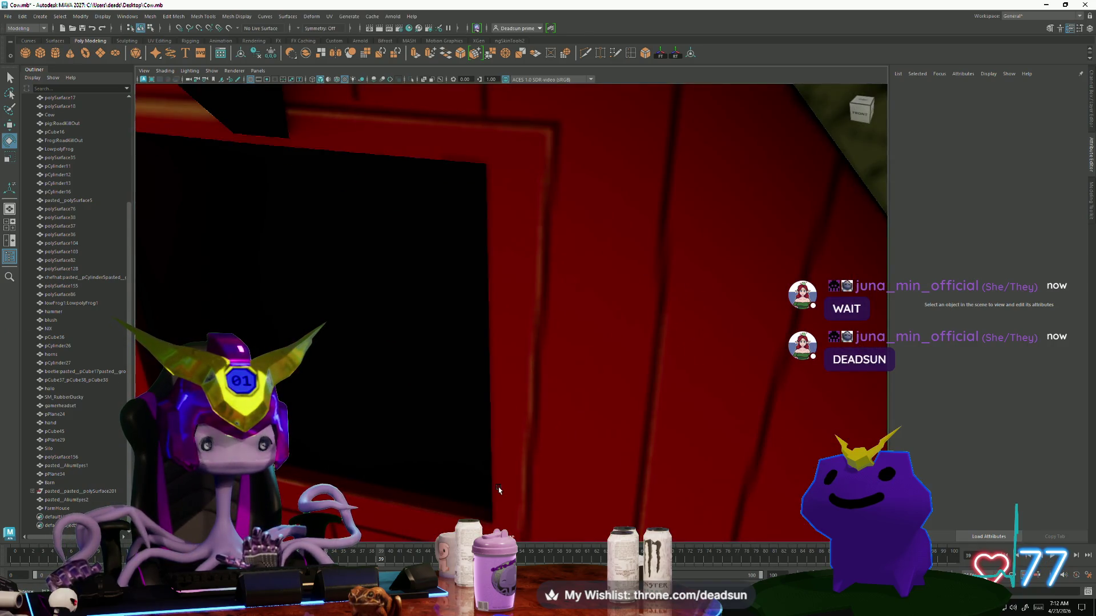
scroll(498, 490, "down", 2)
scroll(499, 491, "down", 5)
scroll(479, 445, "up", 2)
key("alt+Tab")
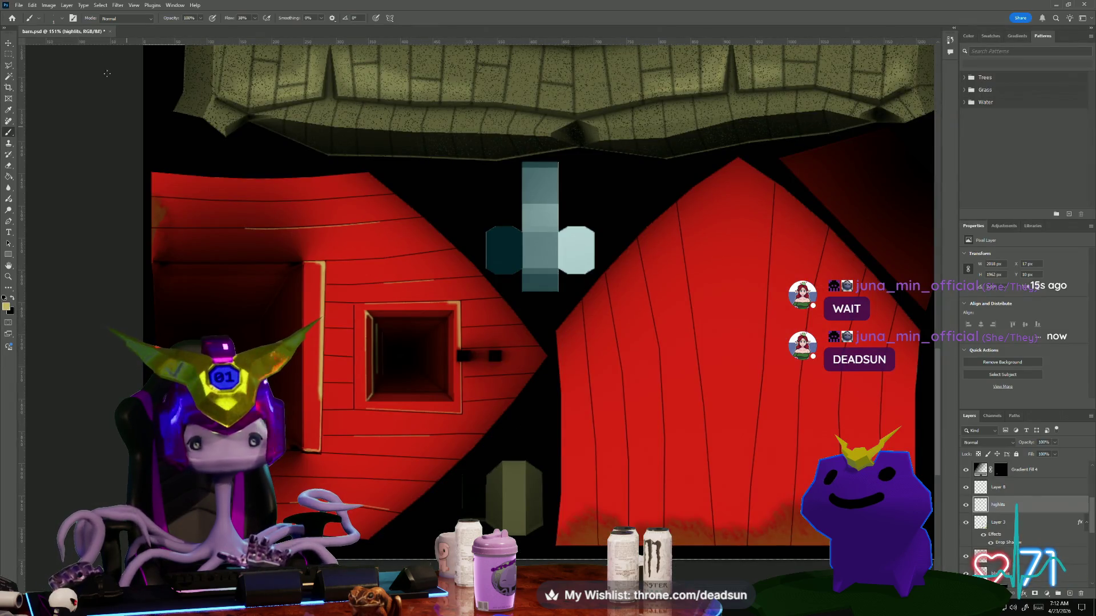
Start a Save As of the texture, check the format list, then cancel it.
left_click(21, 4)
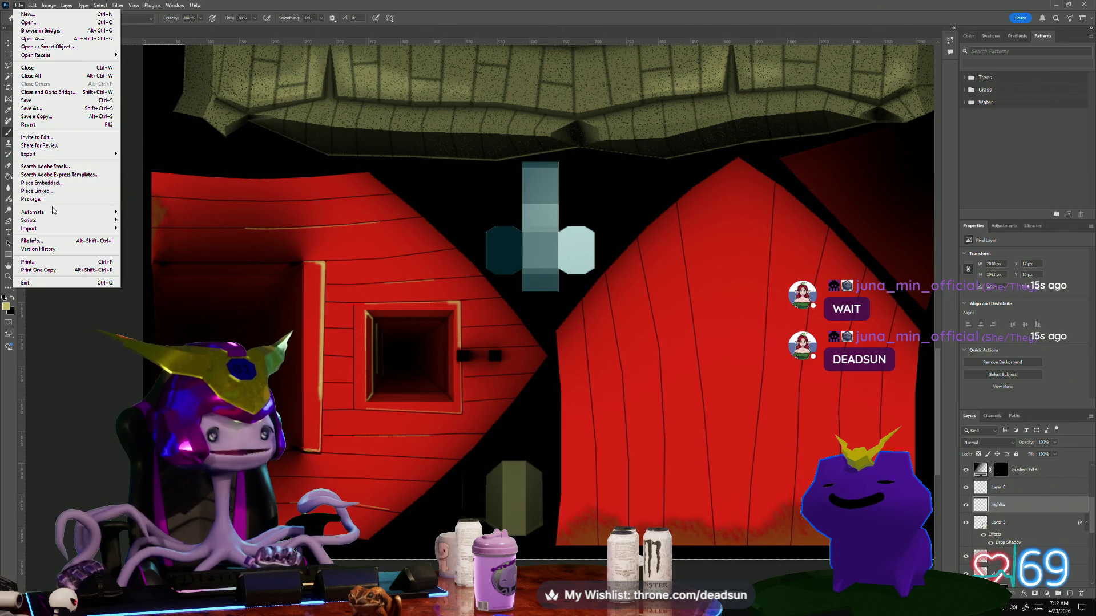
left_click(34, 108)
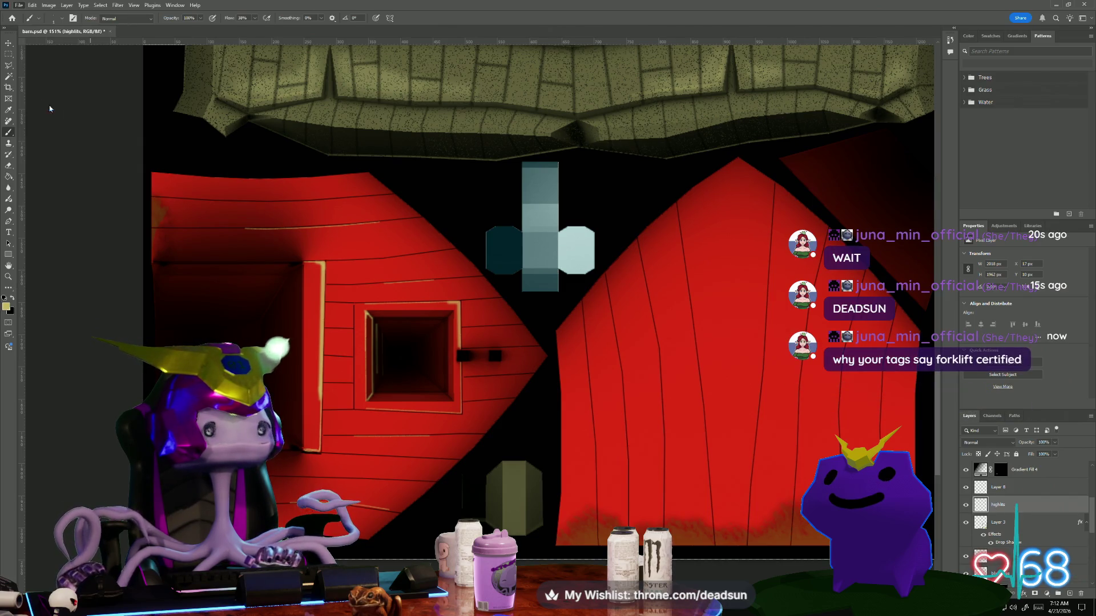
scroll(358, 187, "down", 1)
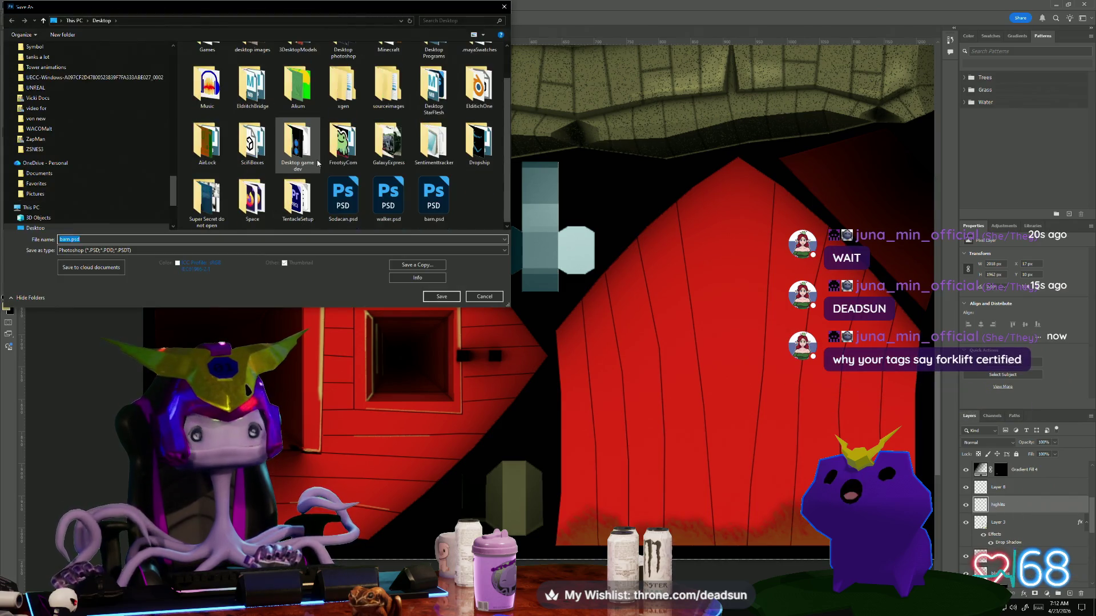
left_click(210, 250)
left_click(485, 296)
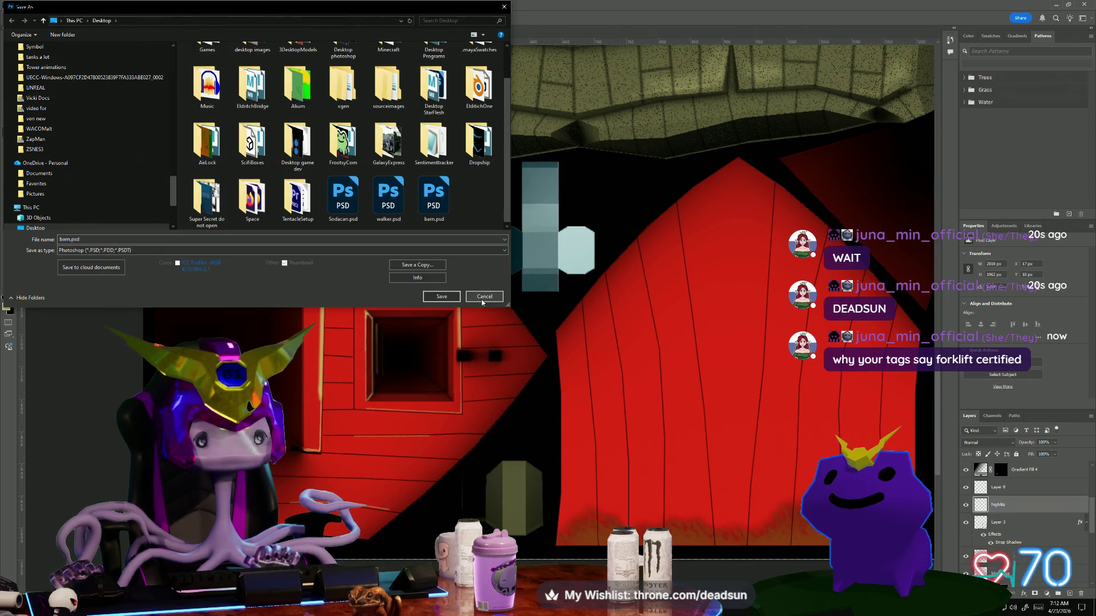
Save a PNG copy replacing Barn_BaseColor.png on the Desktop, then switch over to Maya.
left_click(19, 5)
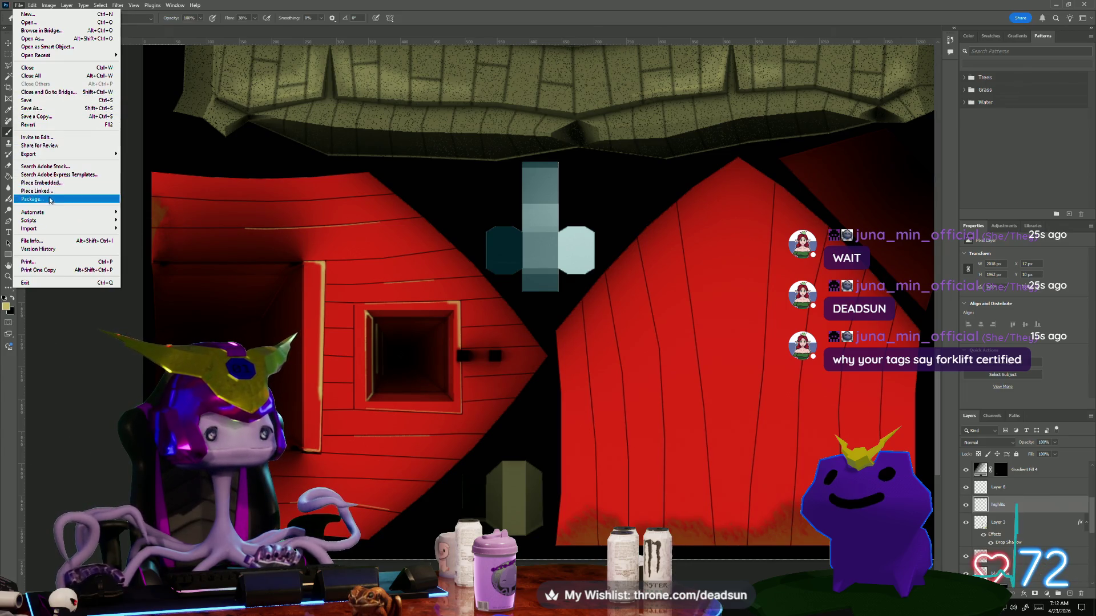
left_click(51, 115)
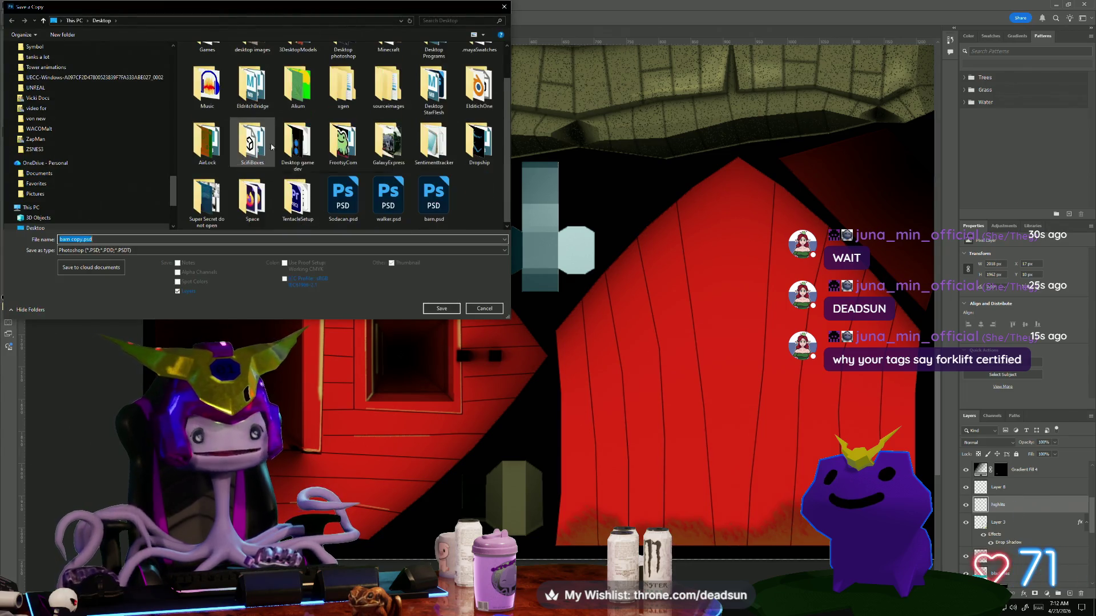
left_click(258, 251)
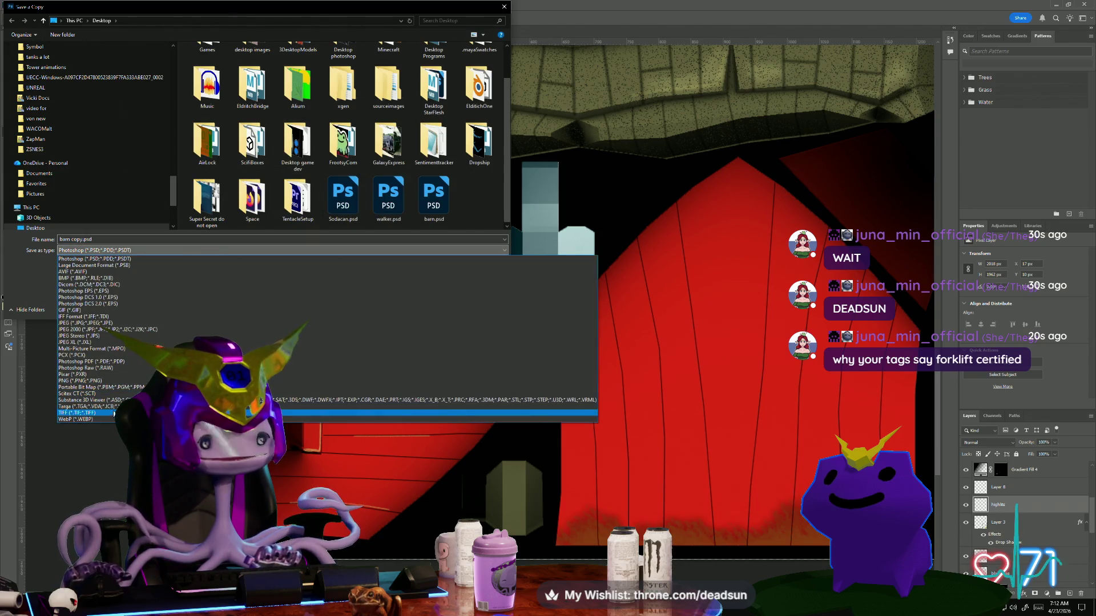
left_click(116, 380)
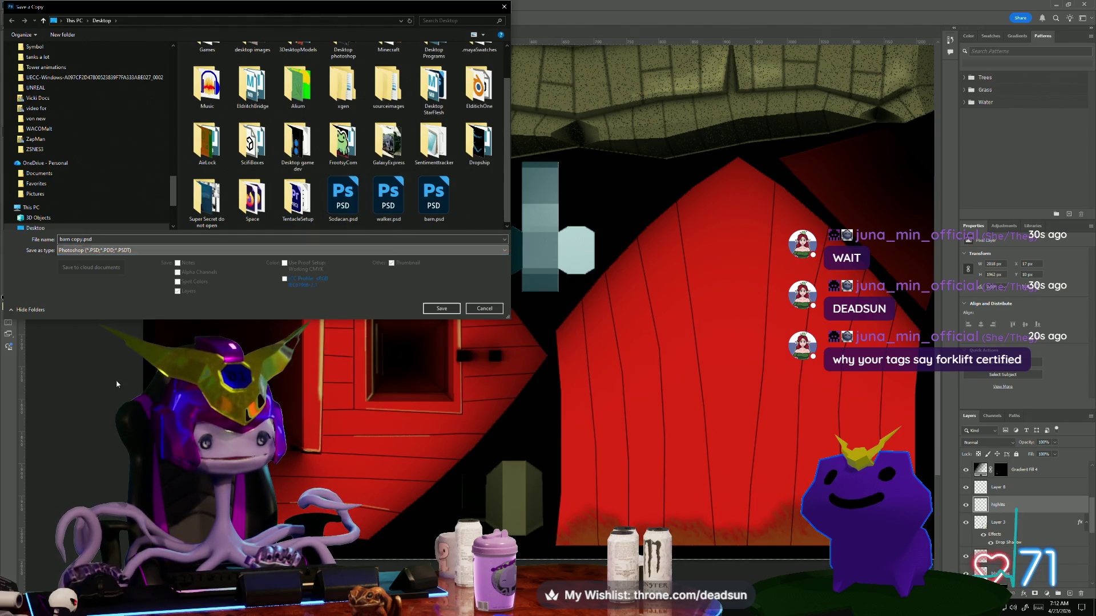
scroll(373, 185, "down", 5)
left_click(352, 203)
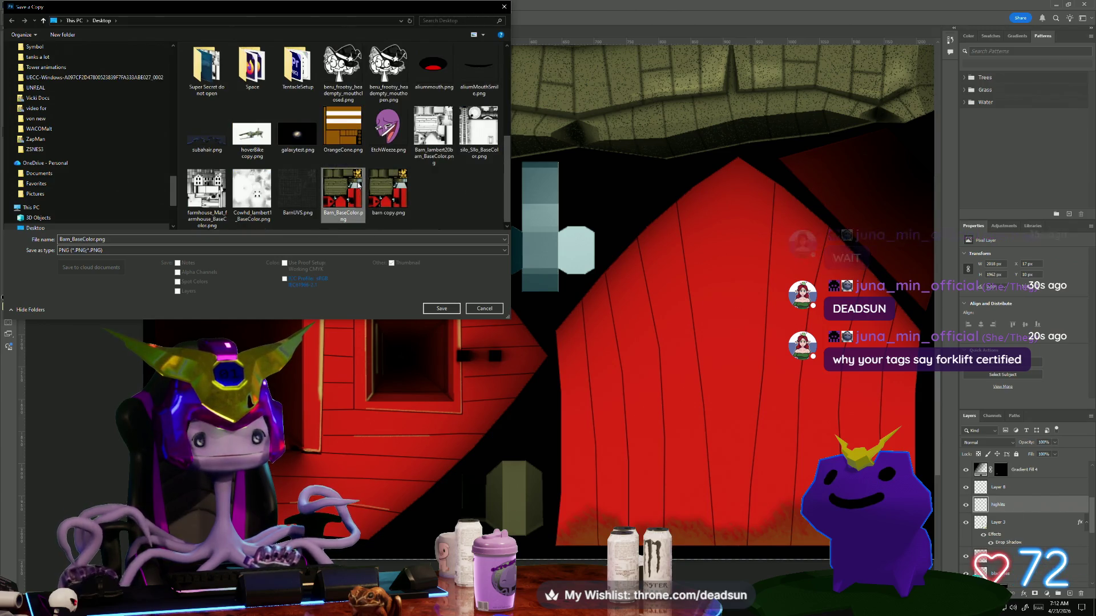
left_click(437, 310)
left_click(594, 306)
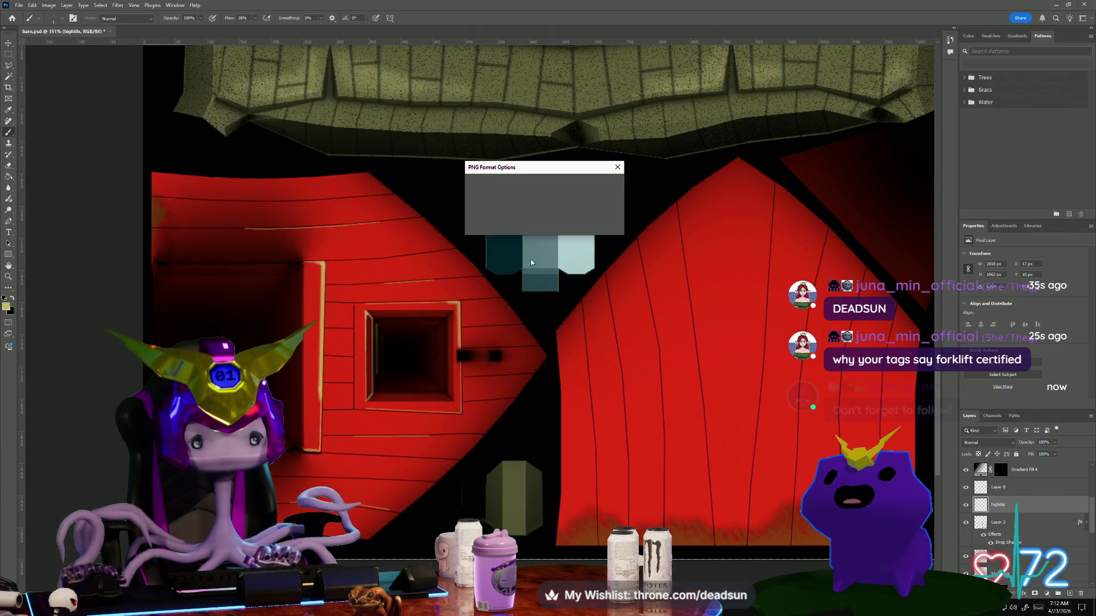
left_click(597, 188)
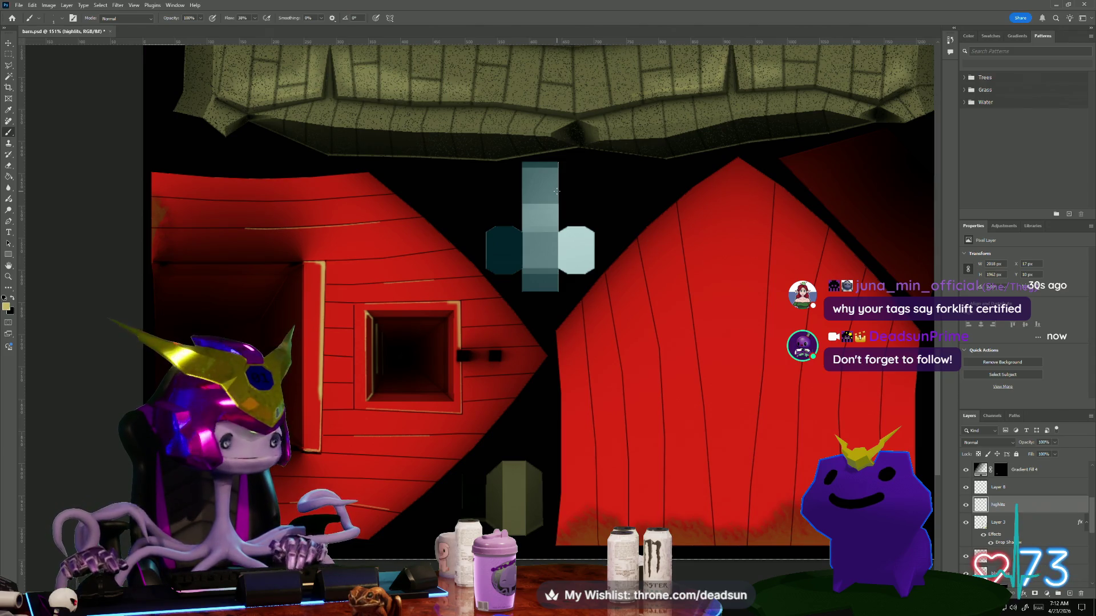
key("alt+Tab")
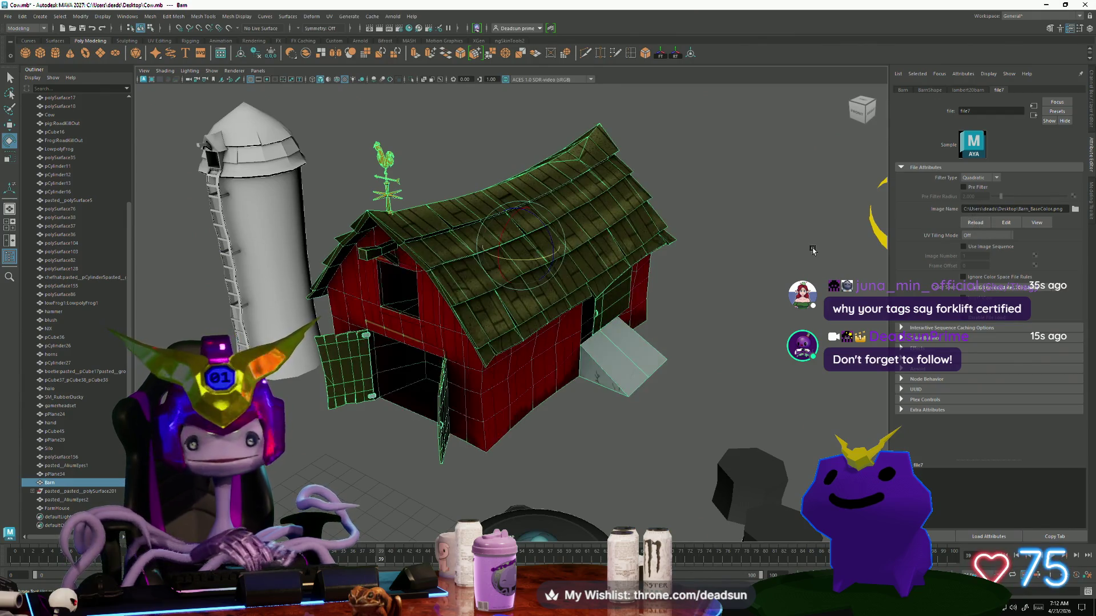
Orbit around the barn to check the wall, shingled roof and underside, then switch to Photoshop.
left_click_drag(465, 268, 596, 332, "alt")
right_click_drag(596, 333, 734, 454, "alt")
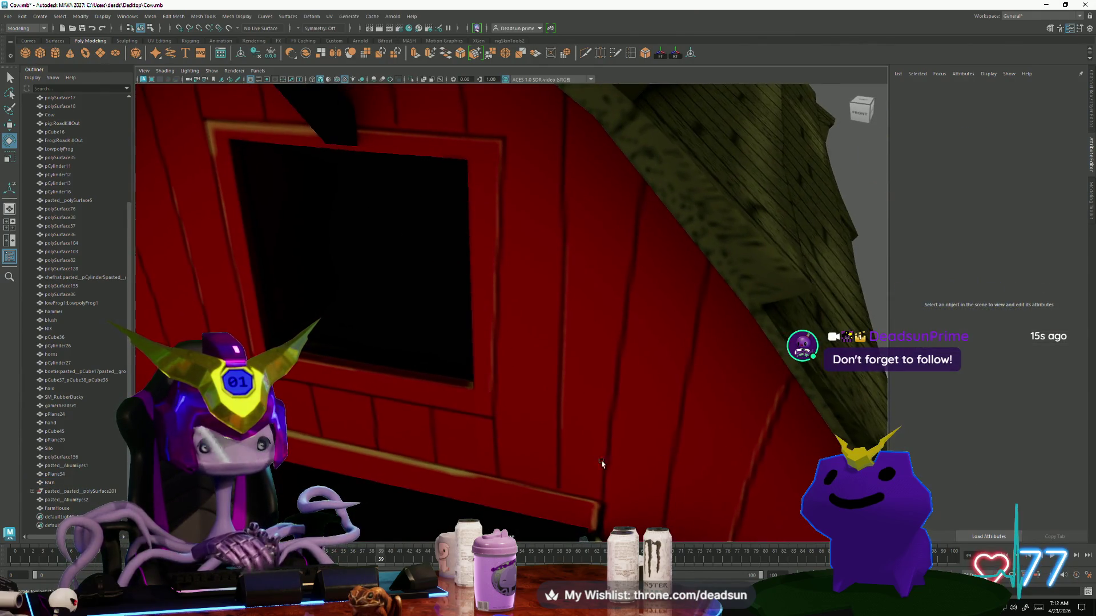
left_click_drag(602, 465, 594, 468, "alt")
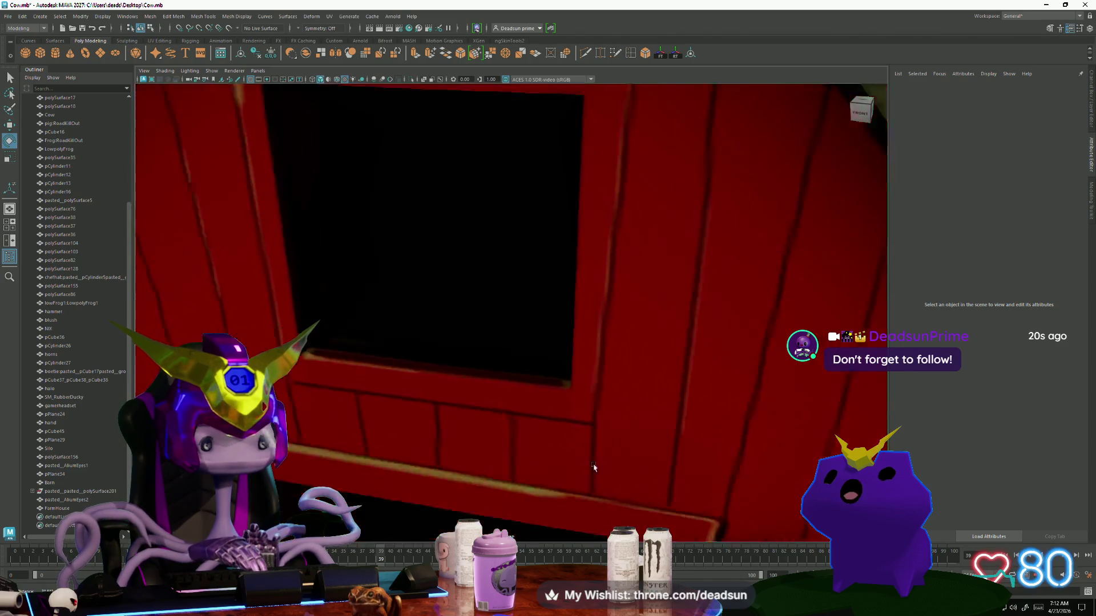
scroll(593, 468, "down", 5)
scroll(490, 412, "up", 3)
scroll(481, 404, "up", 2)
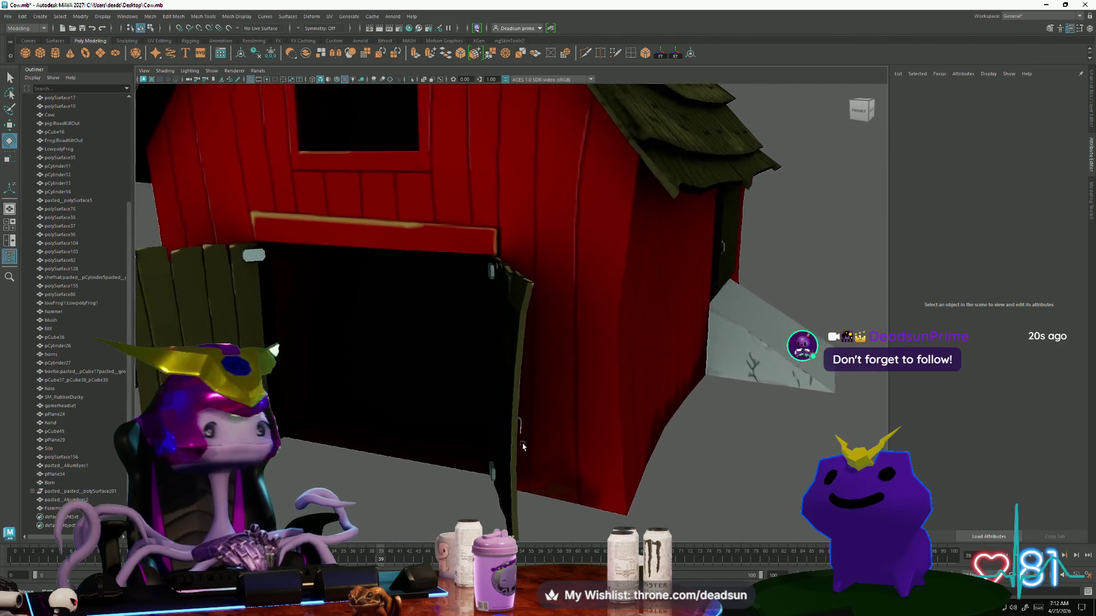
mouse_move(523, 446)
left_mouse_down("alt")
mouse_move(477, 442)
mouse_move(483, 428)
left_mouse_up("alt")
scroll(483, 428, "down", 3)
scroll(393, 411, "up", 2)
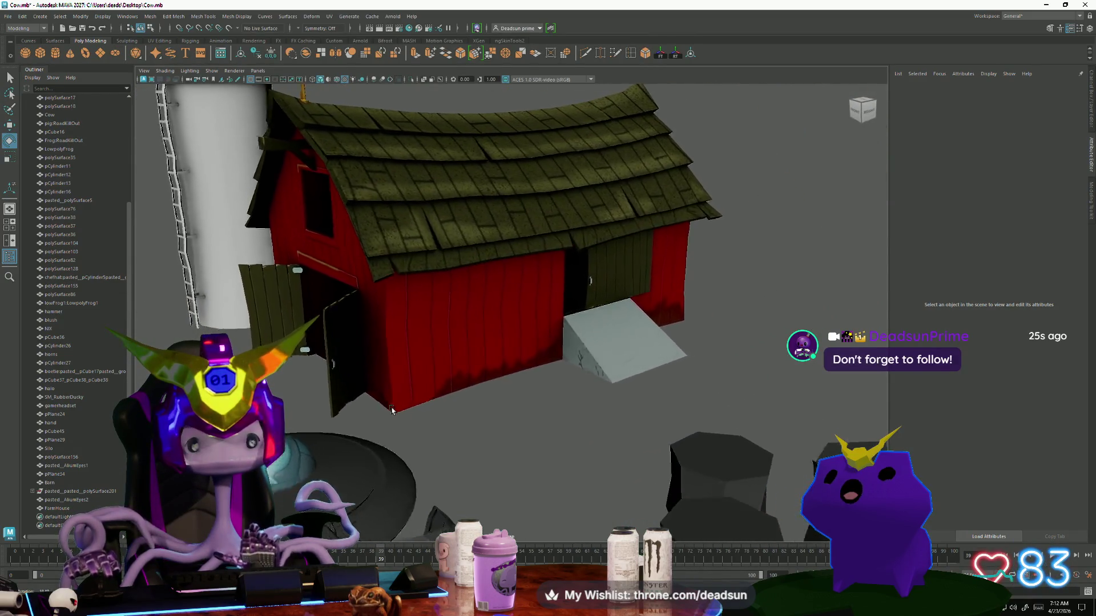
left_click_drag(392, 412, 505, 450, "alt")
scroll(506, 446, "up", 3)
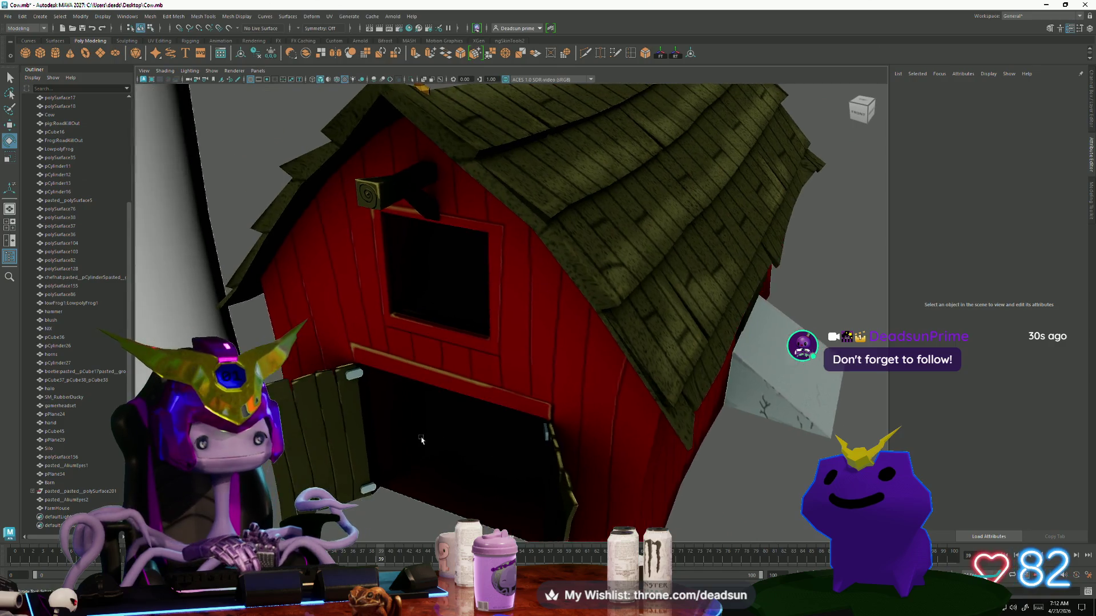
scroll(506, 449, "up", 5)
scroll(504, 456, "up", 2)
scroll(504, 456, "down", 3)
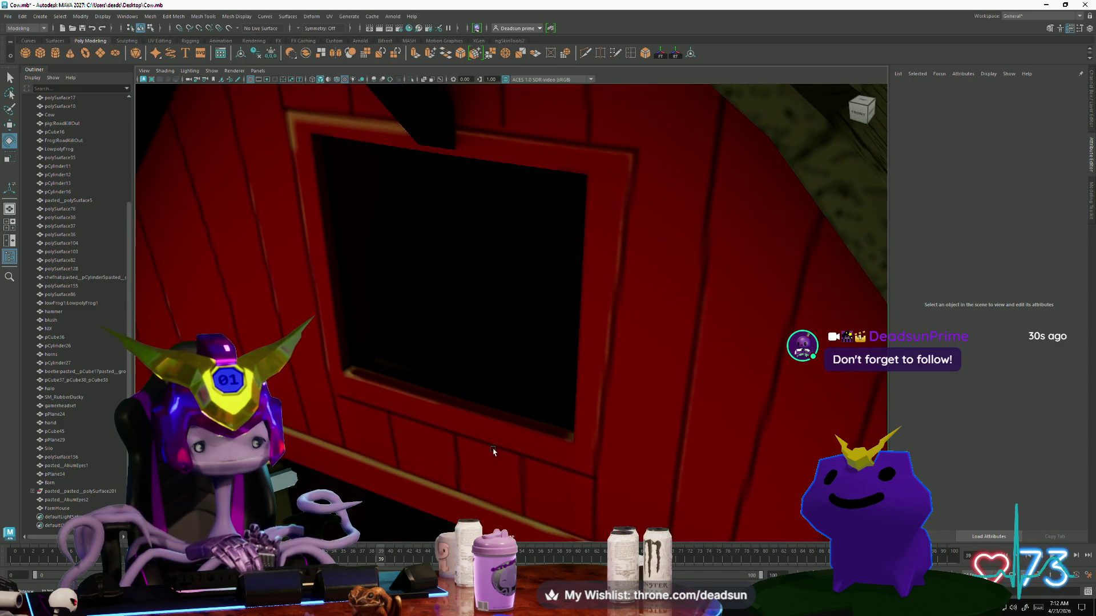
key("alt+Tab")
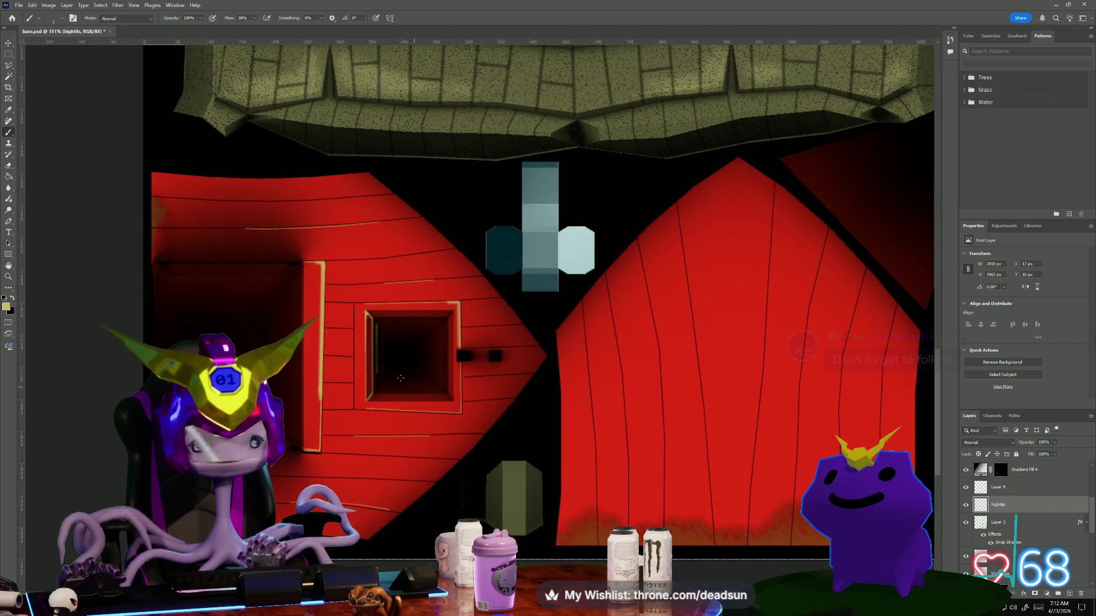
scroll(470, 379, "up", 3, "alt")
scroll(429, 360, "up", 3, "alt")
scroll(354, 321, "up", 3, "alt")
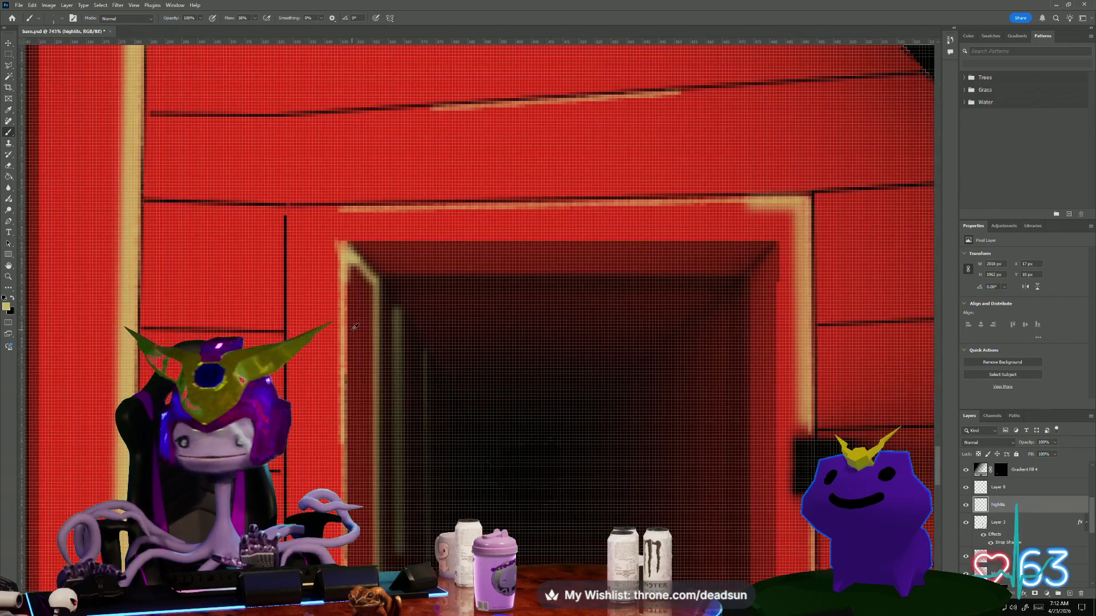
scroll(354, 326, "down", 3, "alt")
scroll(365, 337, "up", 2, "alt")
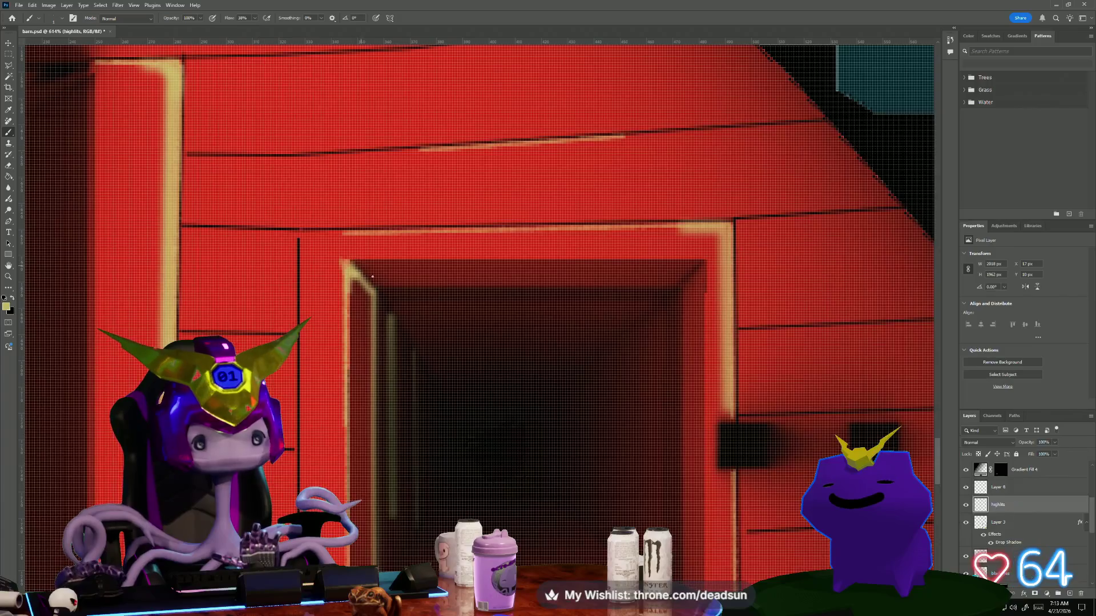
scroll(372, 276, "down", 2, "alt")
scroll(373, 283, "down", 1, "alt")
scroll(375, 290, "down", 1, "alt")
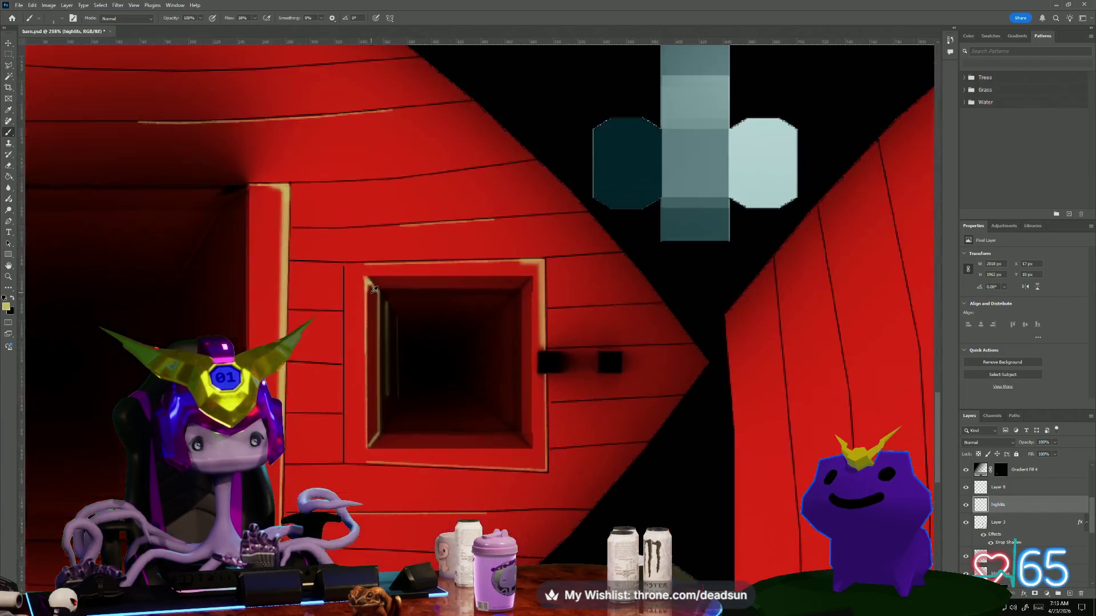
scroll(374, 290, "up", 2, "alt")
scroll(377, 296, "up", 1, "alt")
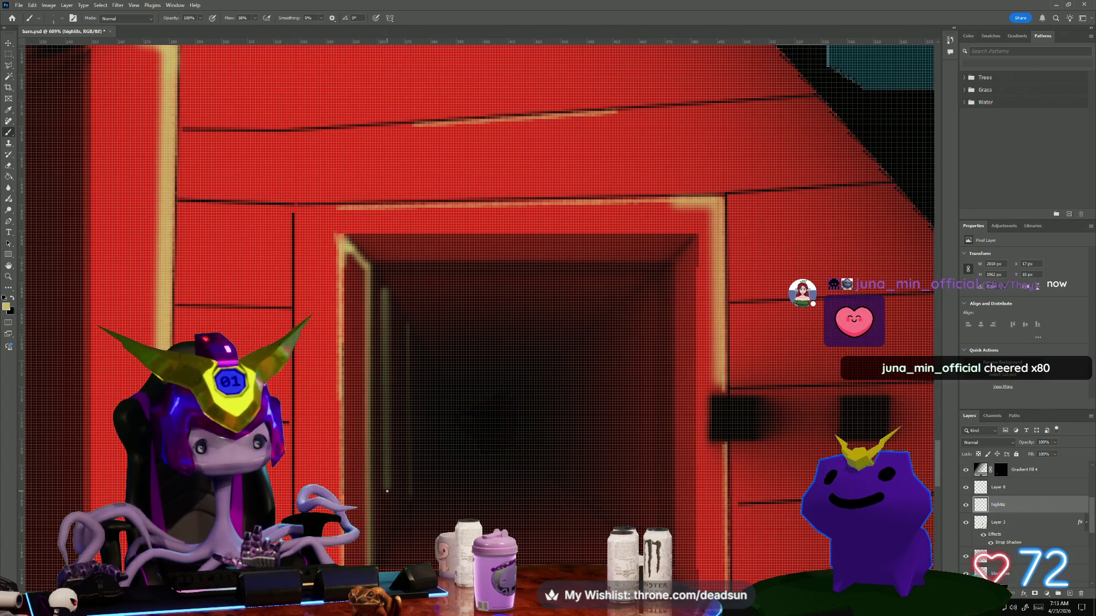
Create a new Layer 14 above the highlights layer and return to the Brush tool.
left_click(1070, 594)
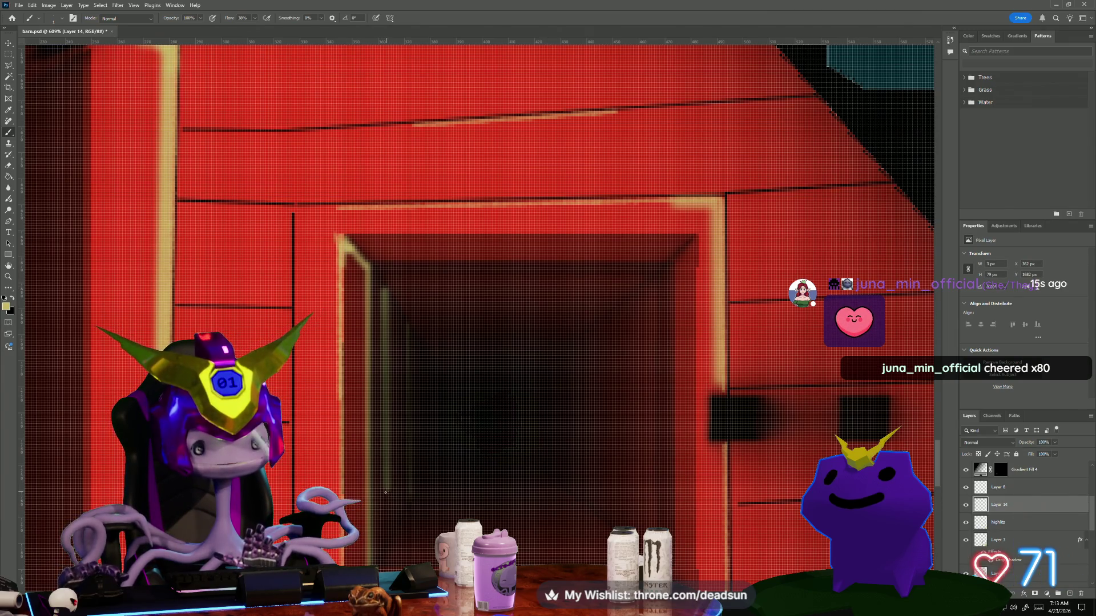
left_click(9, 65)
left_click(8, 56)
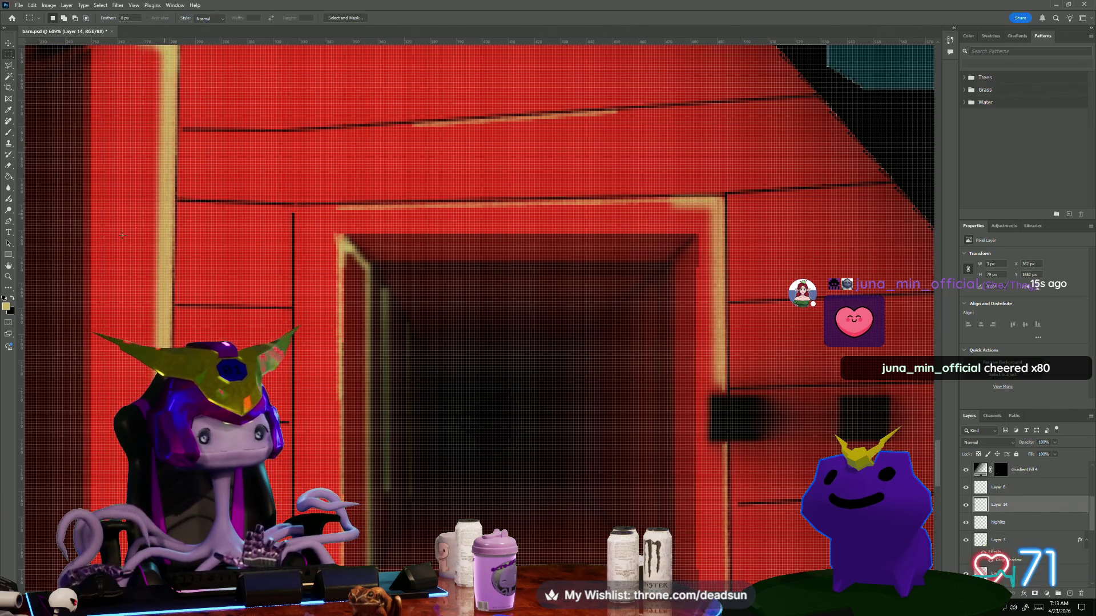
left_click(10, 133)
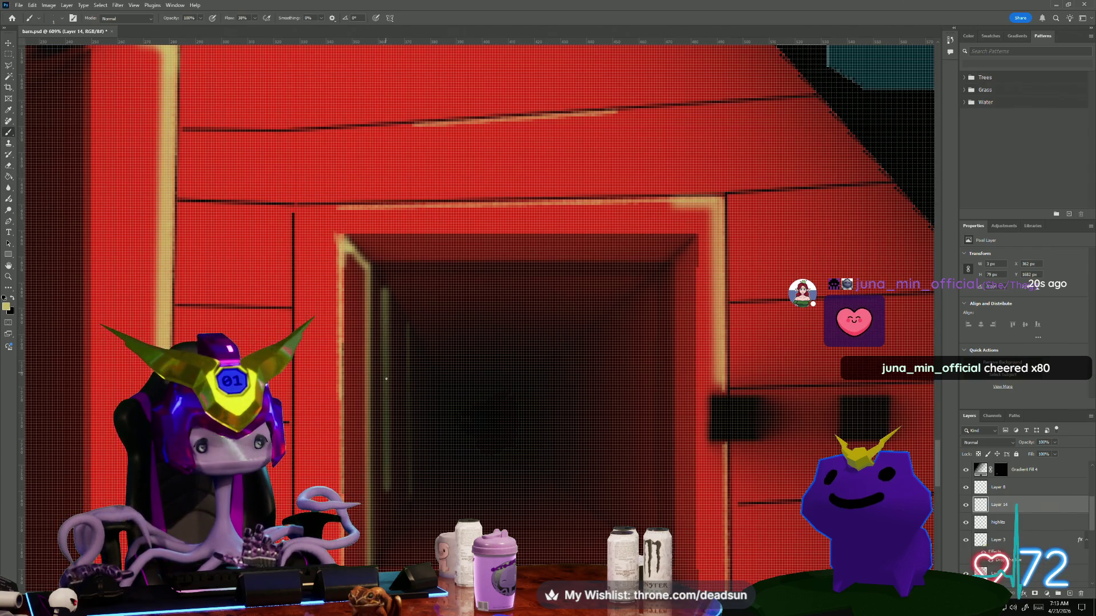
Set a pale yellow foreground colour for painting and undo the stray dark blot.
left_click(385, 490)
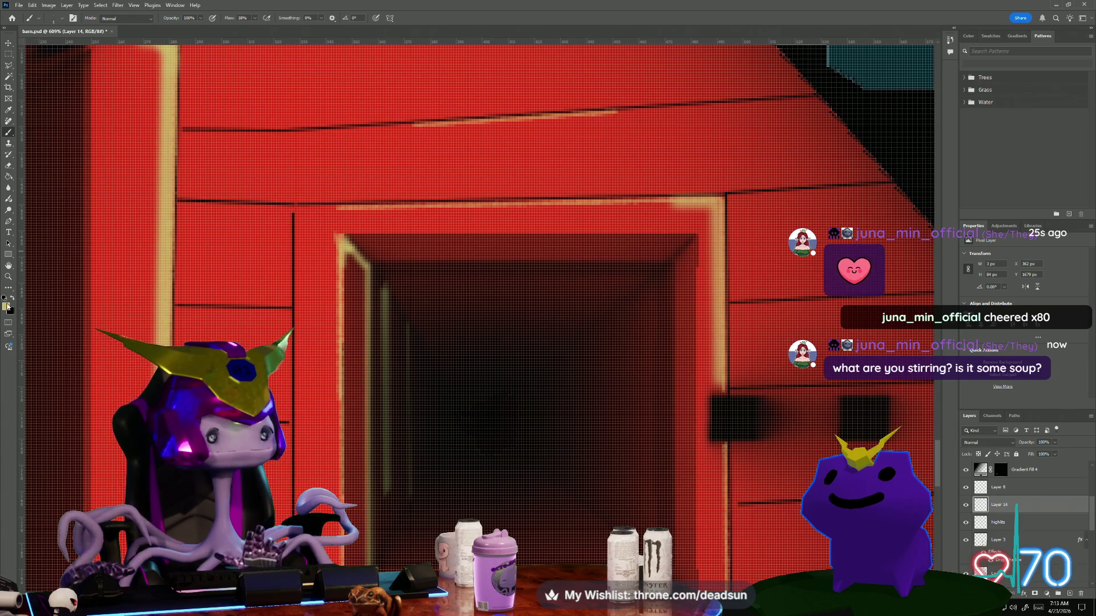
left_click(7, 304)
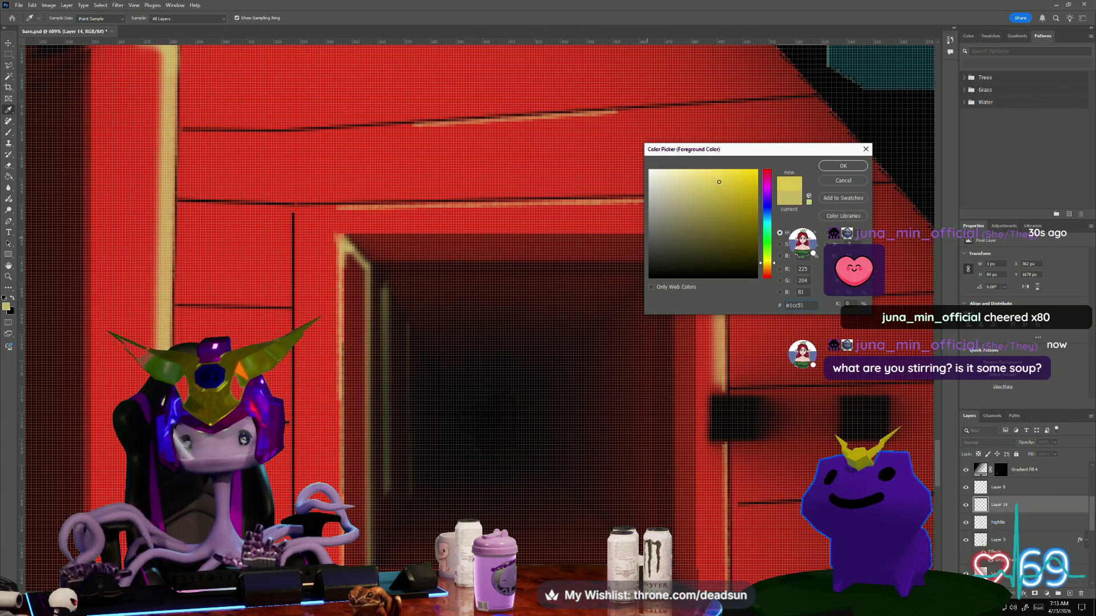
left_click(843, 166)
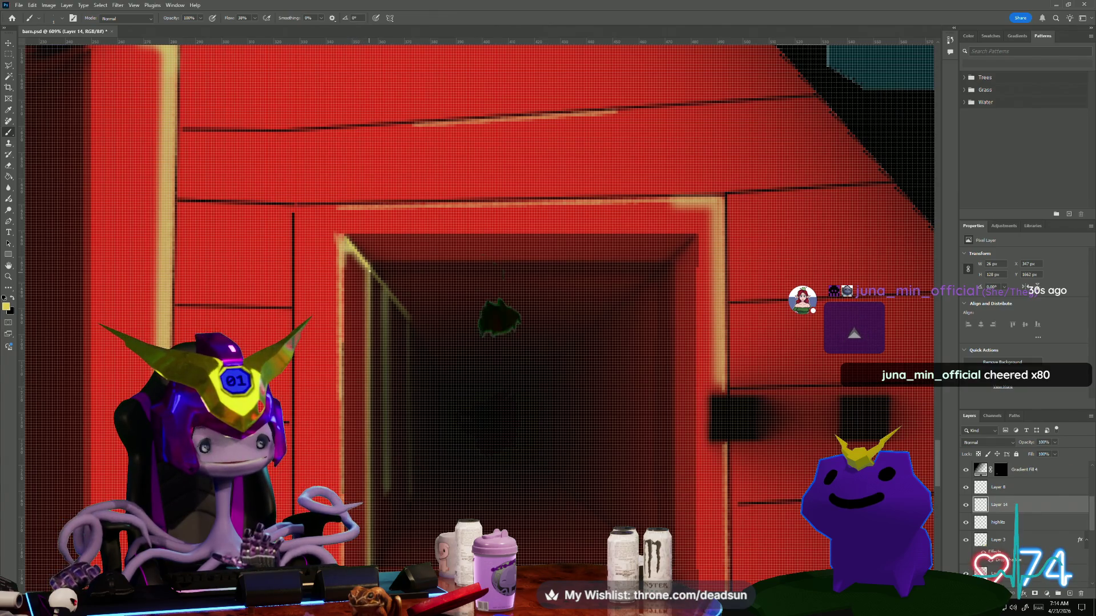
key("ctrl+z")
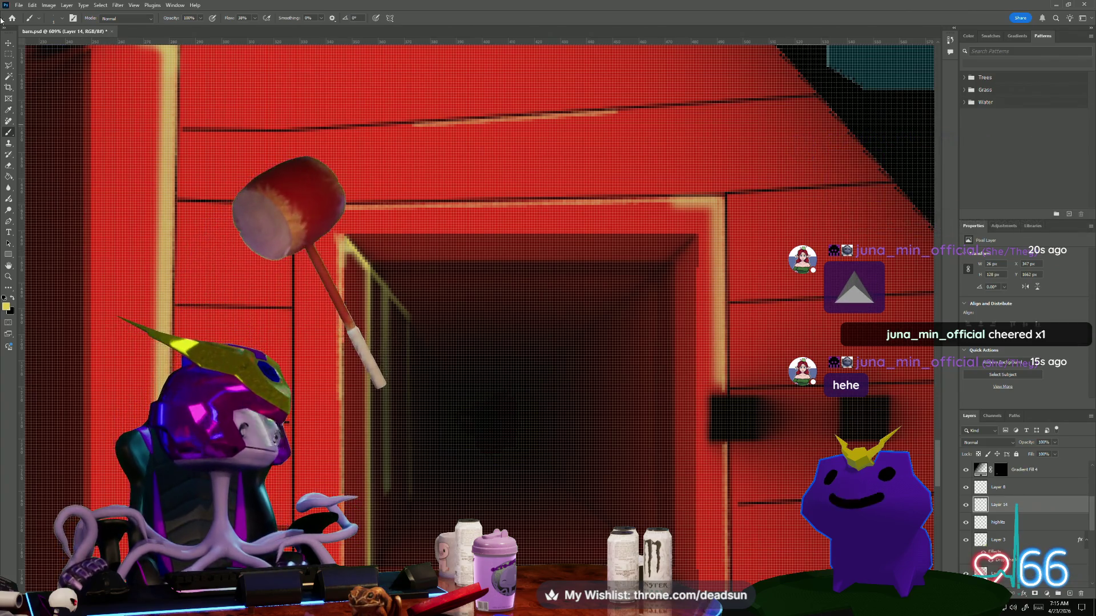
Save a copy of the document with PNG chosen as the file format.
left_click(19, 5)
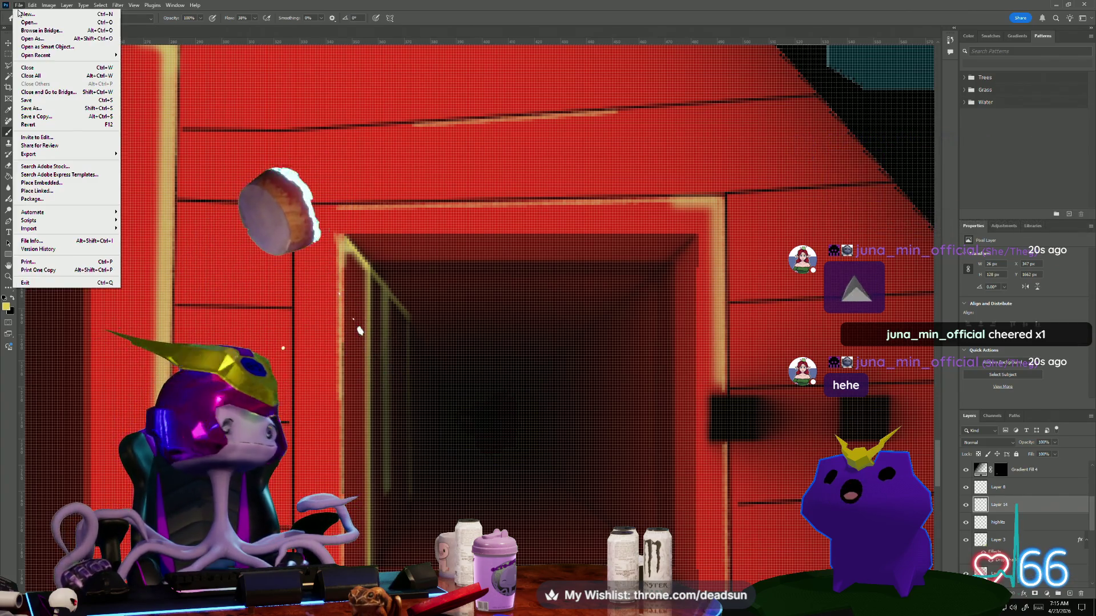
left_click(38, 116)
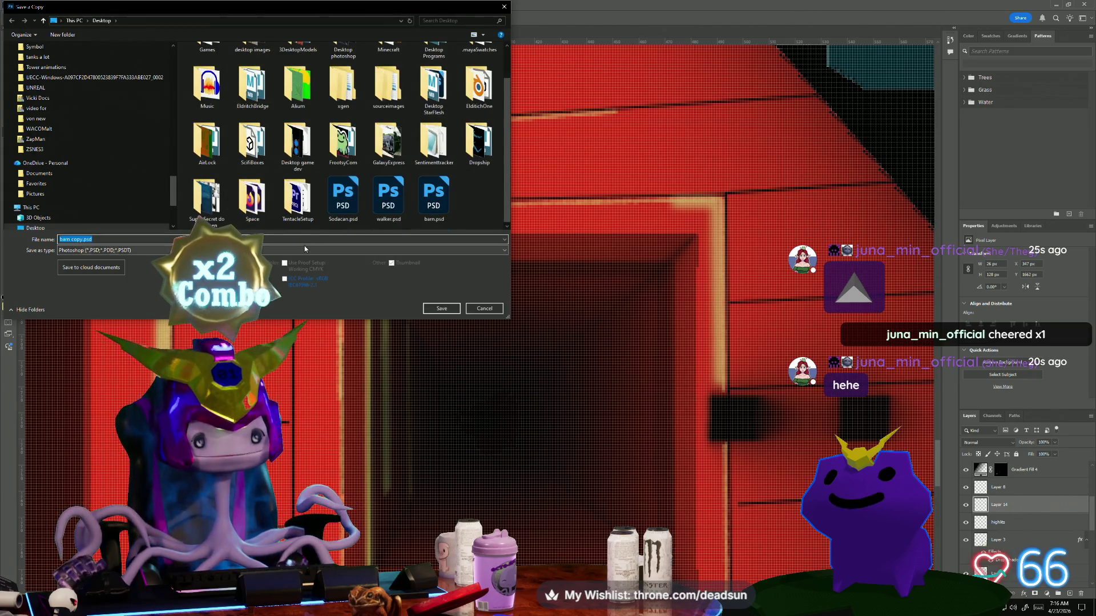
left_click(305, 249)
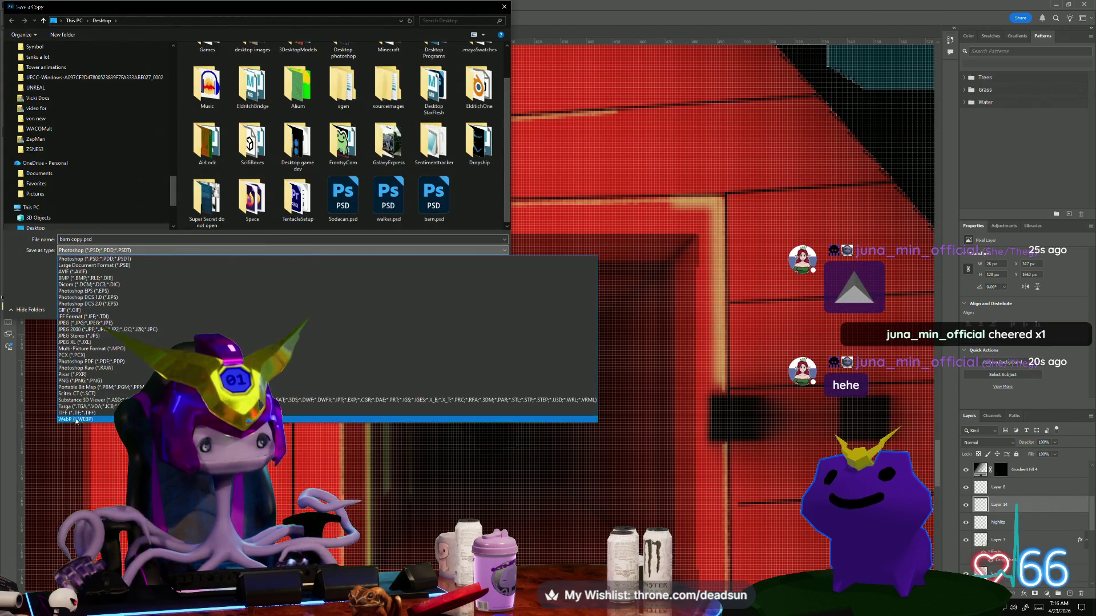
left_click(85, 387)
left_click(111, 249)
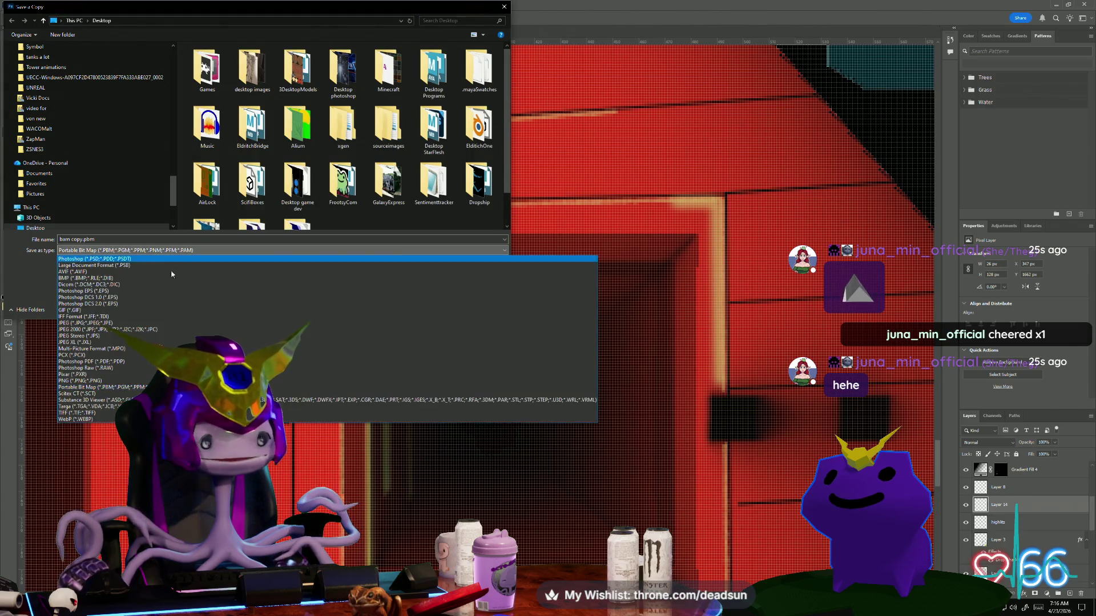
left_click(112, 380)
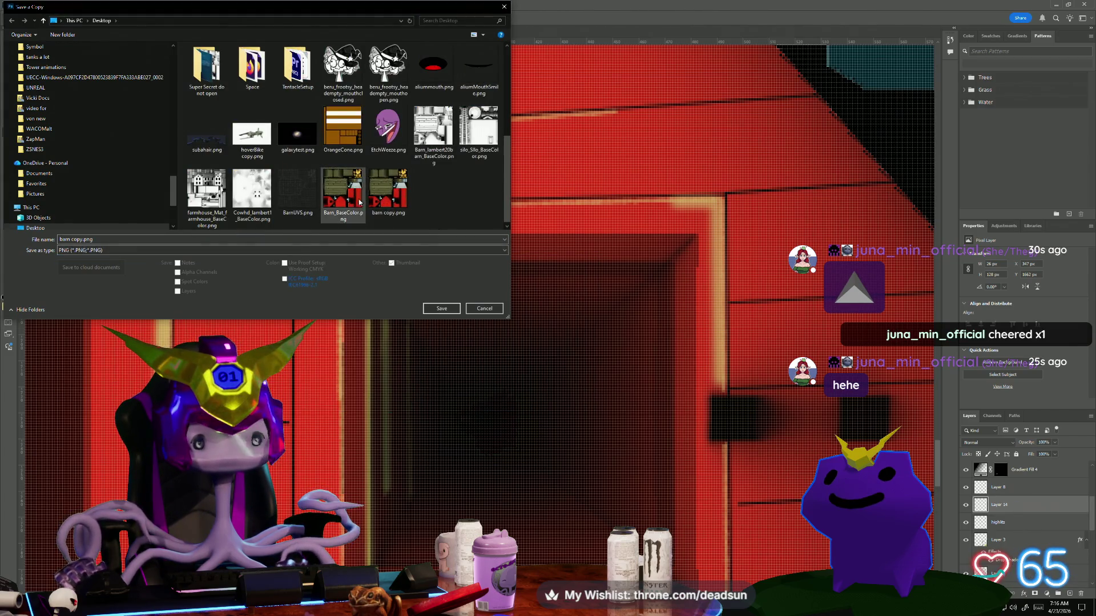
Replace Barn_BaseColor.png with the PNG copy, minimise Photoshop and select the barn in Maya.
left_click(441, 309)
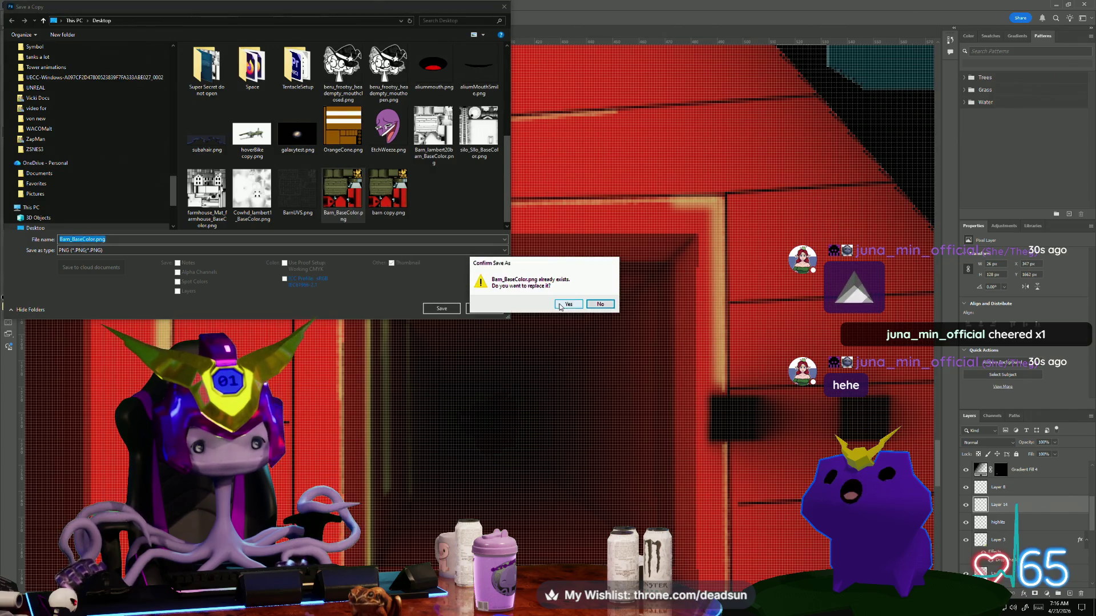
left_click(568, 305)
left_click(596, 186)
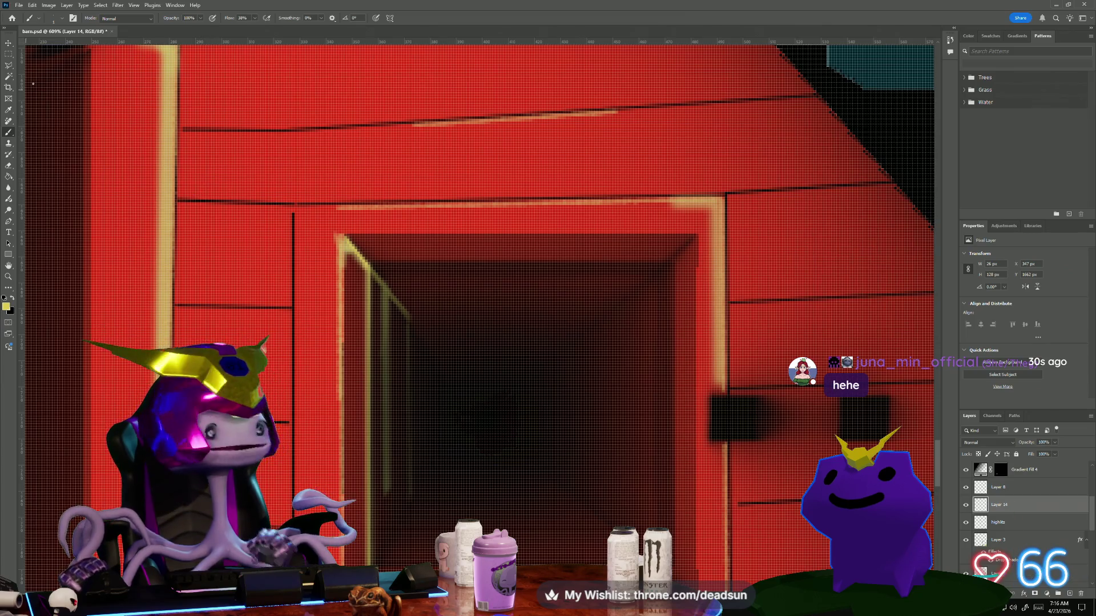
left_click(1057, 7)
scroll(591, 287, "down", 10)
left_click(603, 249)
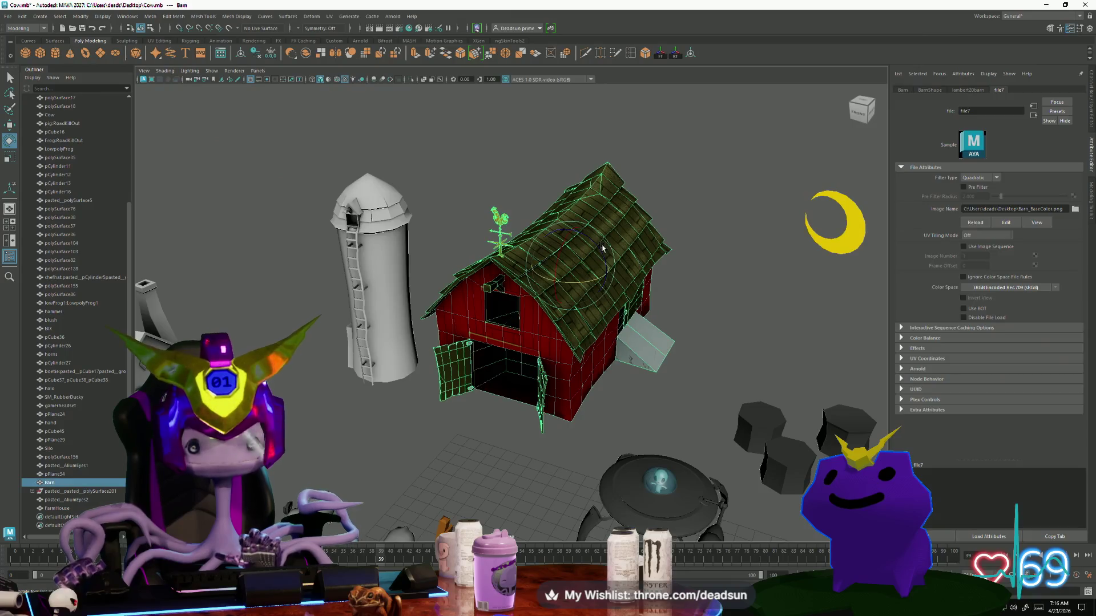
Deselect the barn and tumble to front, low side and wide overhead views, then switch to the texture document.
left_click(686, 308)
scroll(668, 377, "up", 5)
scroll(654, 417, "up", 3)
scroll(645, 426, "up", 2)
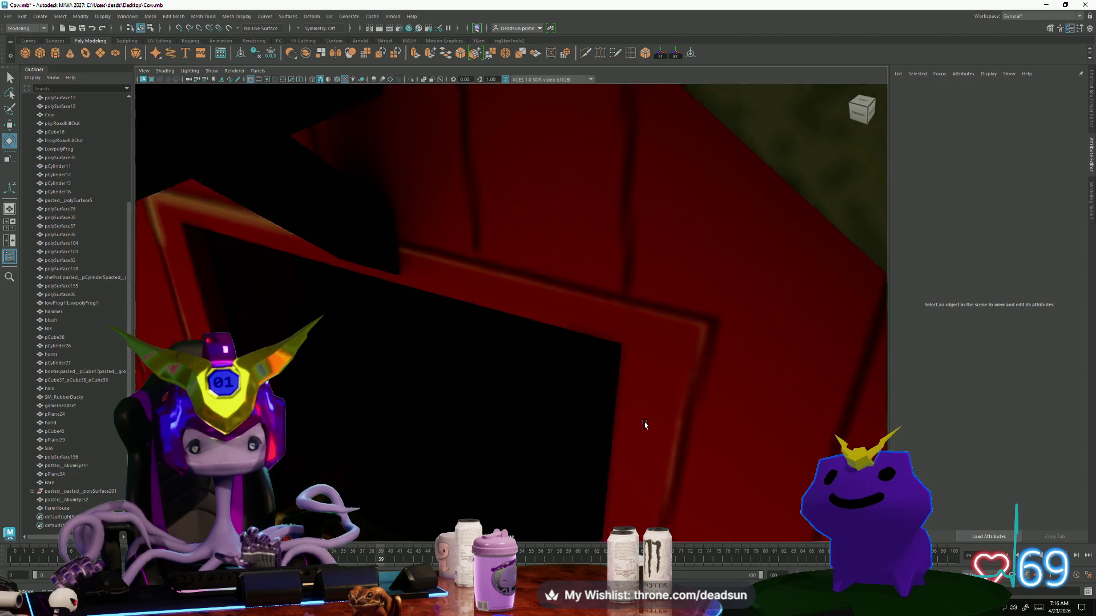
scroll(644, 425, "down", 5)
mouse_move(644, 426)
left_mouse_down("alt")
mouse_move(494, 452)
mouse_move(397, 445)
left_mouse_up("alt")
scroll(494, 452, "up", 4)
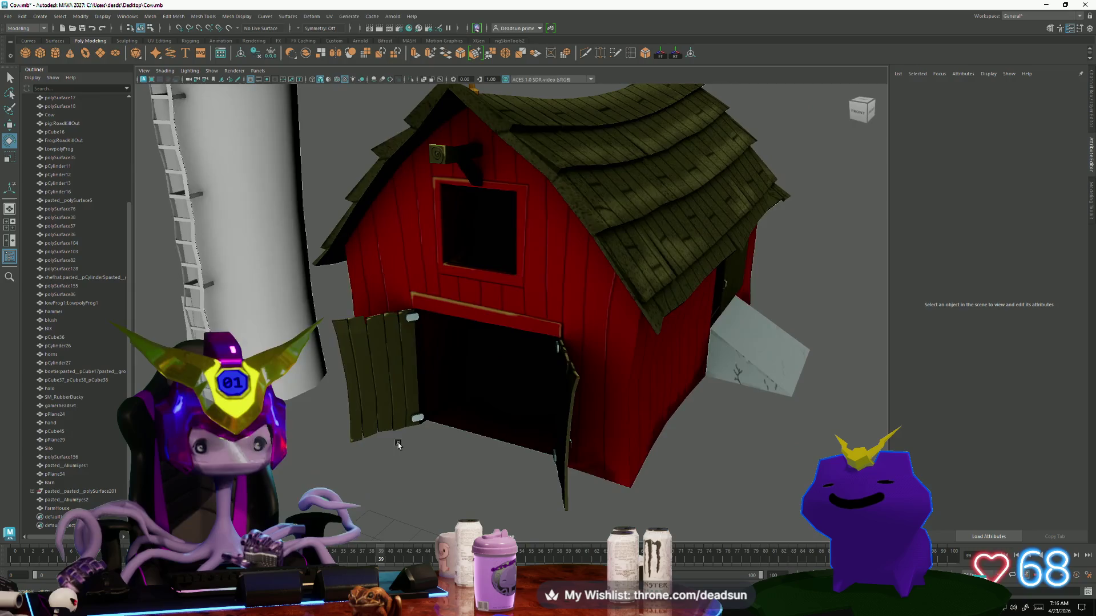
scroll(397, 444, "up", 3)
scroll(501, 466, "down", 5)
scroll(428, 405, "up", 3)
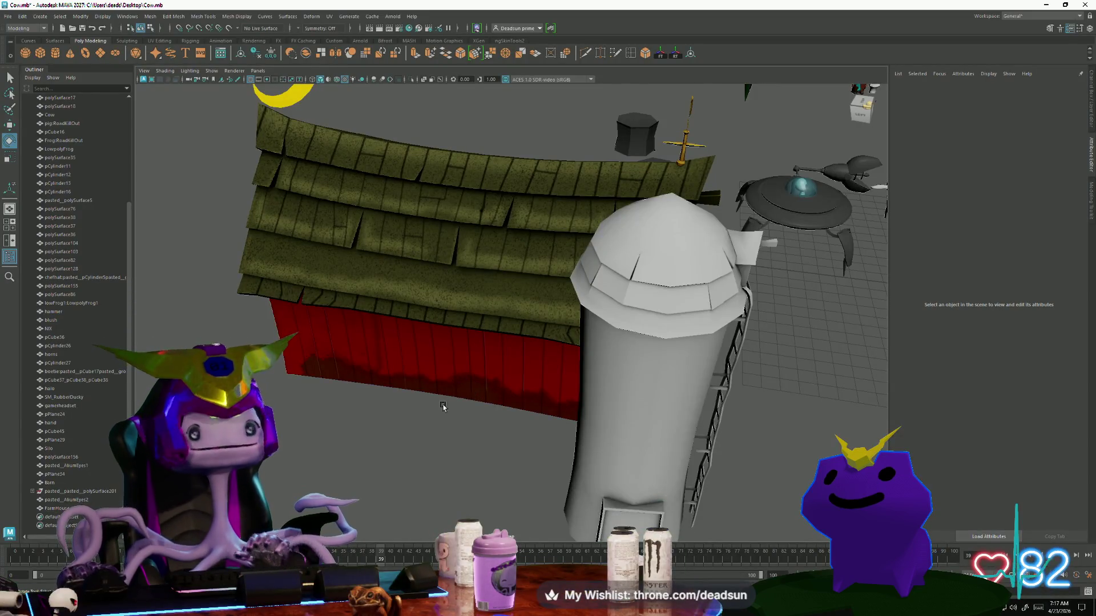
mouse_move(473, 395)
left_mouse_down("alt")
mouse_move(666, 410)
mouse_move(648, 406)
left_mouse_up("alt")
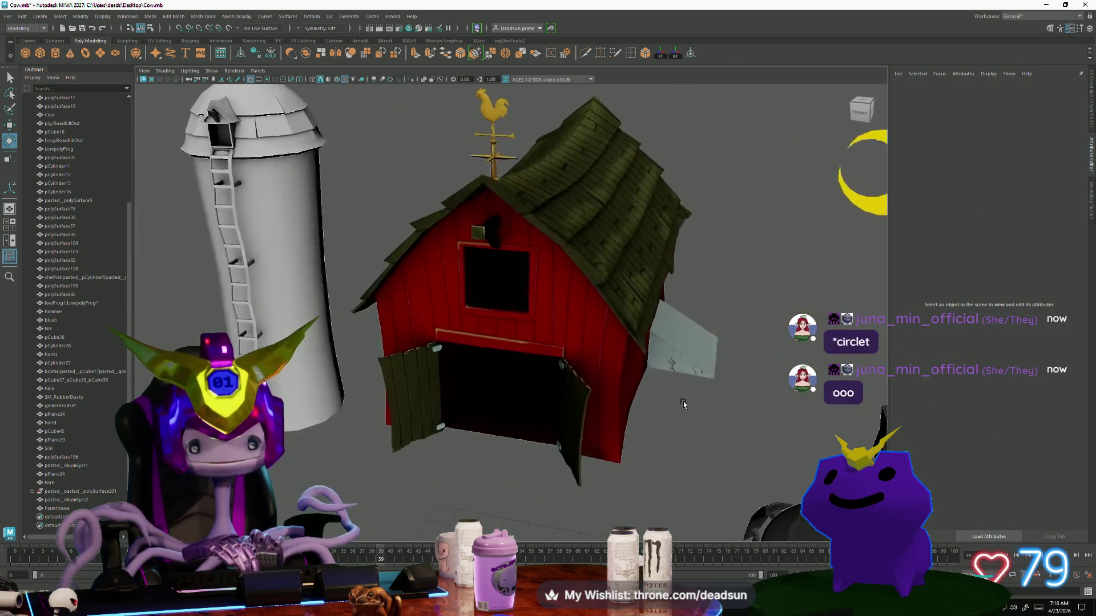
mouse_move(610, 420)
left_mouse_down("alt")
mouse_move(568, 447)
mouse_move(499, 418)
mouse_move(628, 430)
mouse_move(484, 470)
mouse_move(443, 474)
mouse_move(362, 447)
mouse_move(423, 467)
left_mouse_up("alt")
scroll(567, 449, "down", 5)
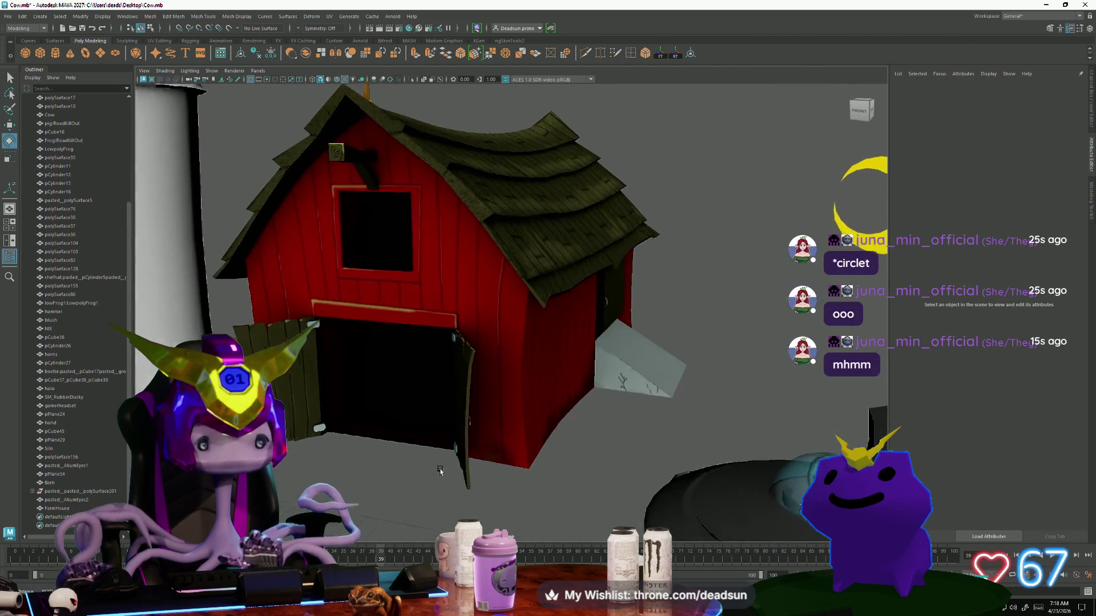
mouse_move(422, 467)
left_mouse_down("alt")
mouse_move(359, 470)
mouse_move(426, 495)
left_mouse_up("alt")
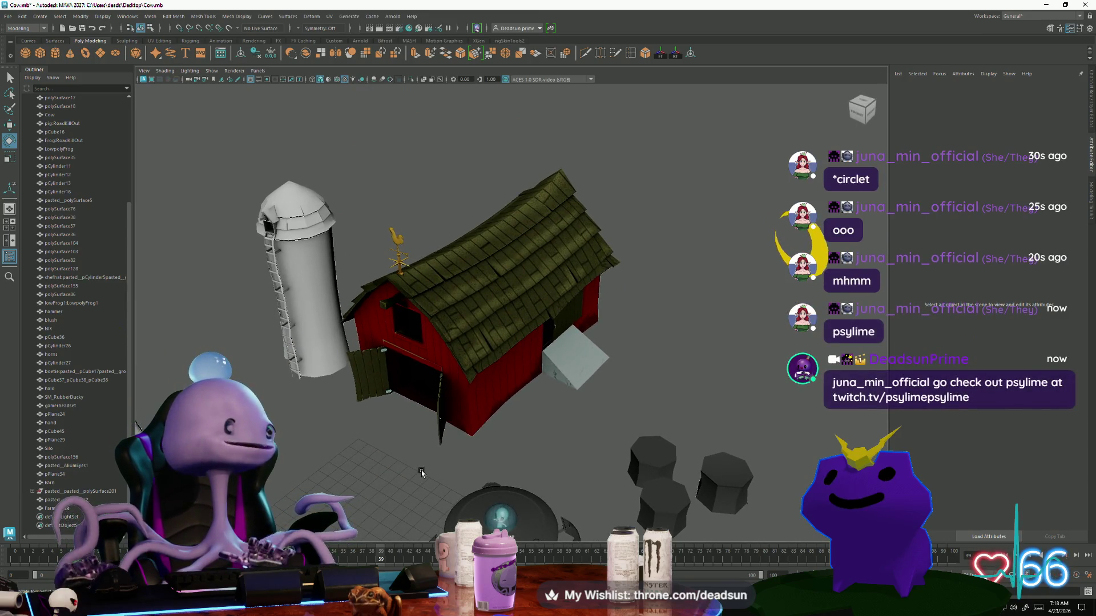
key("alt+Tab")
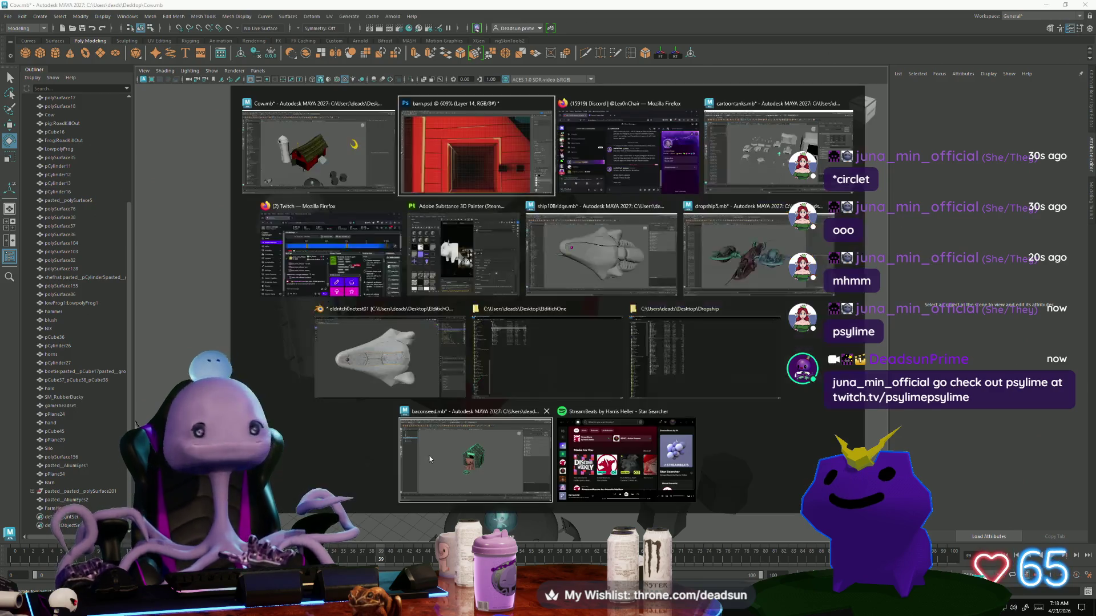
scroll(593, 431, "down", 3, "alt")
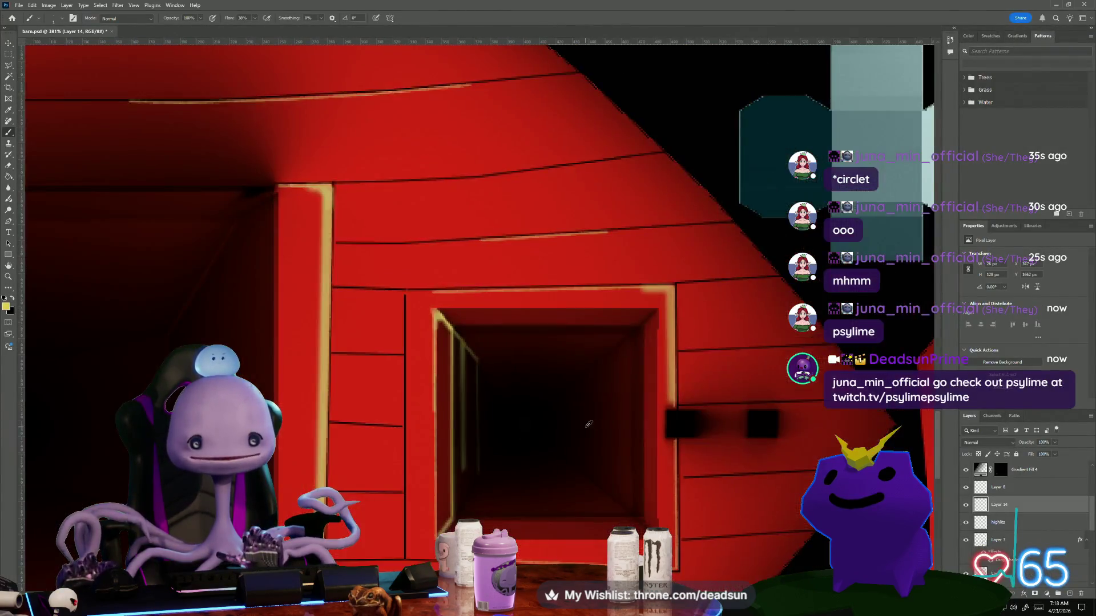
scroll(597, 360, "down", 3, "alt")
scroll(602, 267, "down", 3, "alt")
Pan to the olive plank roof and toggle Layers 14, 13 and 12 to compare the shading.
left_click_drag(603, 267, 486, 419)
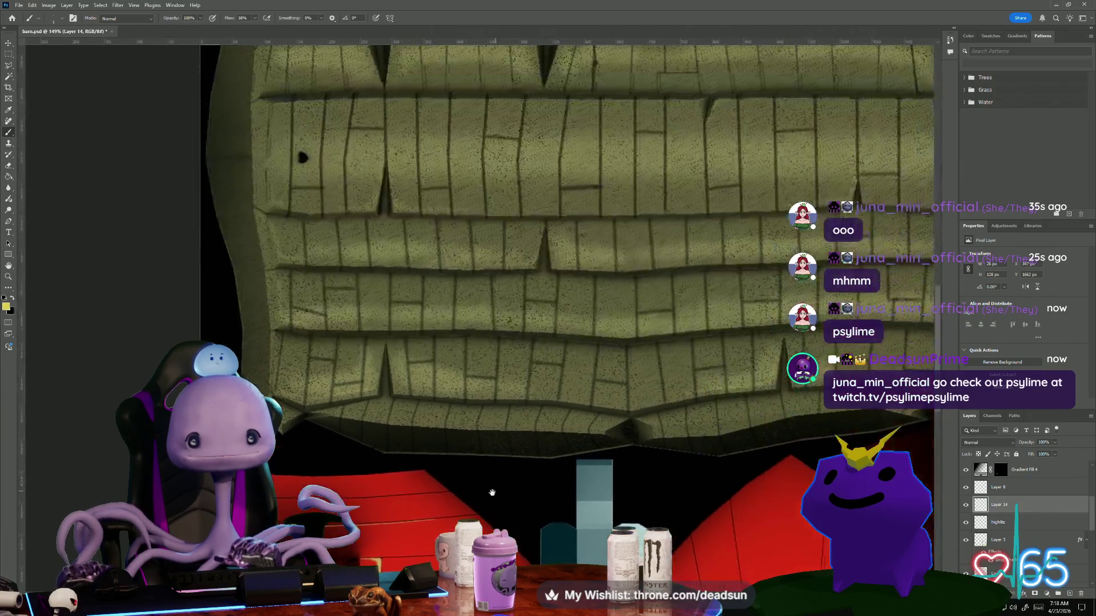
scroll(487, 419, "up", 2, "alt")
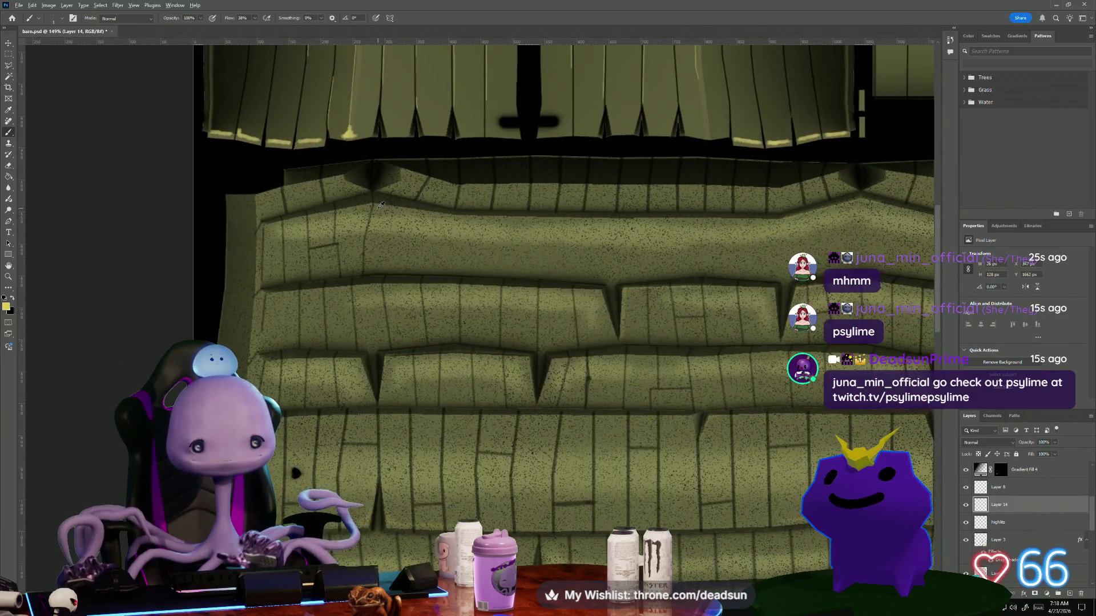
scroll(462, 300, "up", 2, "alt")
scroll(426, 144, "up", 2, "alt")
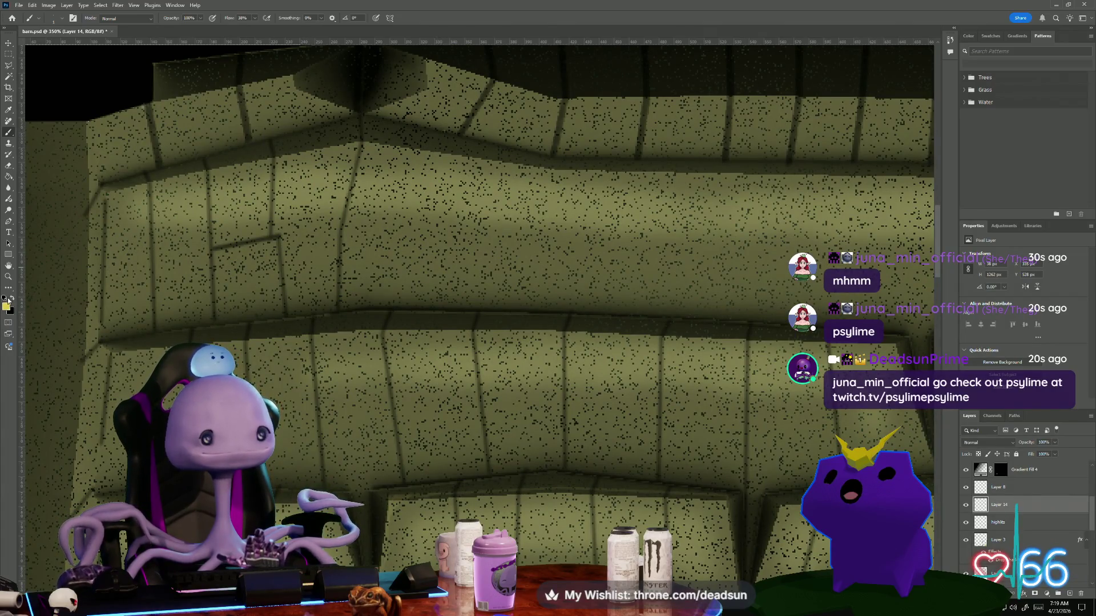
left_click(966, 505)
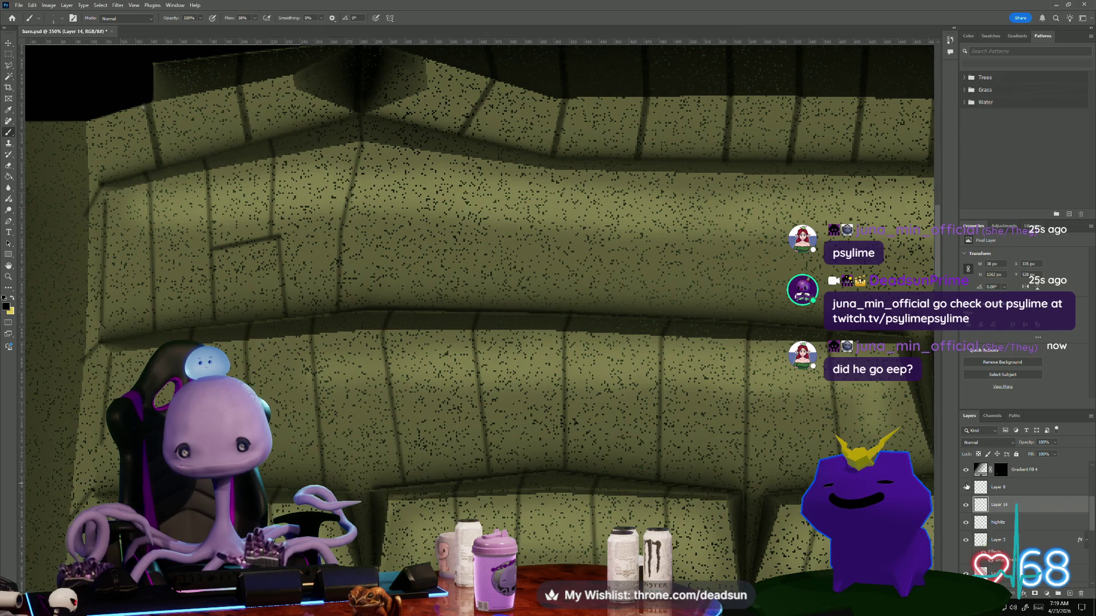
scroll(984, 496, "up", 3)
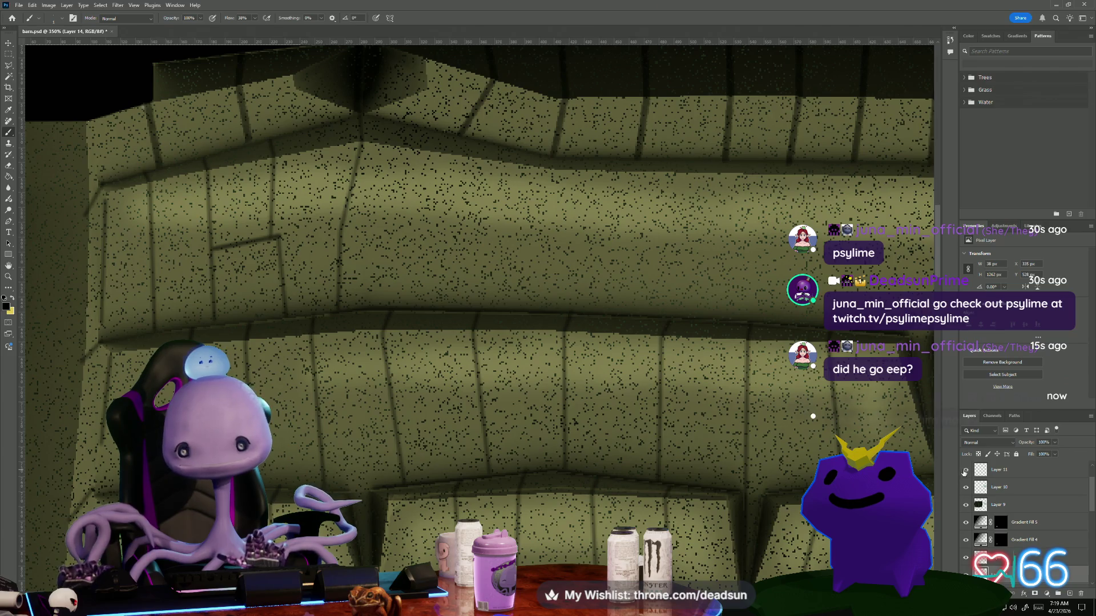
scroll(966, 476, "up", 2)
left_click(966, 470)
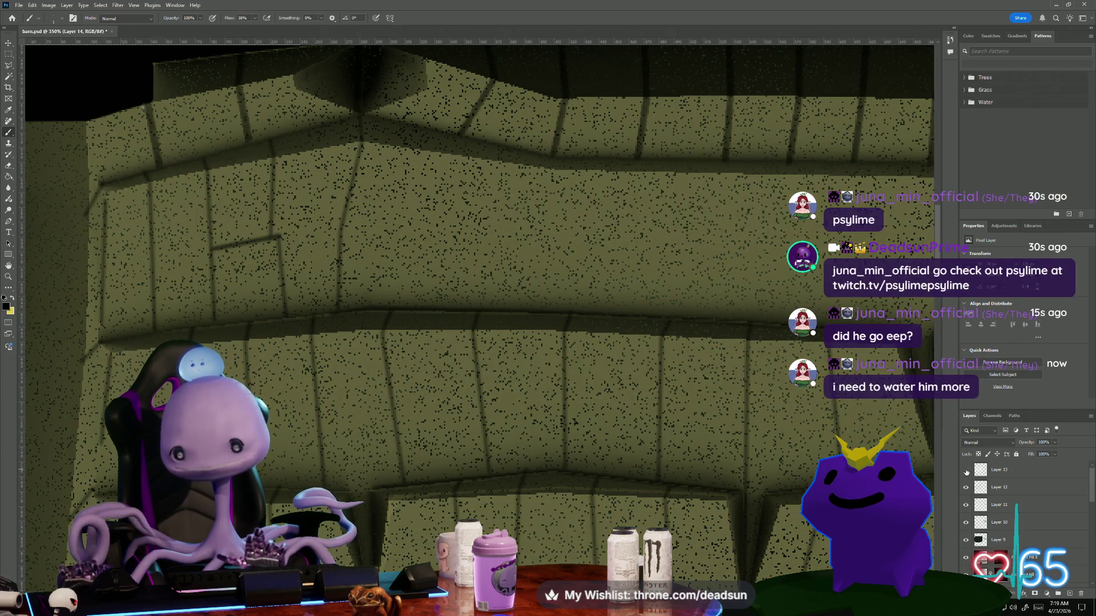
left_click(966, 487)
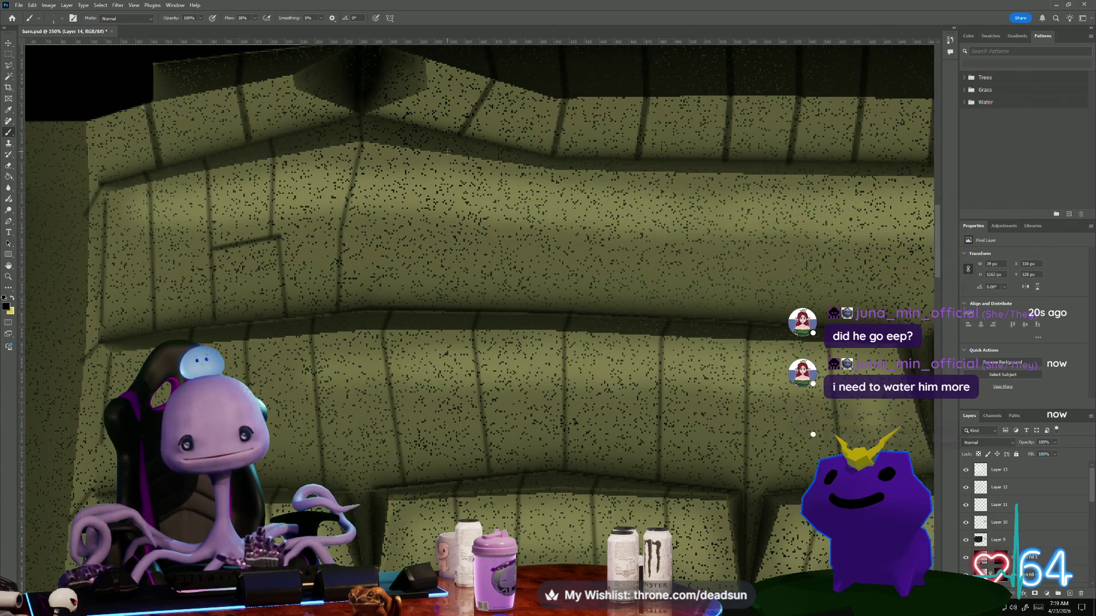
Set the brush to a small 3 px size in the brush preset picker.
left_click(54, 20)
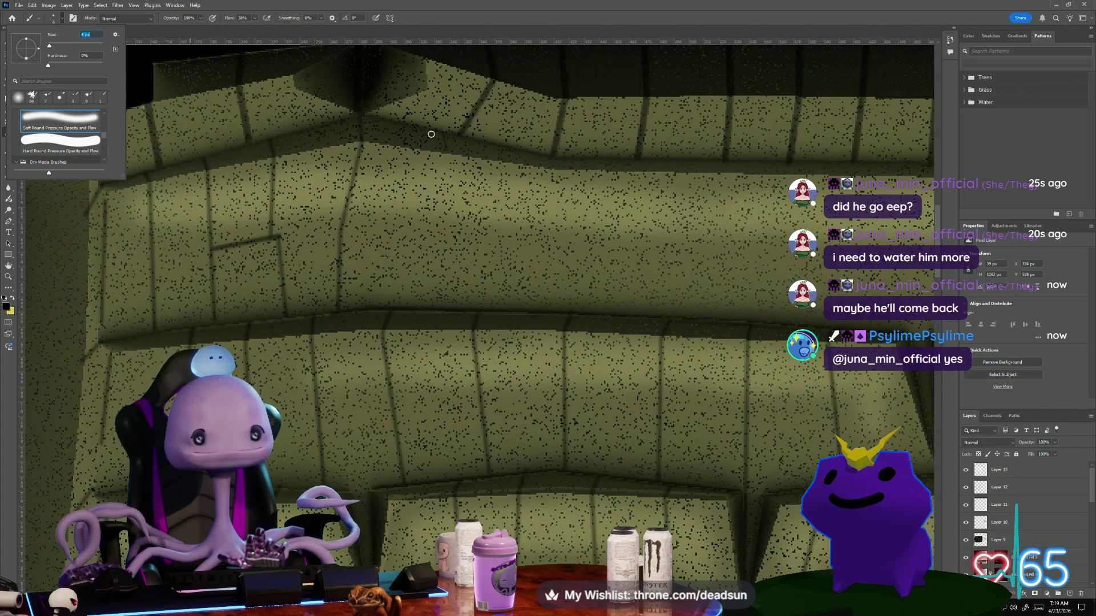
key("Return")
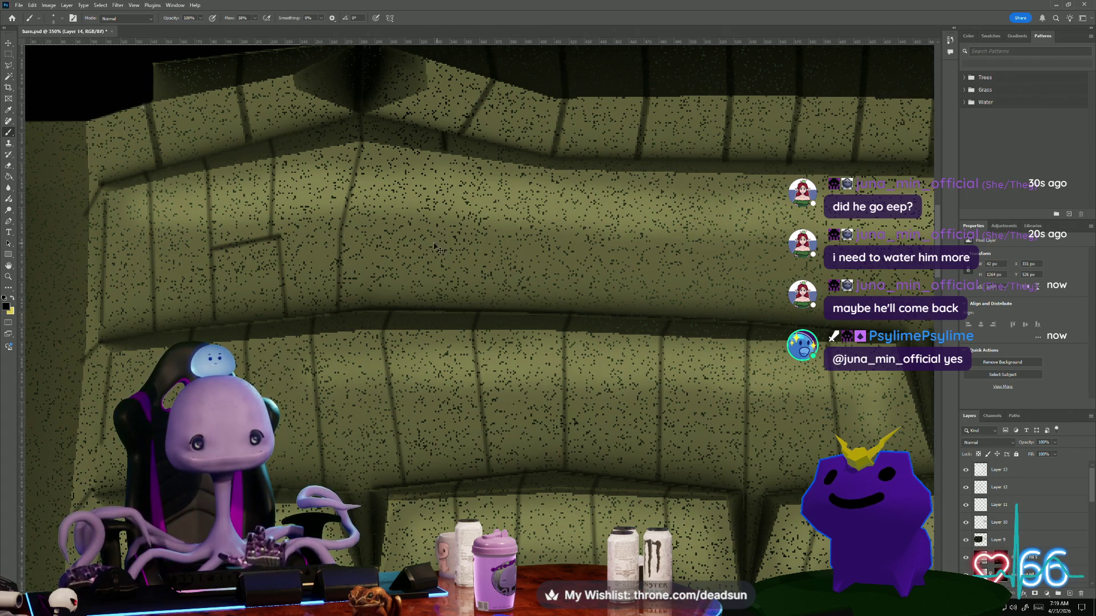
left_click(57, 21)
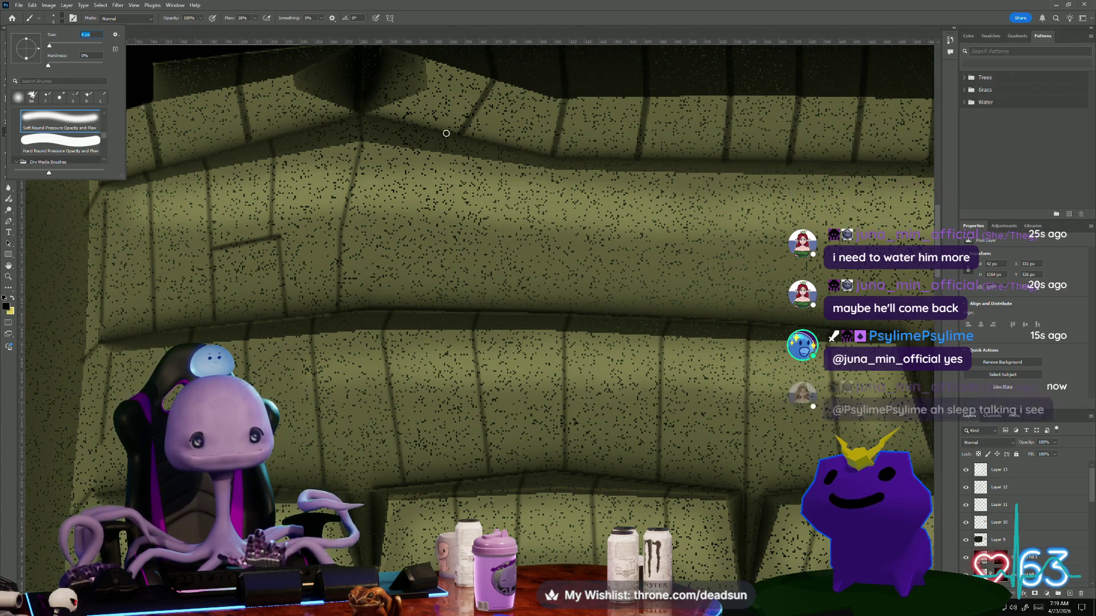
key("Return")
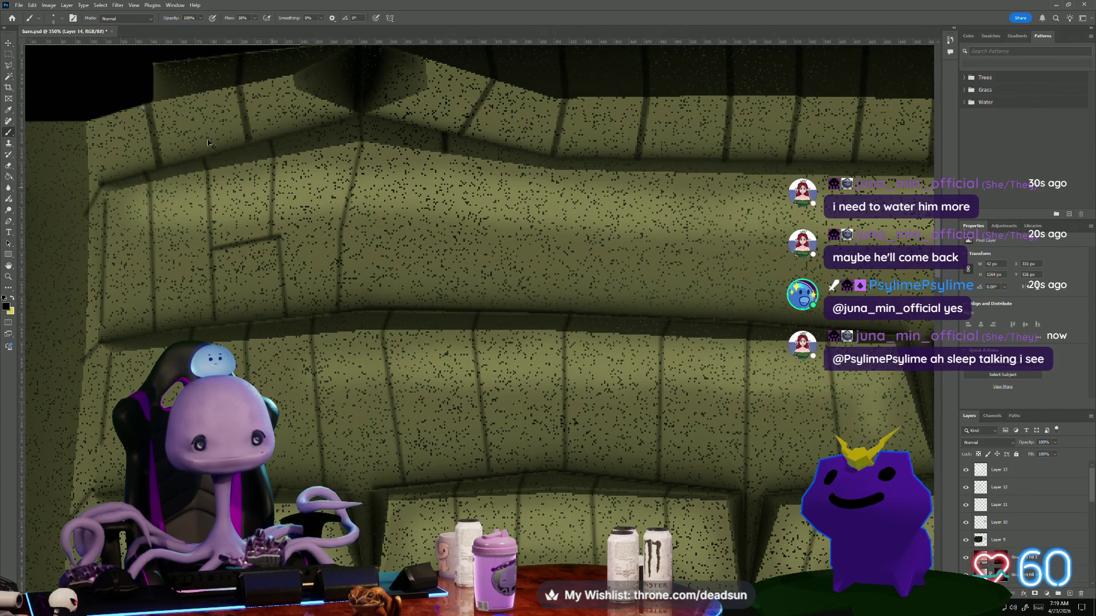
left_click(56, 23)
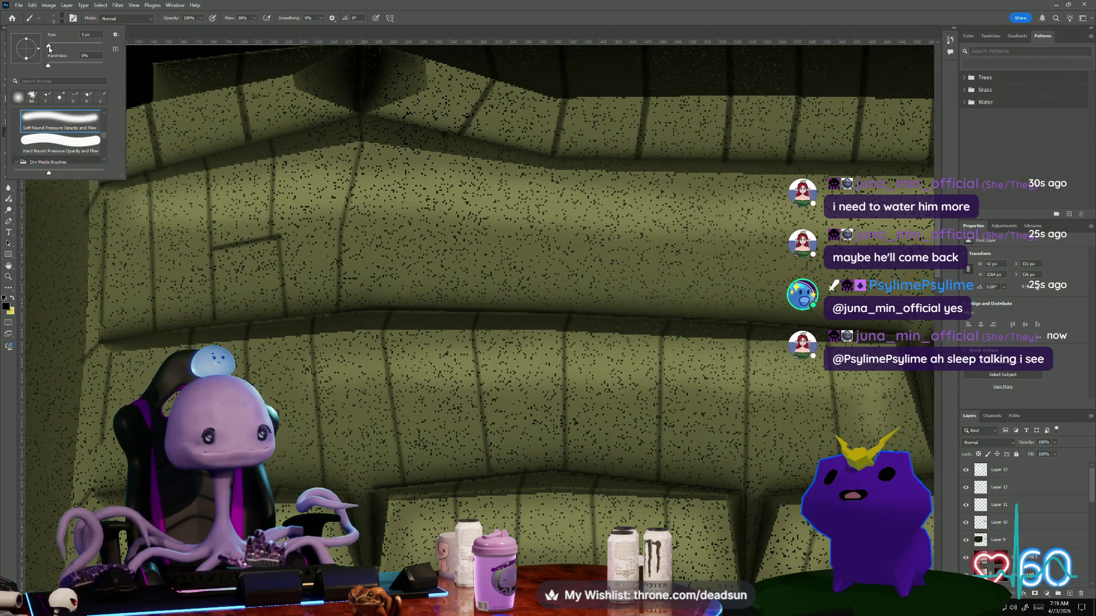
key("Return")
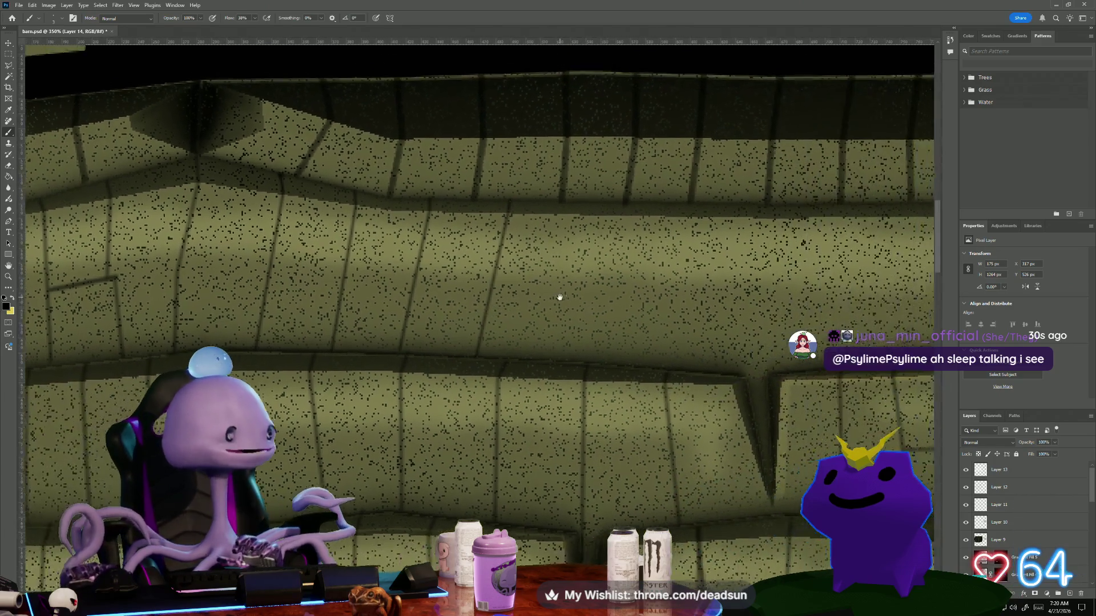
Sample a dark seam colour from the roof planks and bring up the foreground colour picker.
left_click_drag(668, 278, 561, 298)
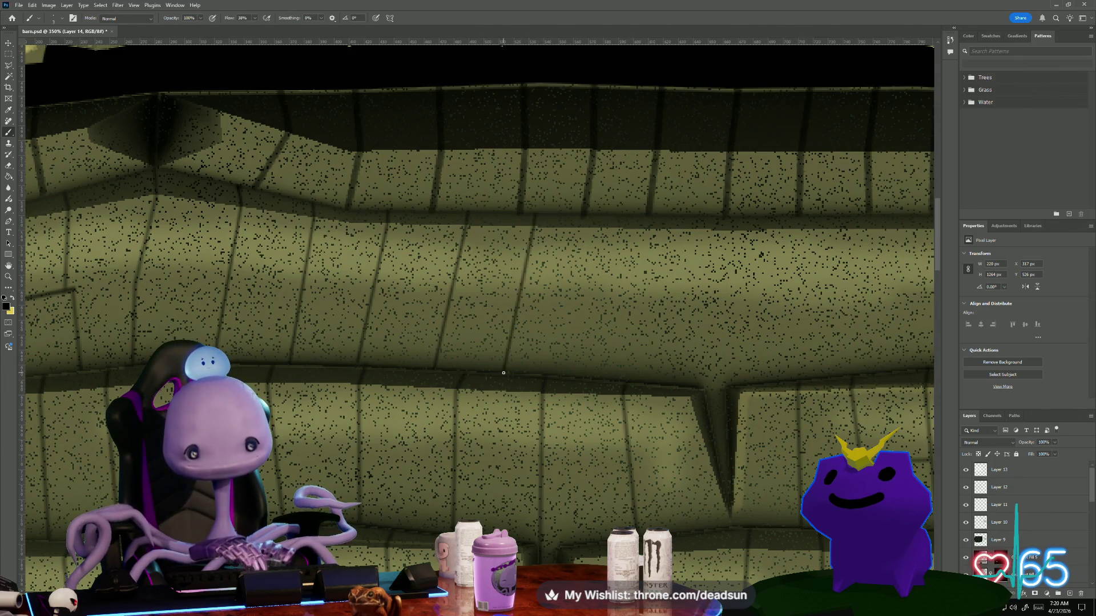
left_click(568, 355, "alt")
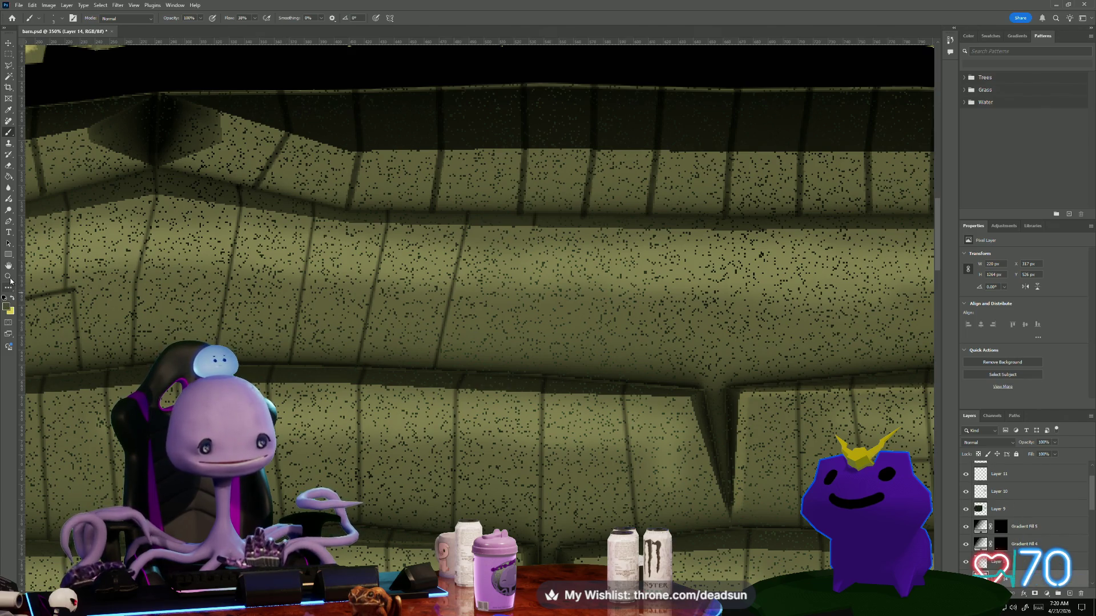
left_click(8, 309)
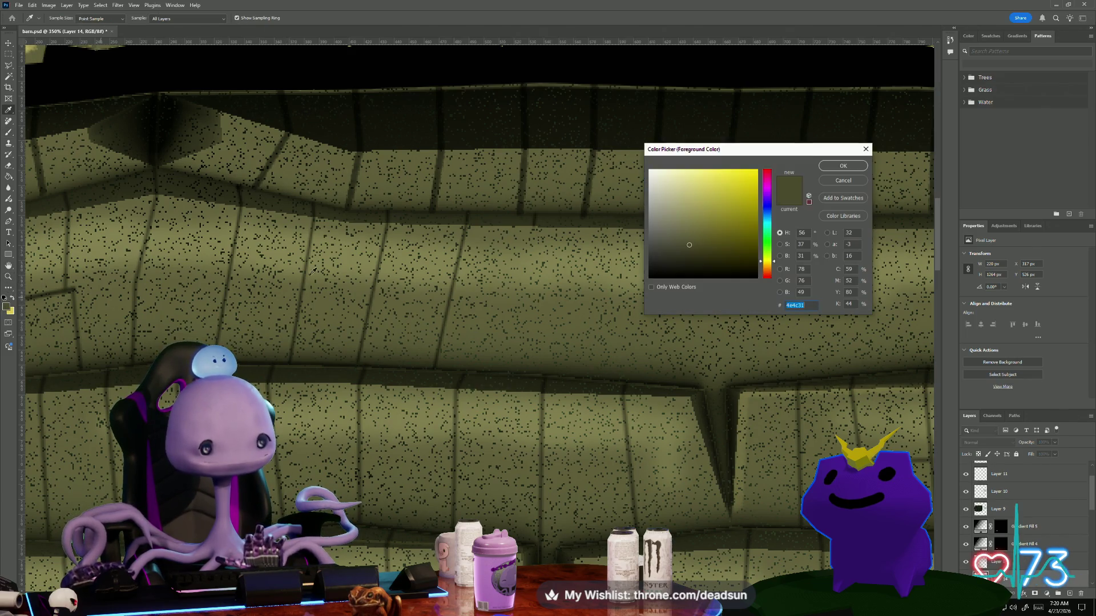
Choose an even darker olive and paint two straight dark plank-seam lines across the roof.
left_click(844, 169)
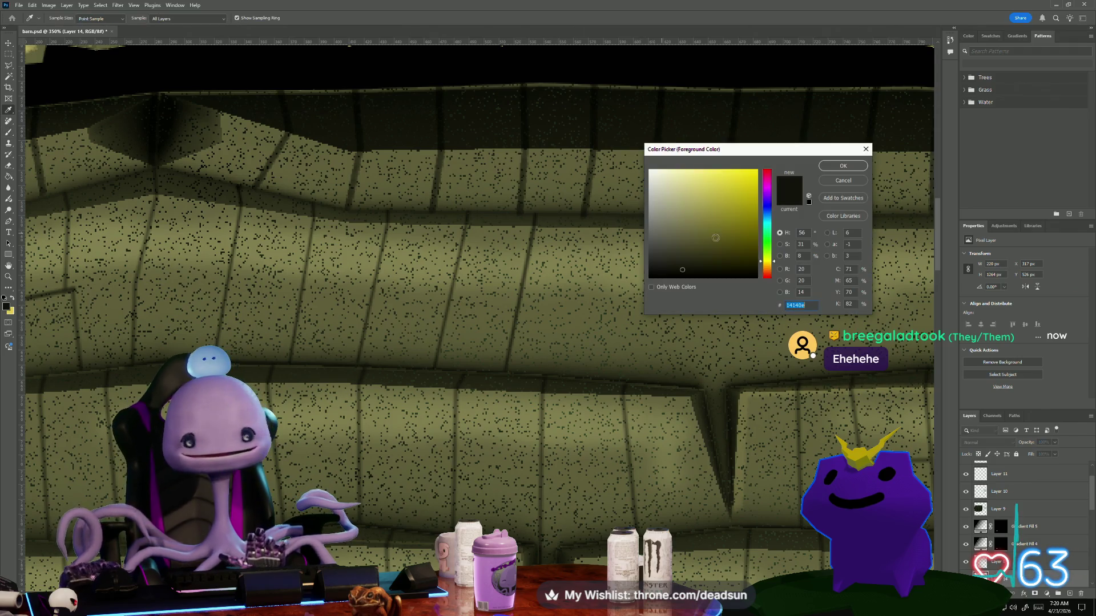
left_click(846, 167)
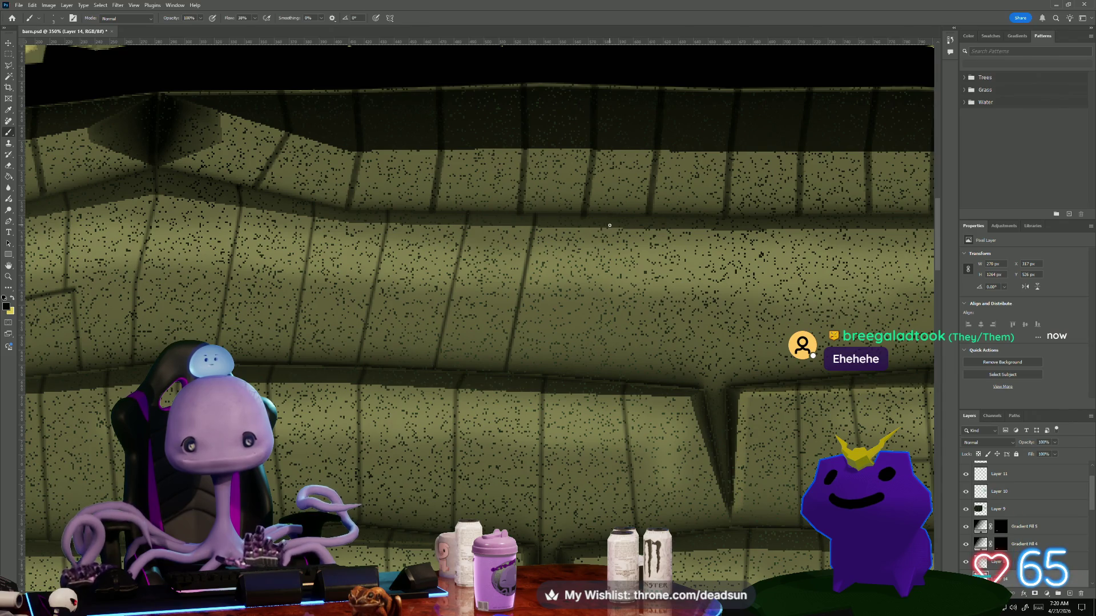
left_click(575, 377, "shift")
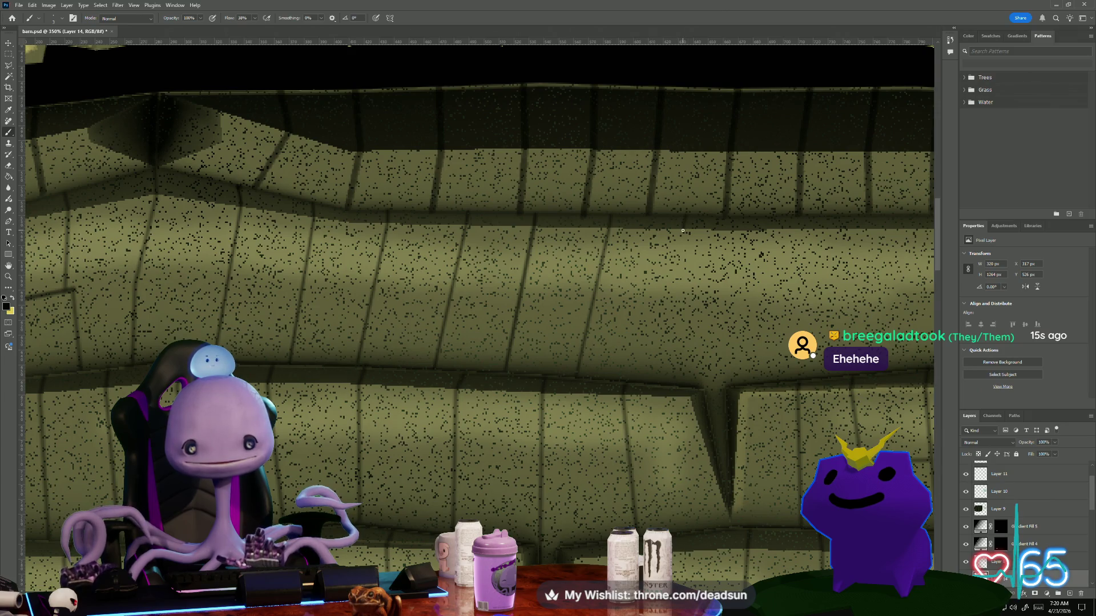
left_click(653, 382, "shift")
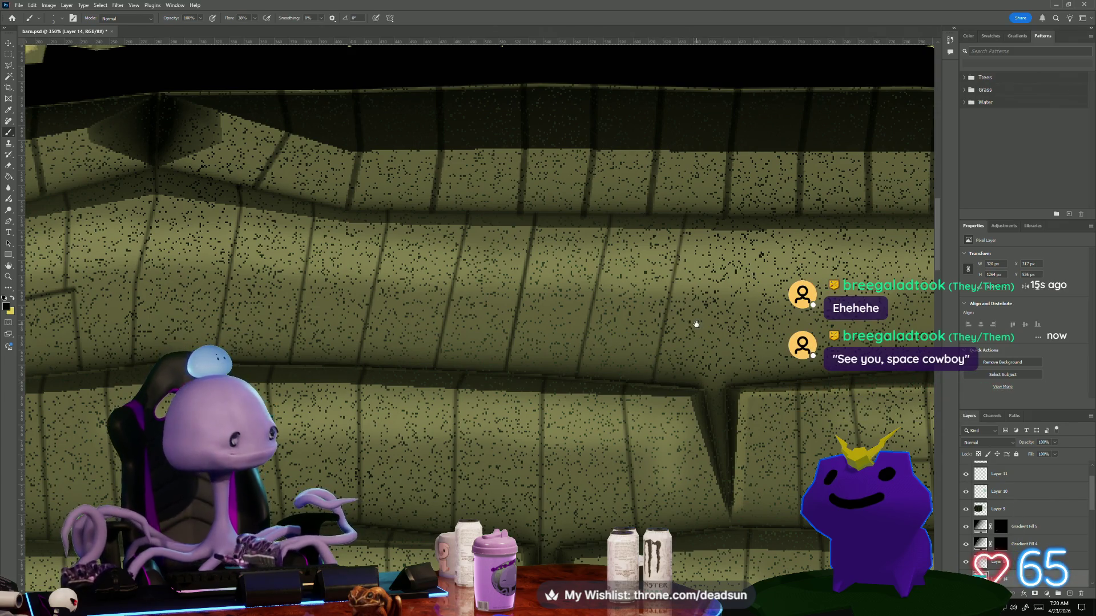
left_click_drag(696, 324, 496, 342)
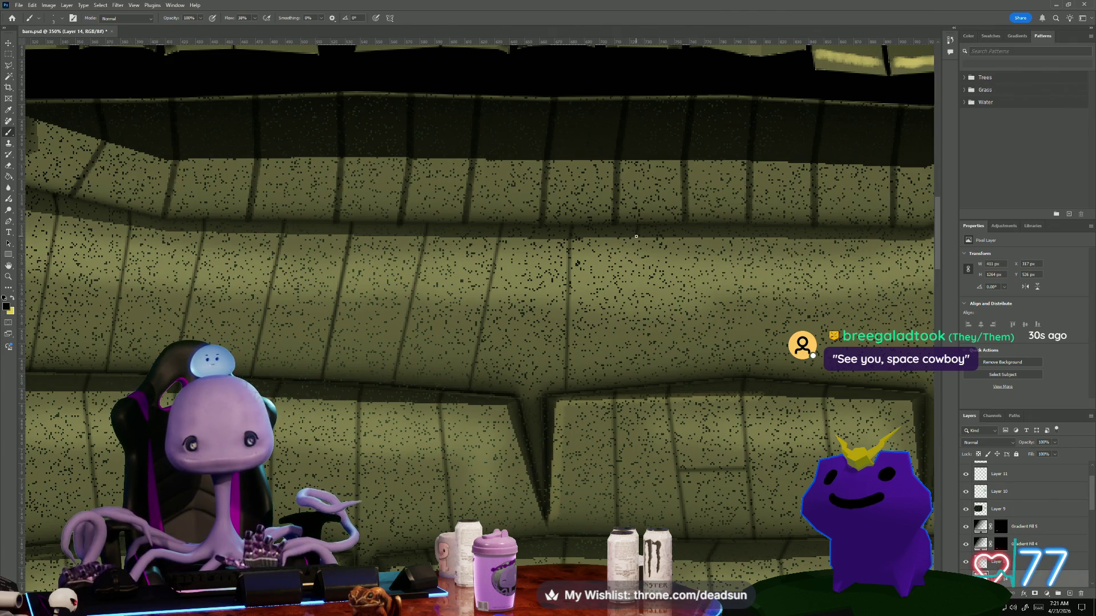
Paint vertical and horizontal dark seams between planks along further roof sections.
left_click_drag(697, 329, 535, 358)
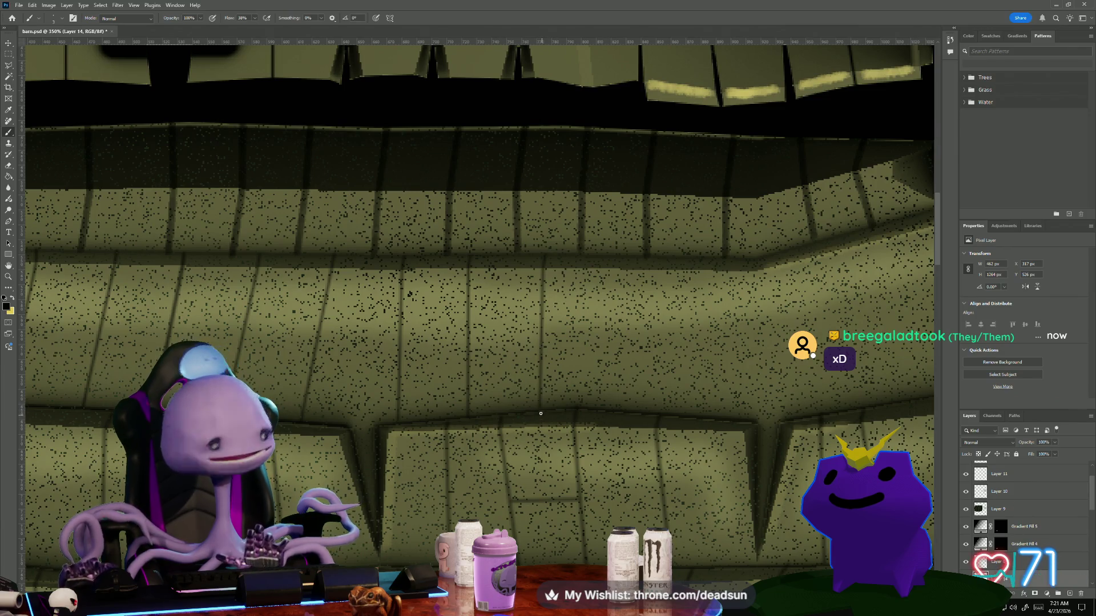
left_click_drag(540, 408, 479, 363)
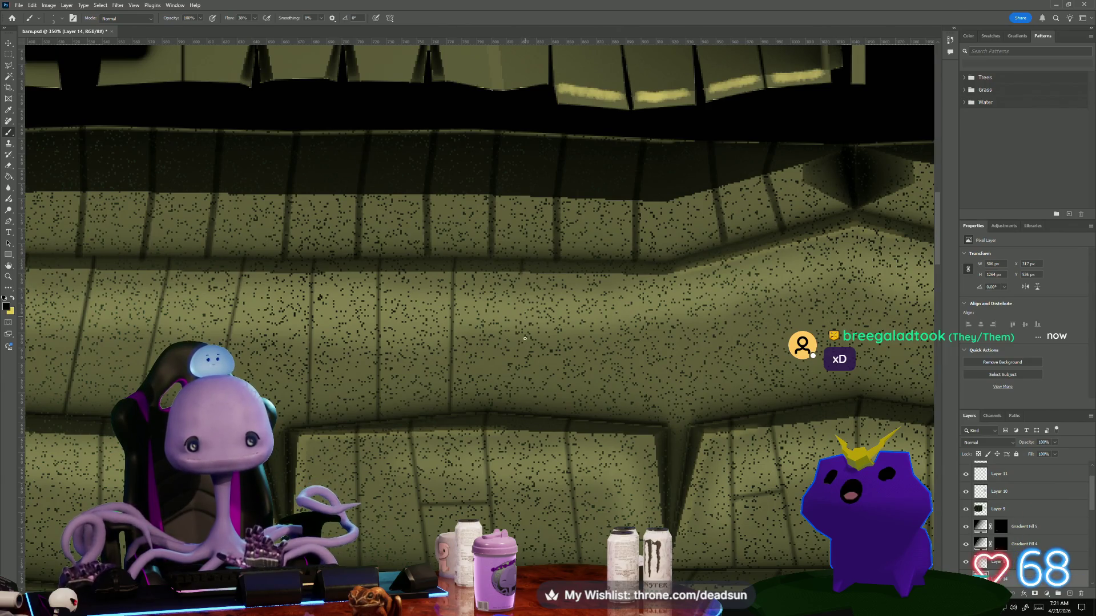
left_click_drag(521, 274, 524, 413)
left_click_drag(644, 354, 531, 380)
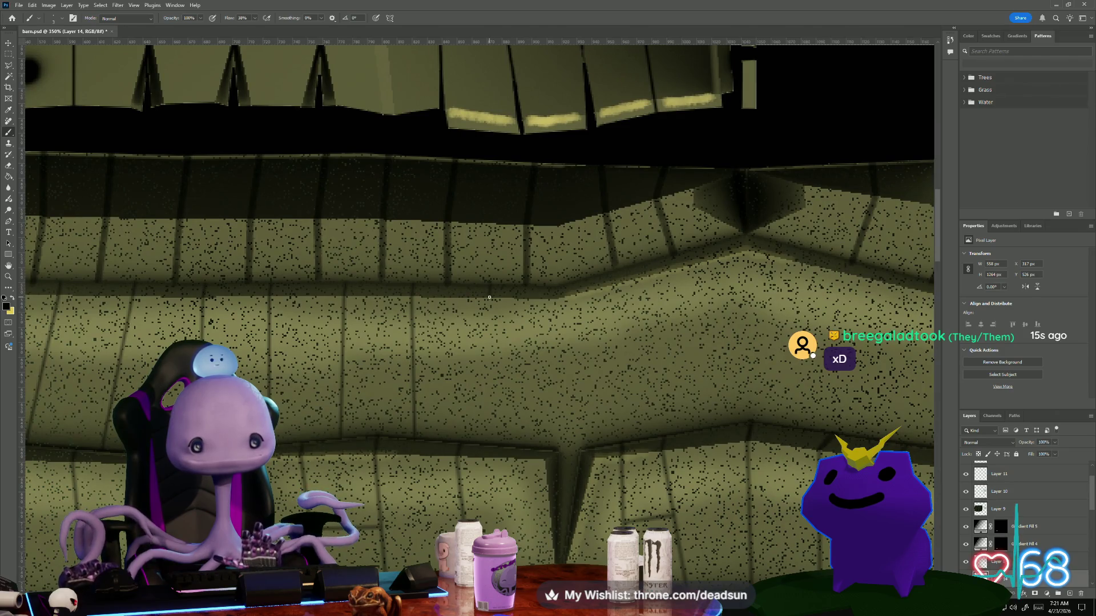
left_click(496, 444, "shift")
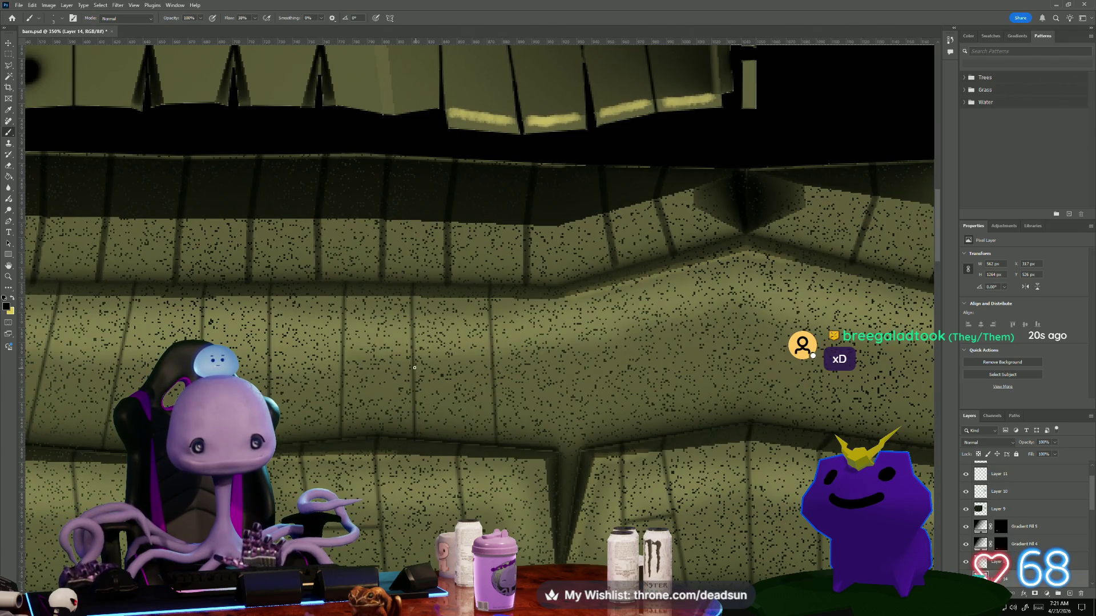
left_click_drag(488, 367, 480, 370)
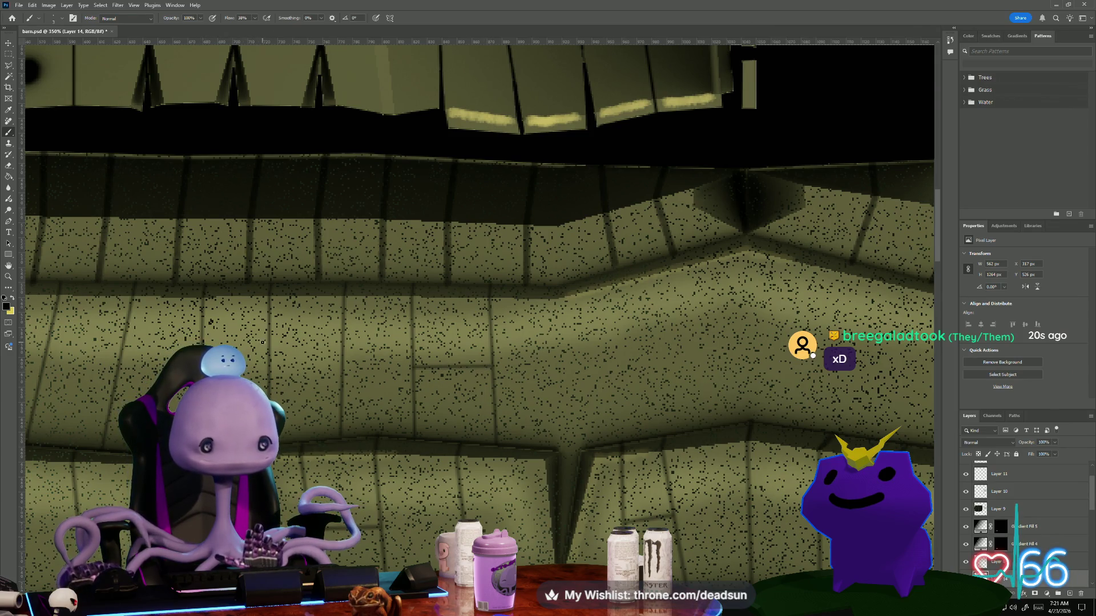
left_click_drag(109, 400, 290, 374)
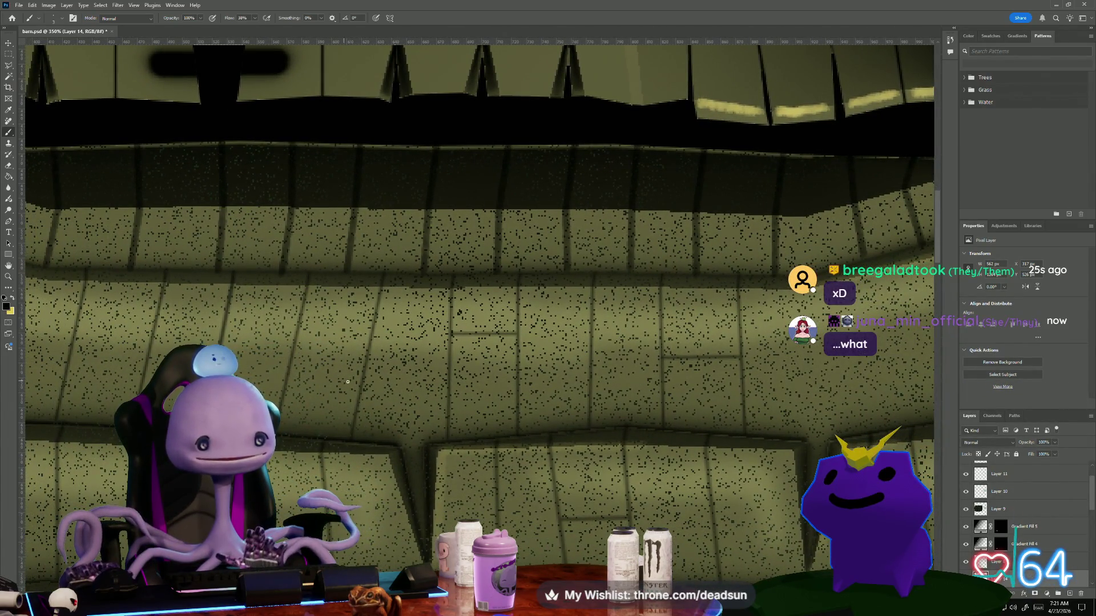
scroll(359, 385, "left", 3)
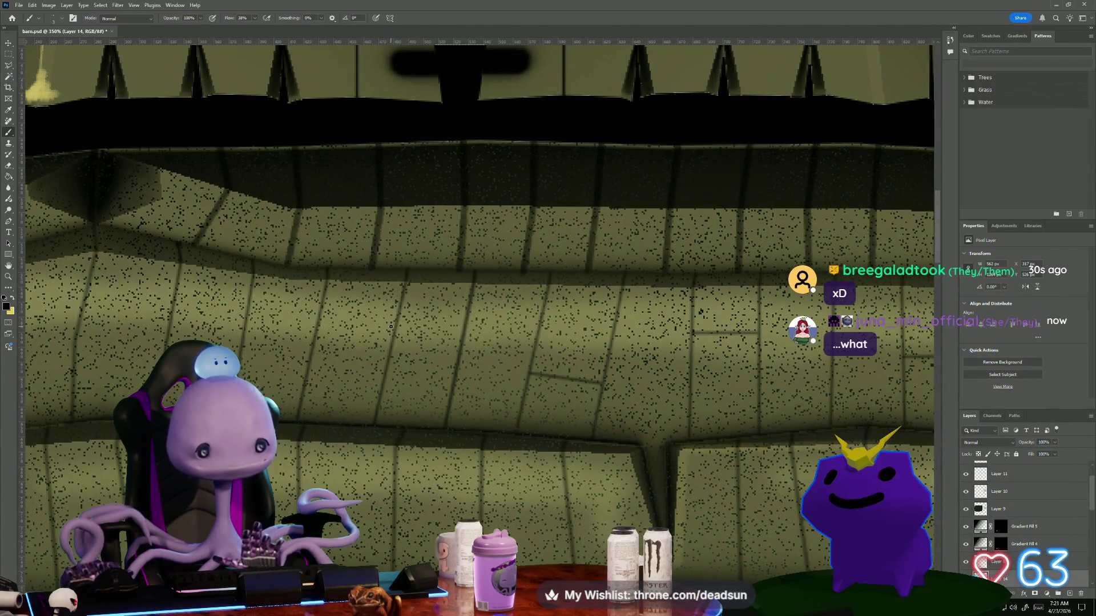
scroll(335, 417, "down", 3)
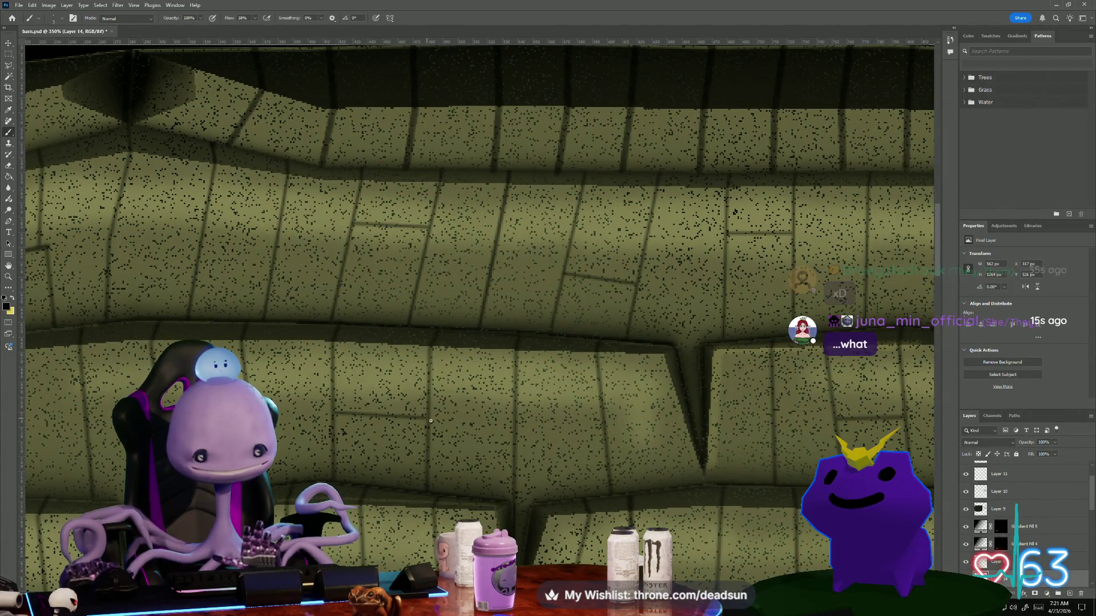
left_click(598, 398, "shift")
scroll(451, 444, "down", 2, "alt")
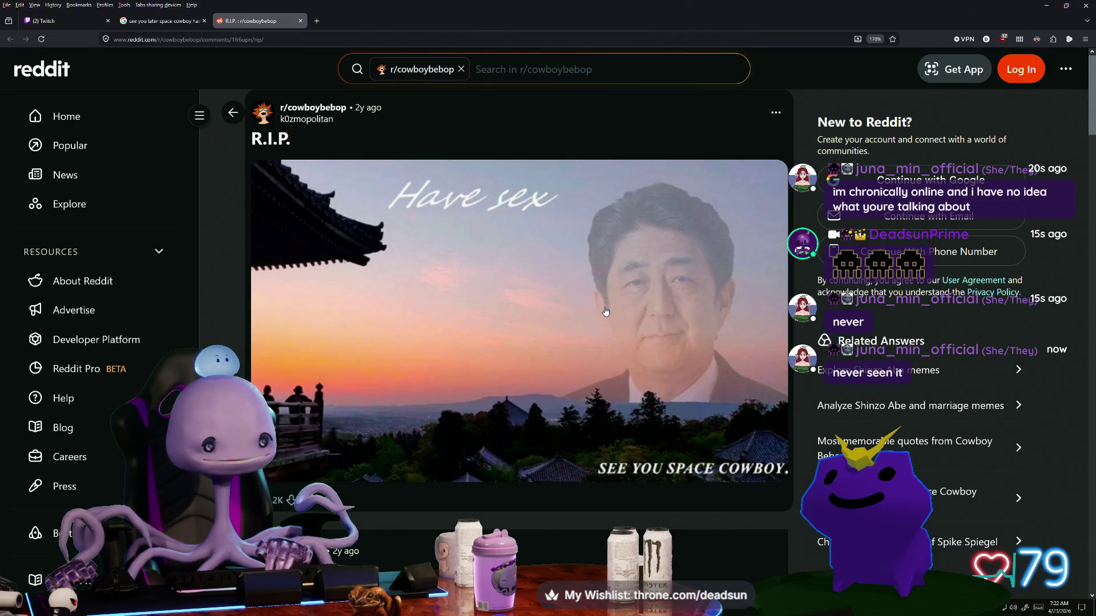
scroll(495, 414, "down", 2)
scroll(494, 414, "down", 1)
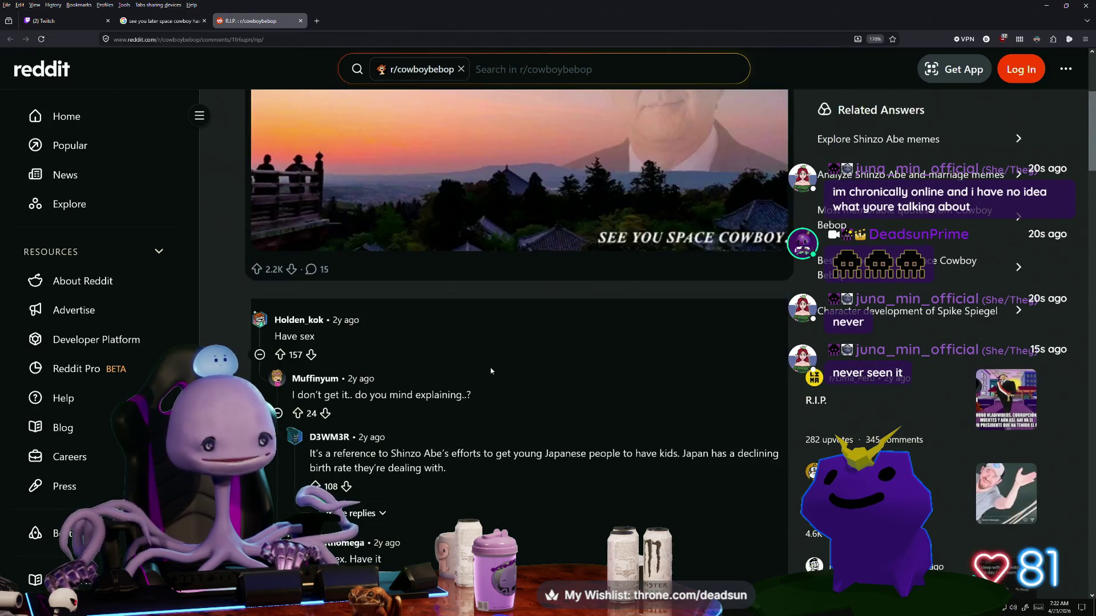
scroll(513, 411, "up", 3)
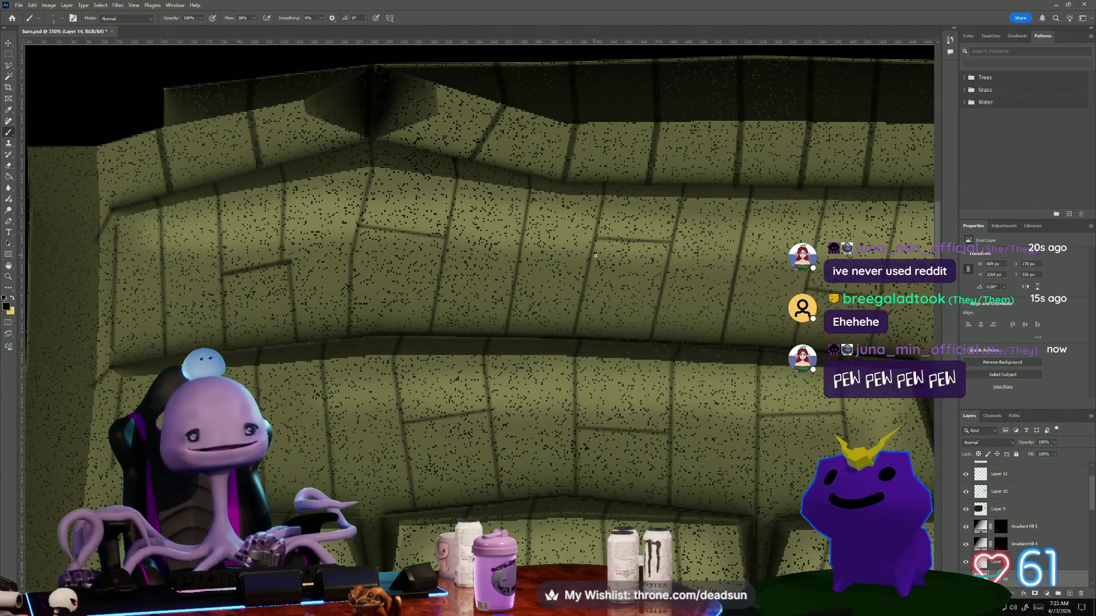
scroll(446, 315, "down", 2, "alt")
scroll(675, 292, "down", 1, "alt")
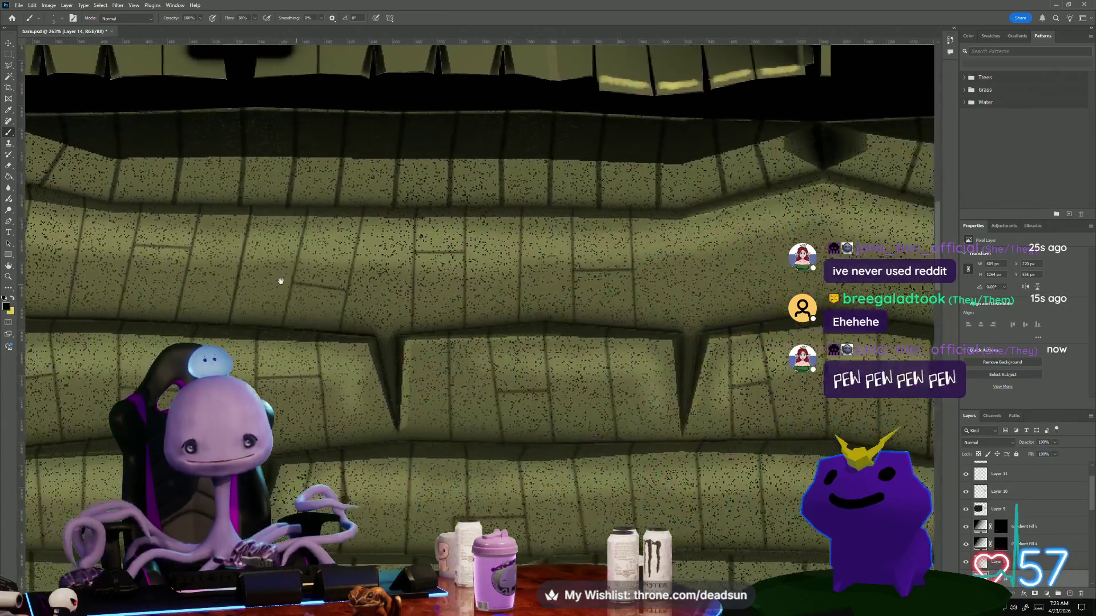
left_click_drag(675, 292, 541, 205)
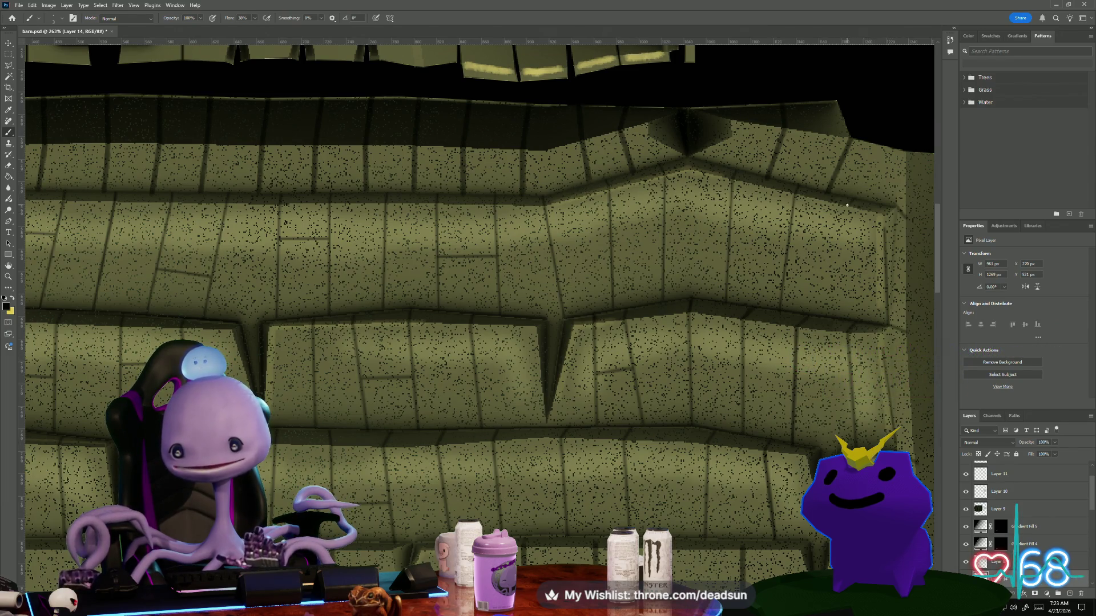
scroll(817, 349, "down", 3, "alt")
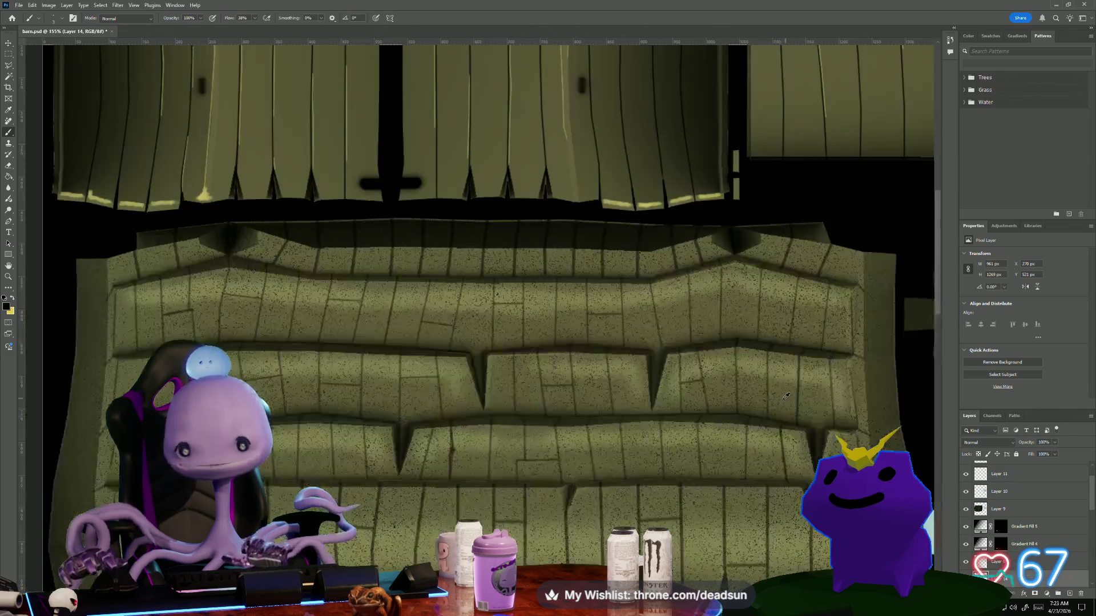
scroll(789, 368, "down", 2, "alt")
scroll(741, 403, "up", 3, "alt")
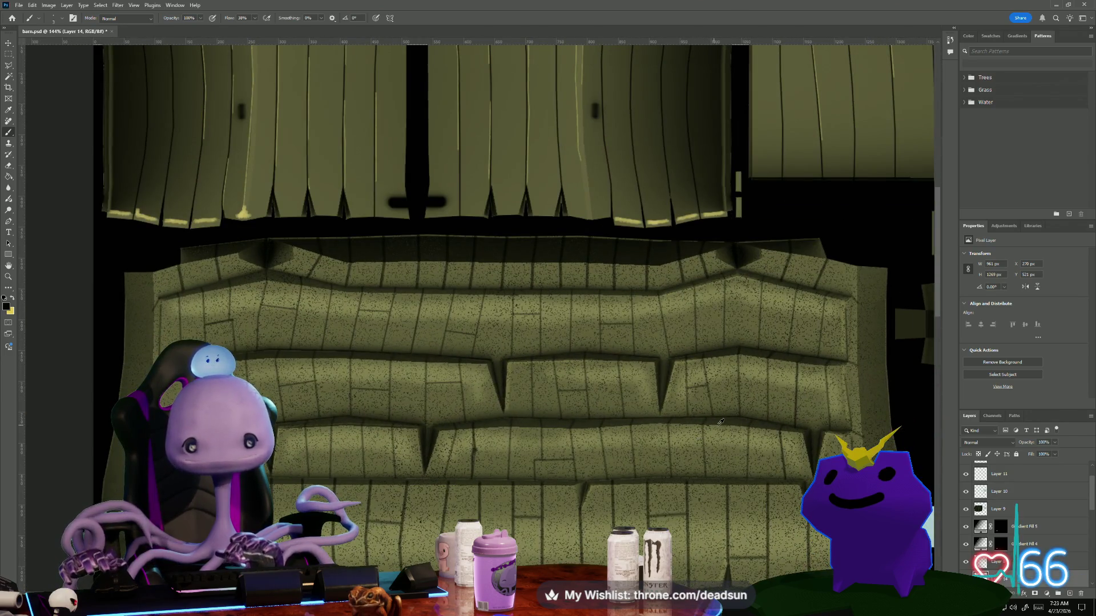
scroll(719, 421, "up", 2, "alt")
scroll(520, 381, "up", 1, "alt")
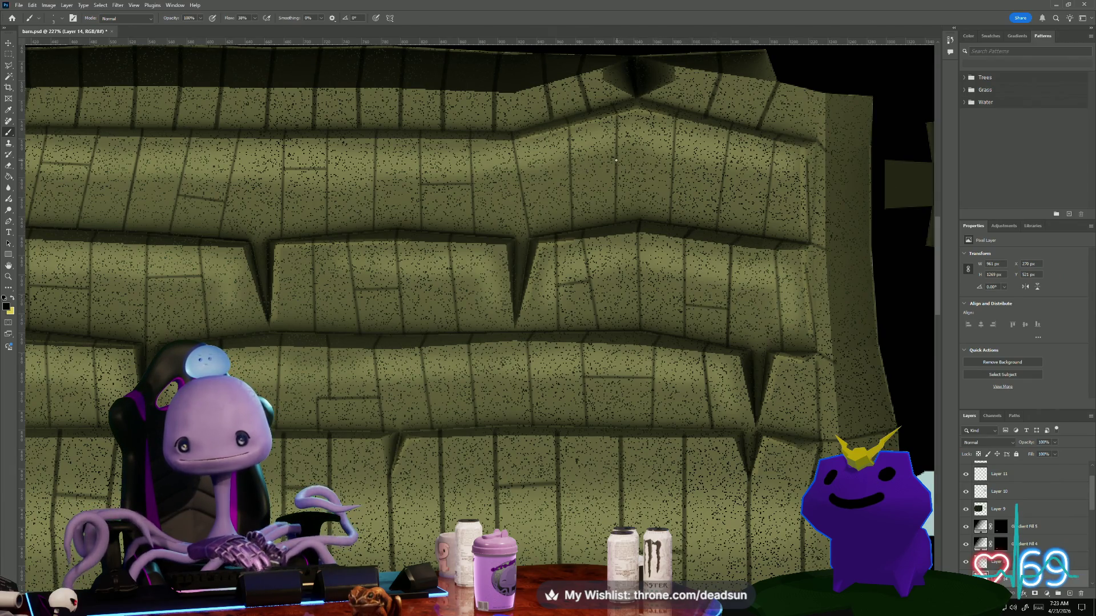
scroll(586, 312, "down", 2, "alt")
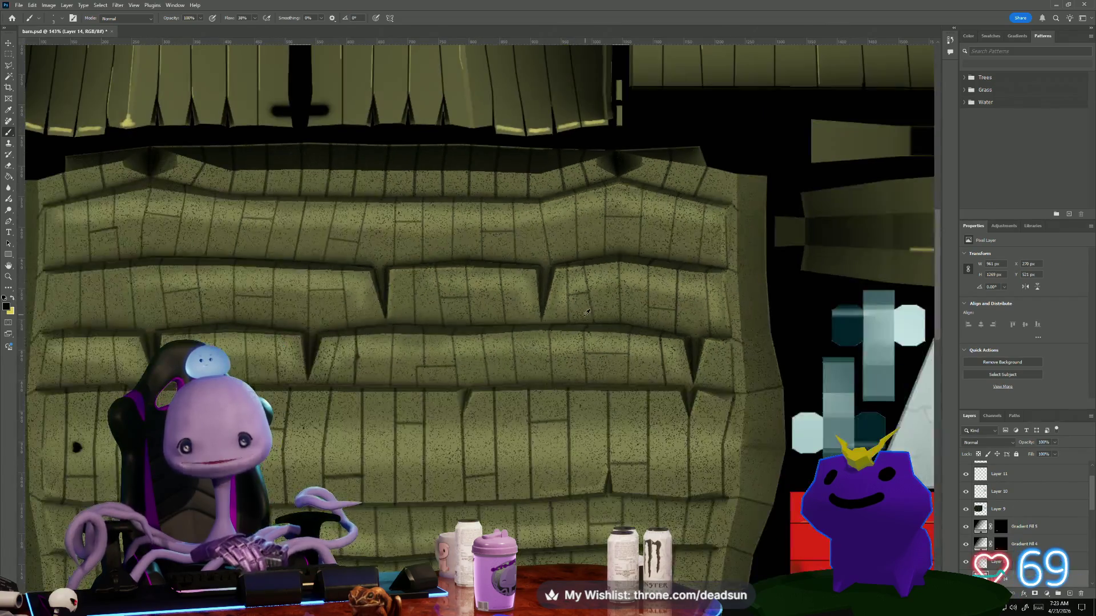
scroll(569, 314, "down", 1, "alt")
scroll(569, 314, "down", 1, "alt")
scroll(570, 314, "down", 1, "alt")
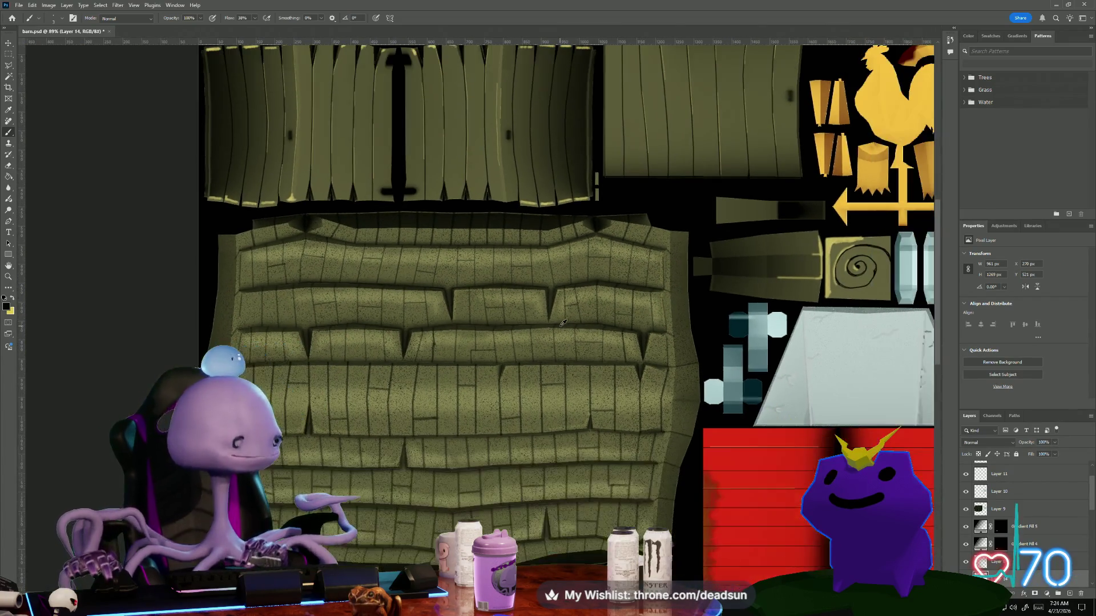
left_click_drag(492, 388, 458, 216)
scroll(512, 382, "up", 1, "alt")
scroll(512, 383, "up", 4, "alt")
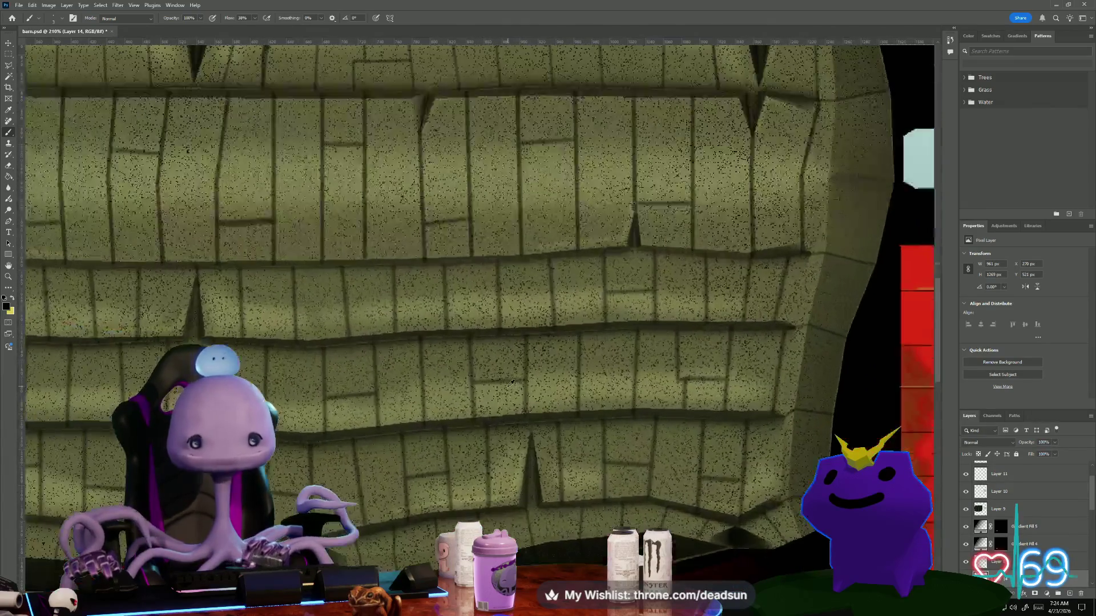
scroll(573, 394, "up", 2, "alt")
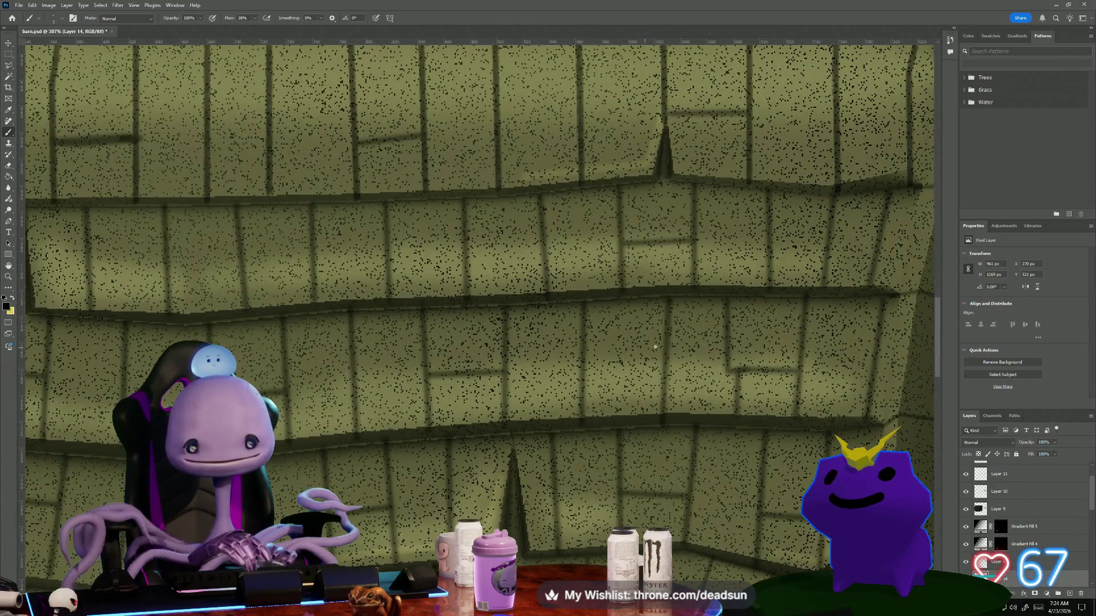
scroll(663, 346, "down", 1, "alt")
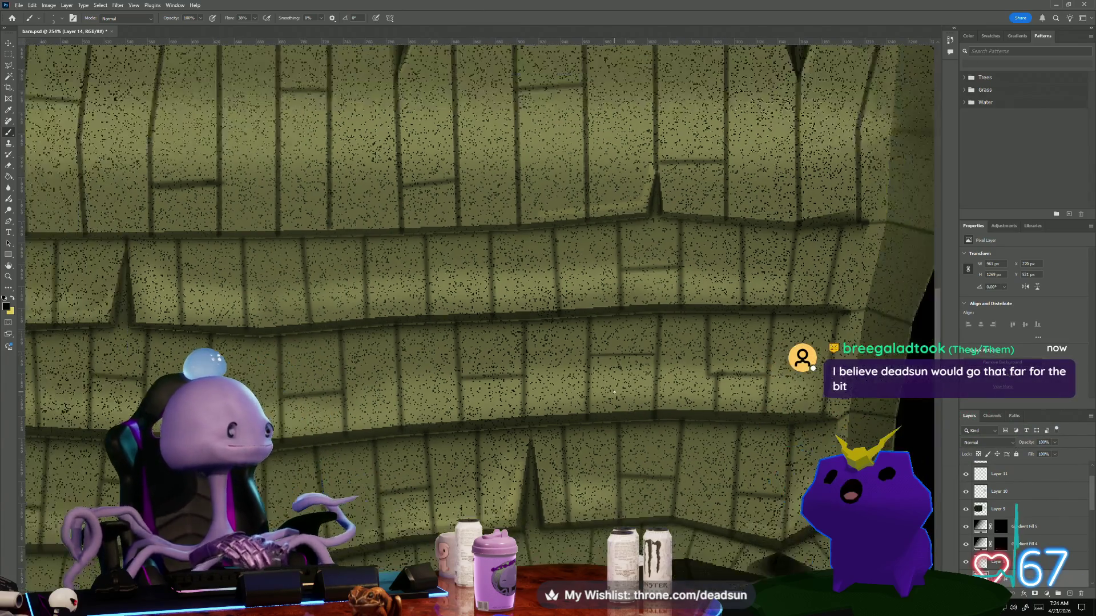
scroll(611, 391, "down", 1, "alt")
left_click_drag(611, 392, 627, 251)
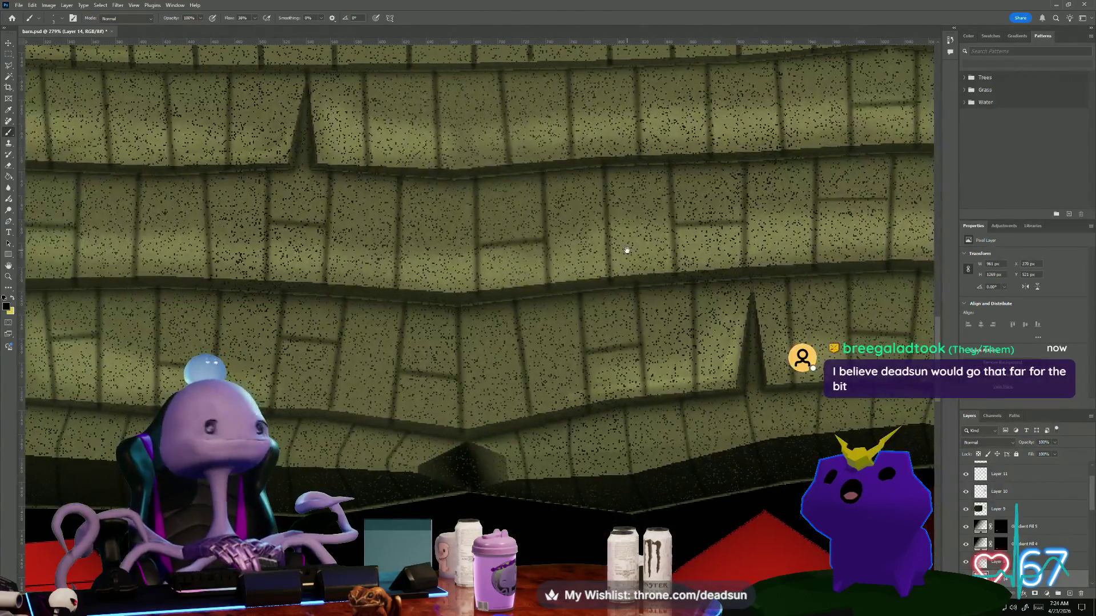
scroll(590, 271, "down", 3, "alt")
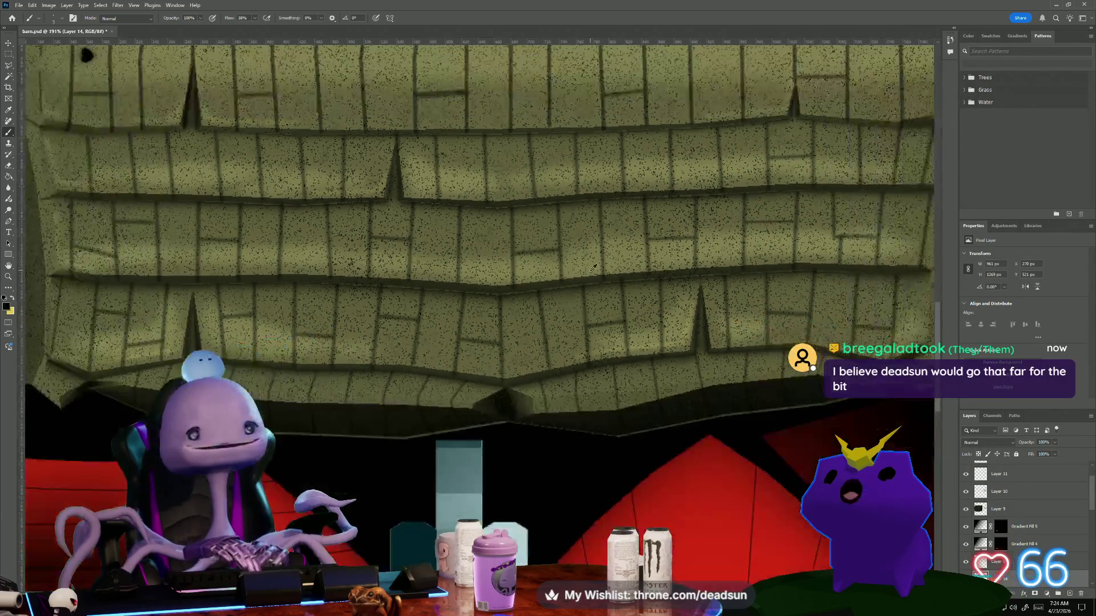
scroll(445, 277, "down", 2, "alt")
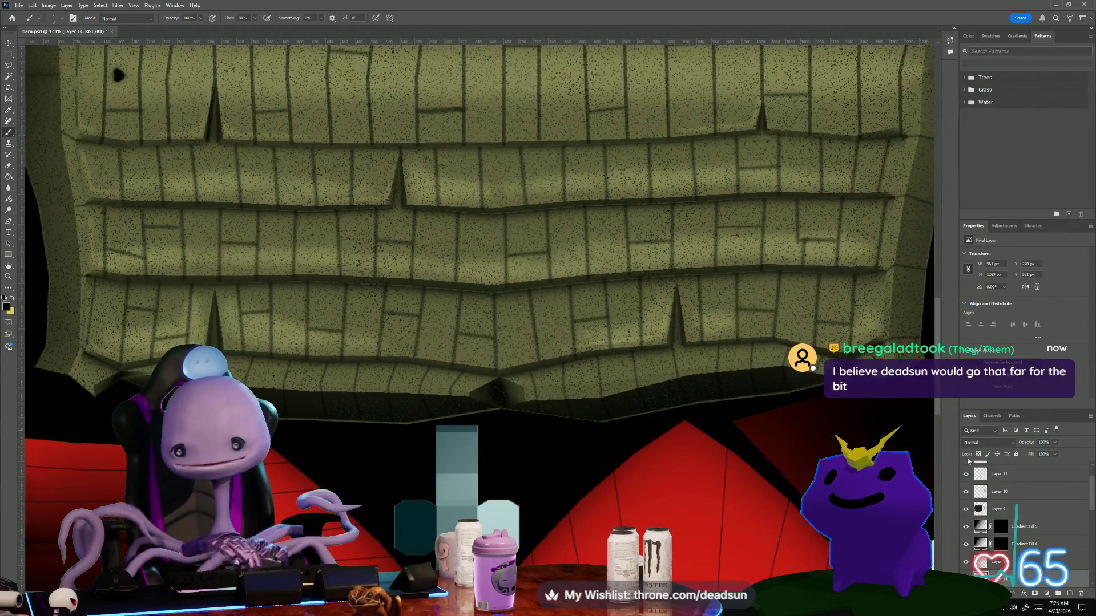
scroll(999, 499, "up", 2)
scroll(1008, 515, "down", 2)
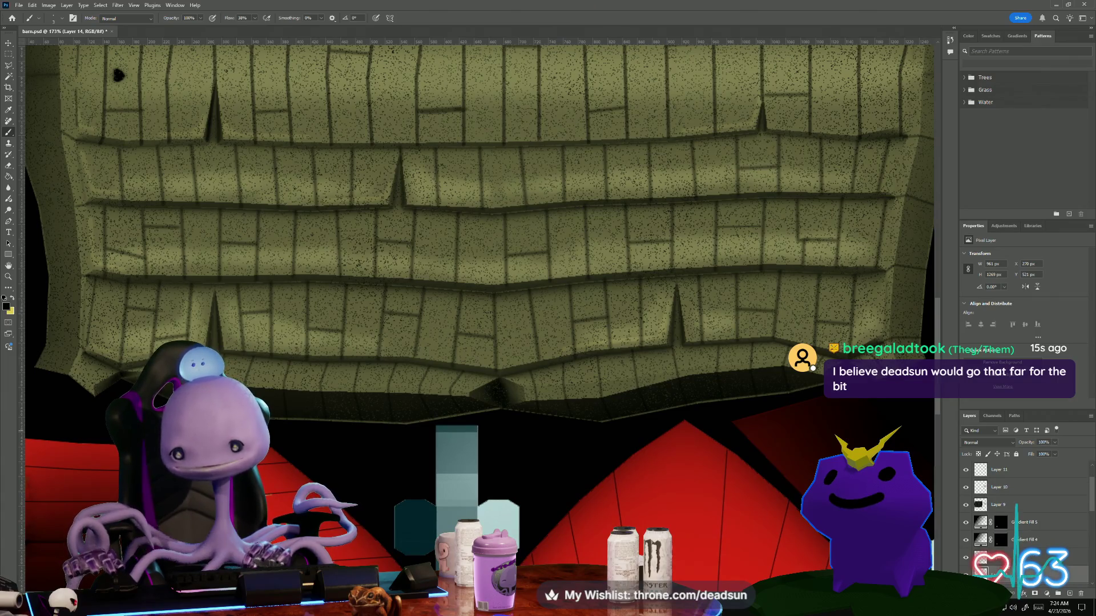
scroll(1008, 514, "down", 1)
left_click(1006, 557)
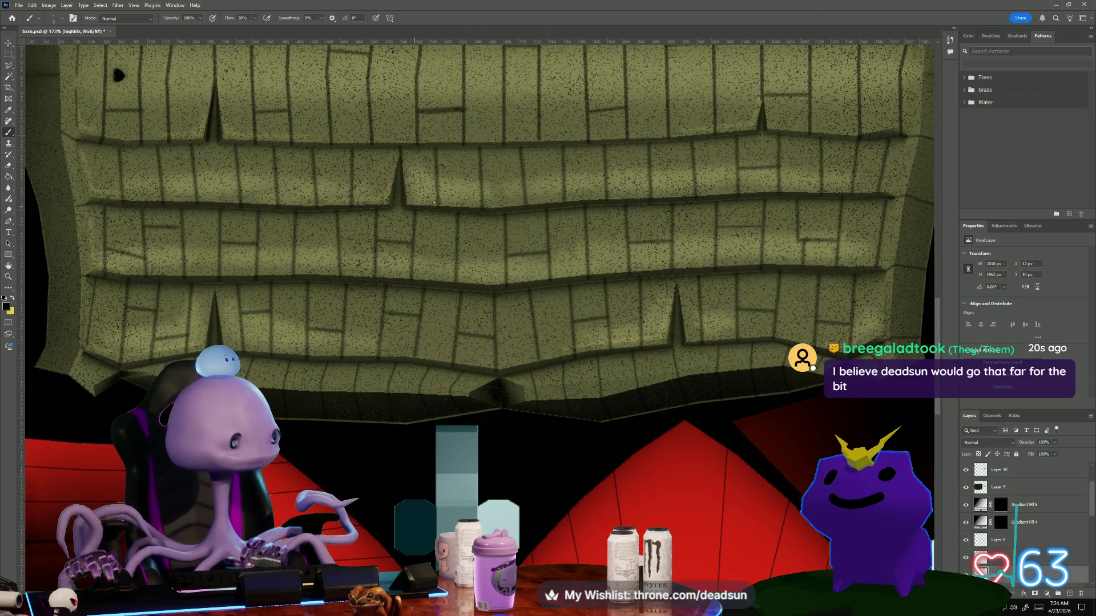
scroll(480, 258, "up", 2, "alt")
scroll(480, 257, "up", 1, "alt")
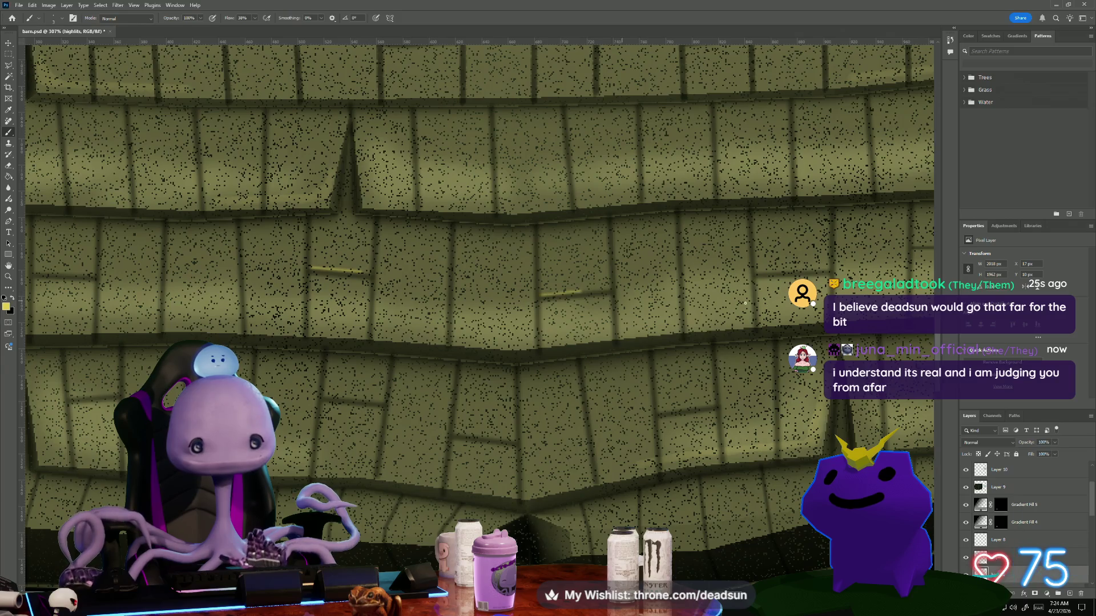
scroll(745, 302, "down", 2, "alt")
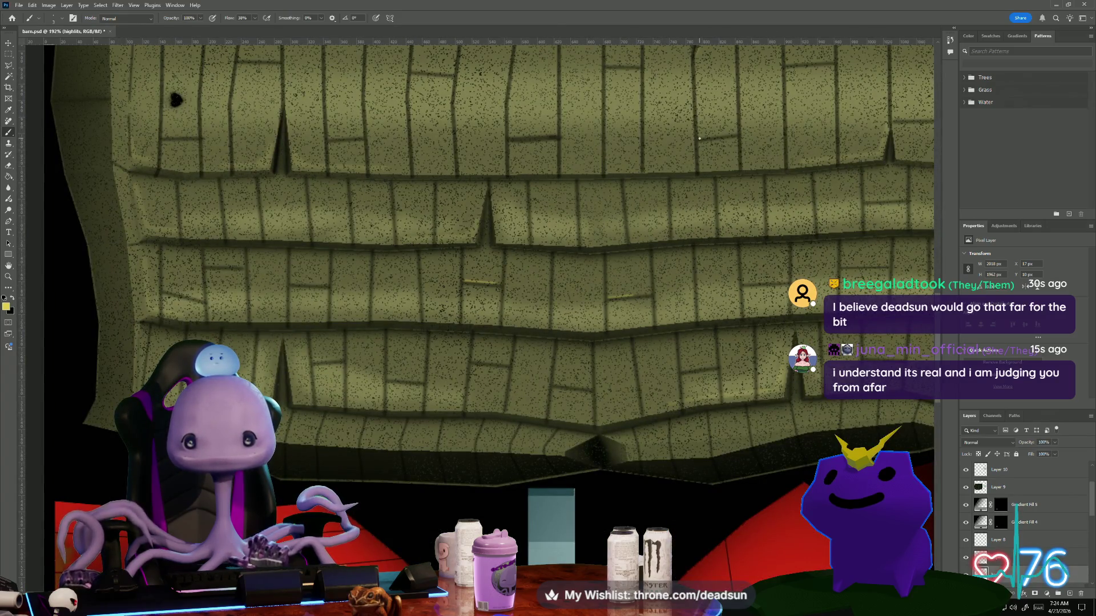
scroll(846, 179, "down", 2, "alt")
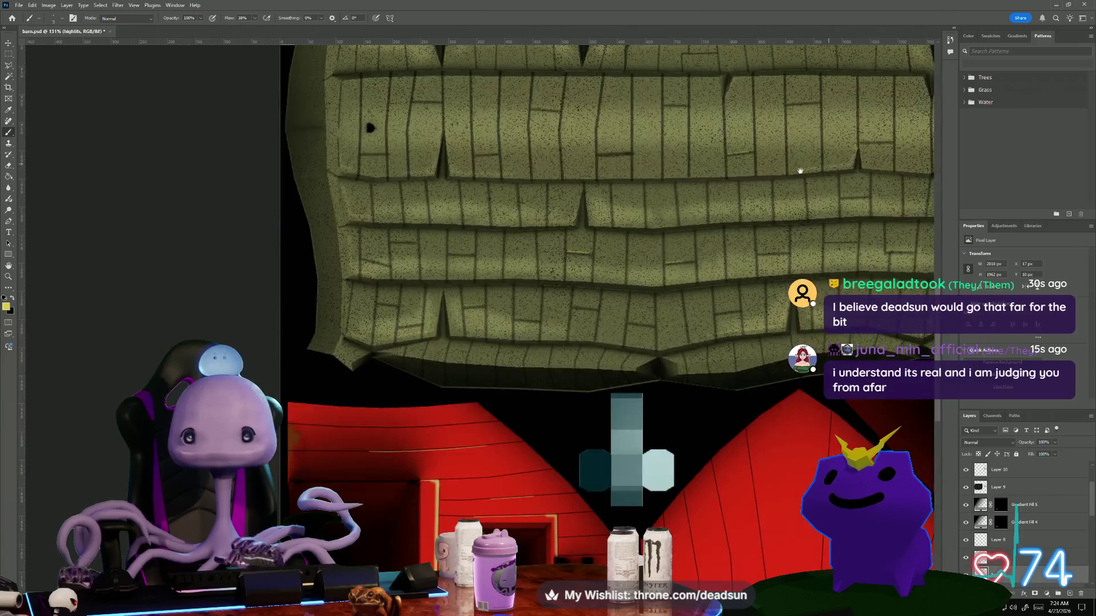
Paint a light yellow highlight stroke along a roof plank's top edge on the highlits layer.
left_click_drag(847, 179, 521, 258)
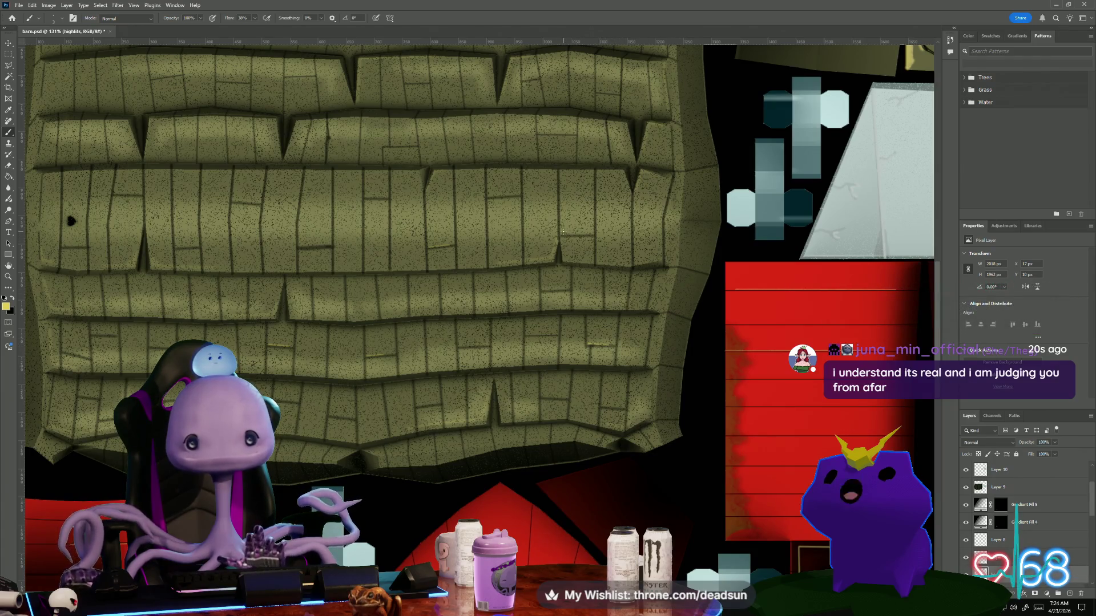
scroll(495, 196, "up", 3, "alt")
scroll(482, 205, "up", 3, "alt")
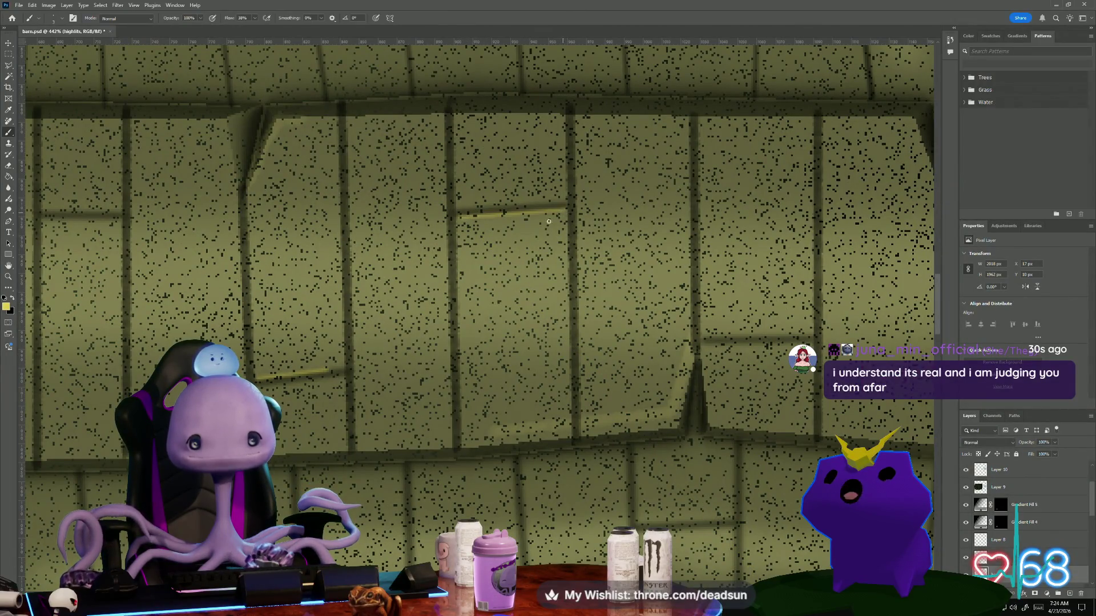
scroll(560, 213, "down", 2, "alt")
scroll(428, 206, "down", 2, "alt")
scroll(304, 203, "down", 2, "alt")
scroll(304, 202, "up", 2, "alt")
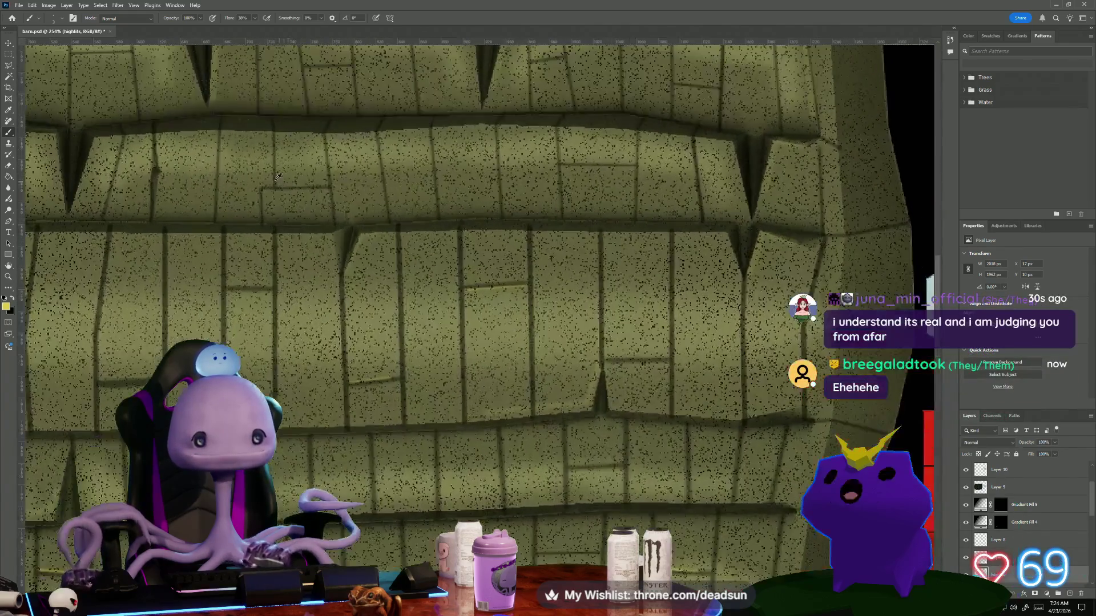
scroll(252, 198, "up", 3, "alt")
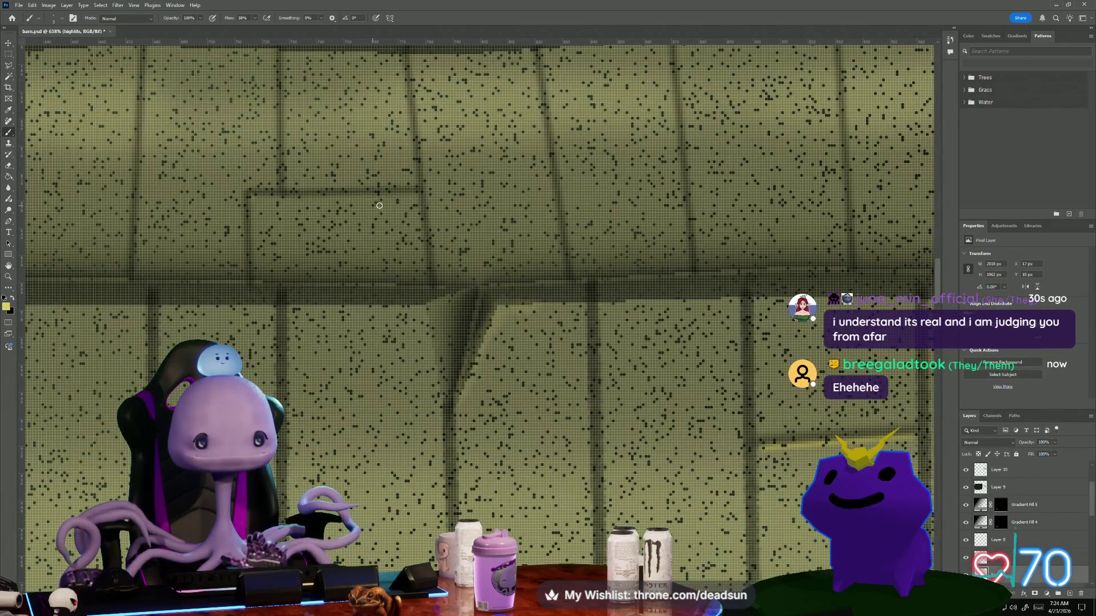
left_click(416, 197, "shift")
scroll(313, 403, "down", 3, "alt")
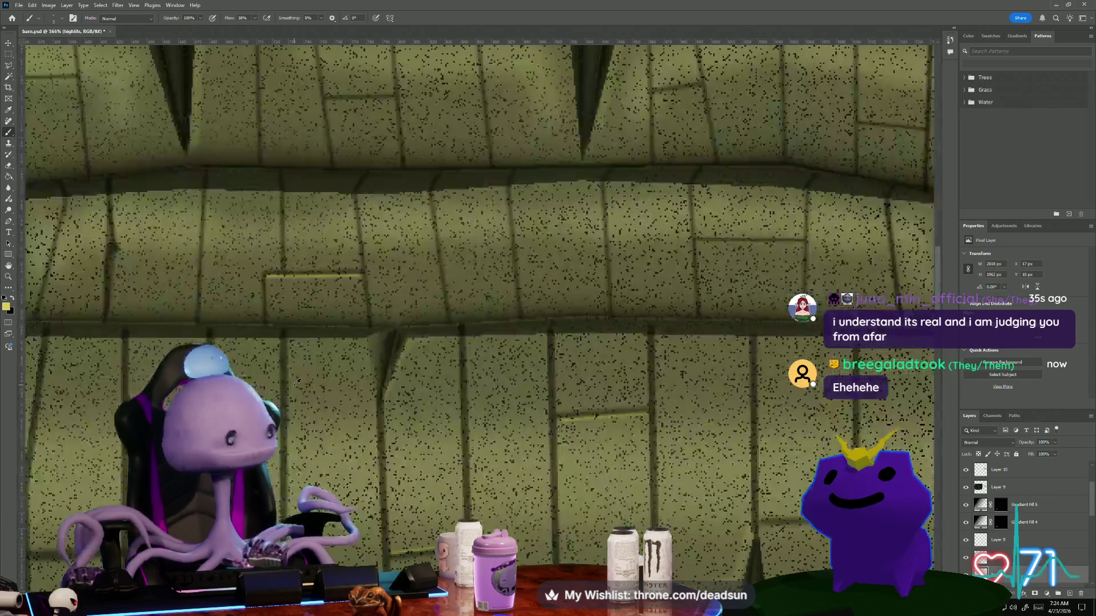
scroll(403, 369, "down", 1, "alt")
scroll(488, 339, "down", 1, "alt")
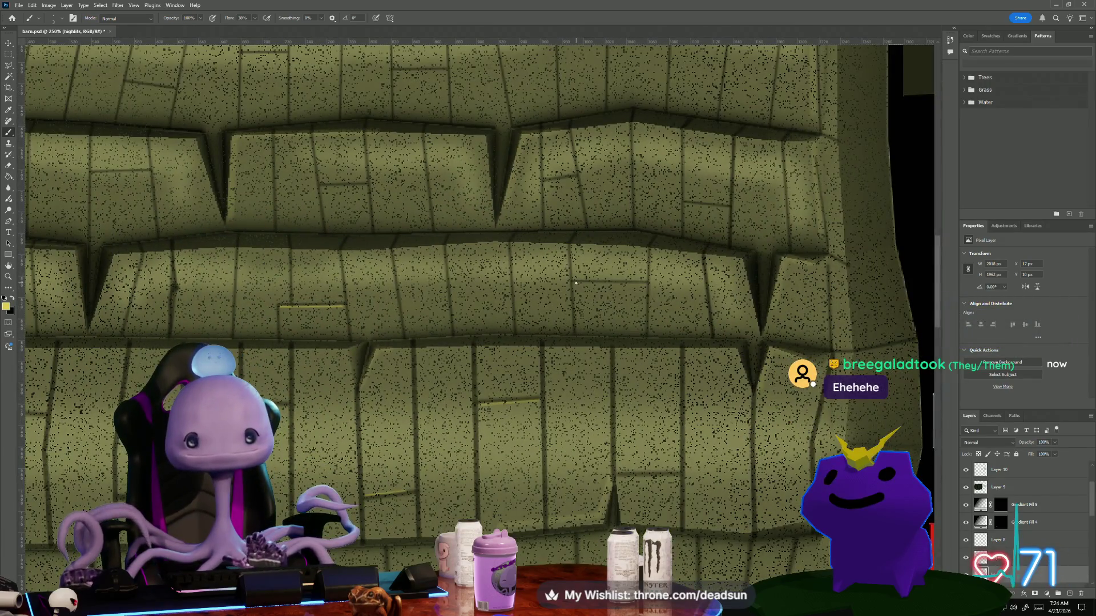
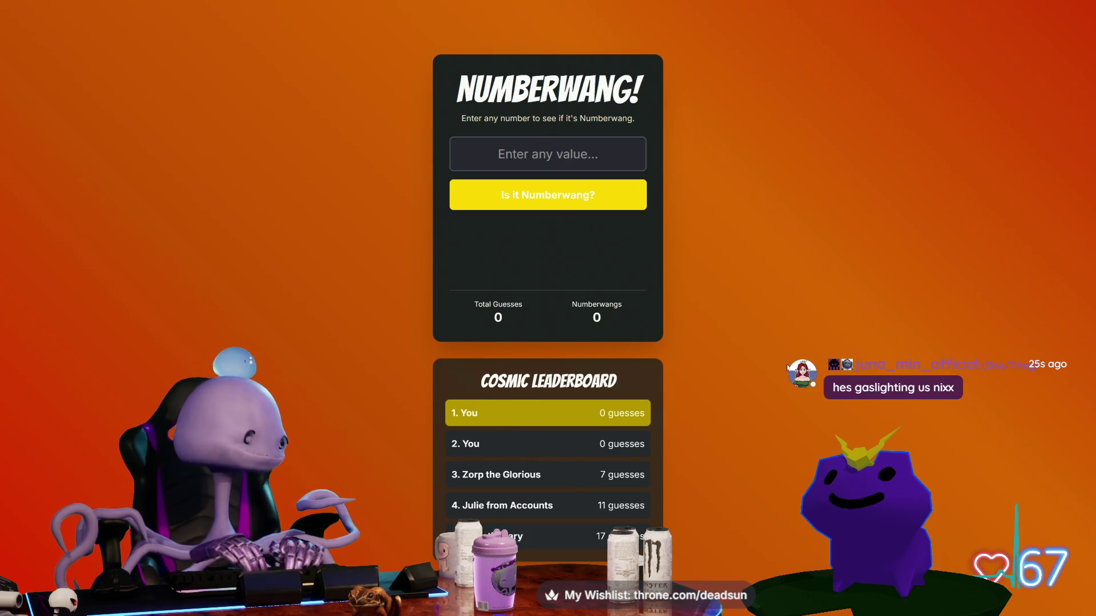
Submit the guesses 7, 17, 67, 4, 13 and 8, bringing the tally to 6 guesses and 3 Numberwangs.
key("Tab")
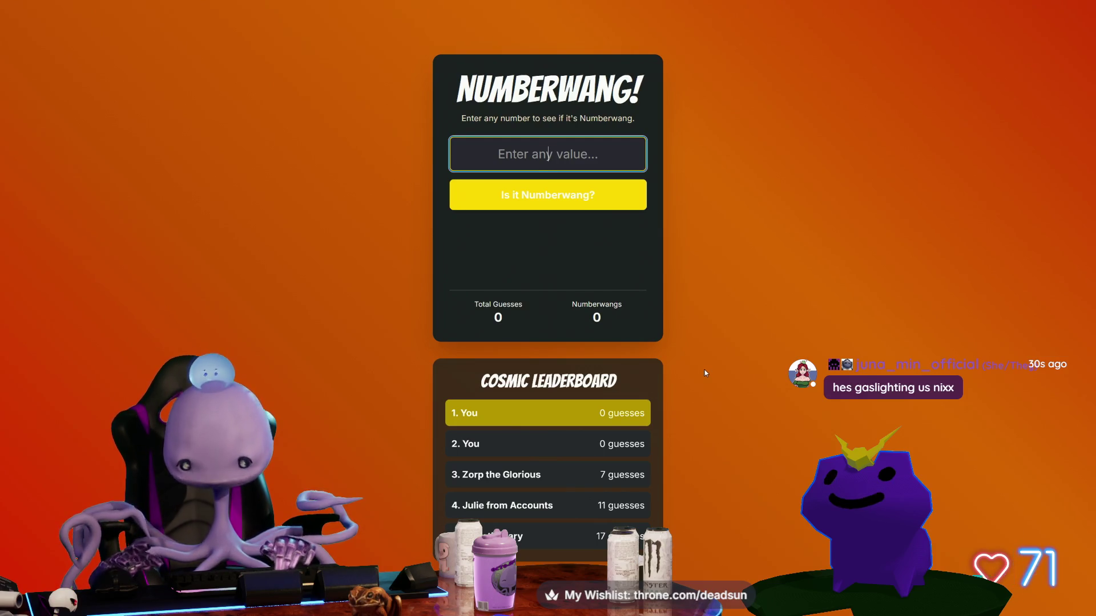
type("7")
key("Return")
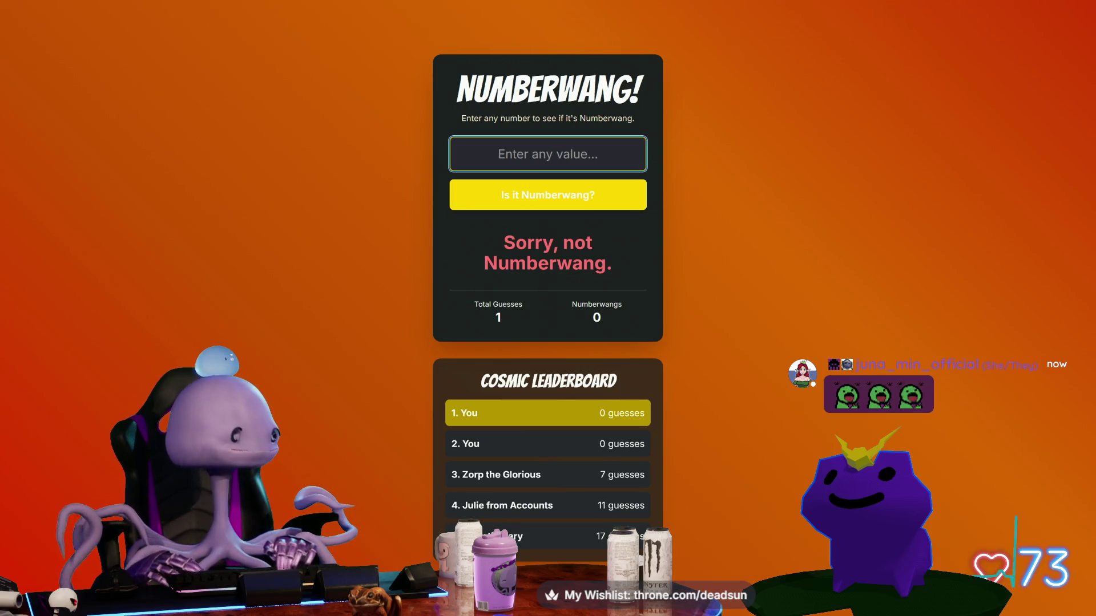
type("17")
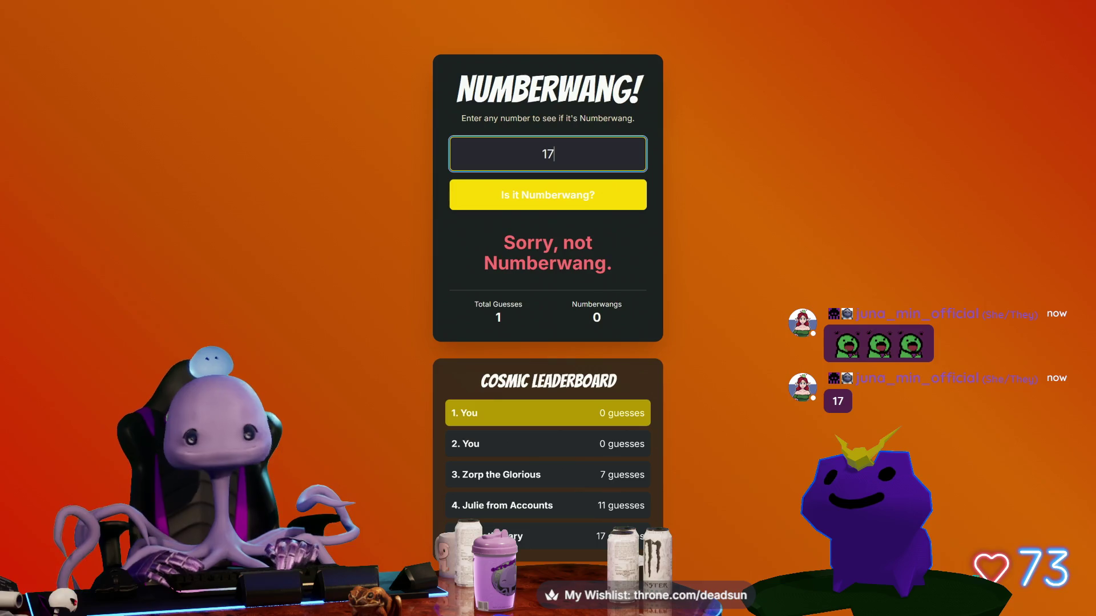
key("Return")
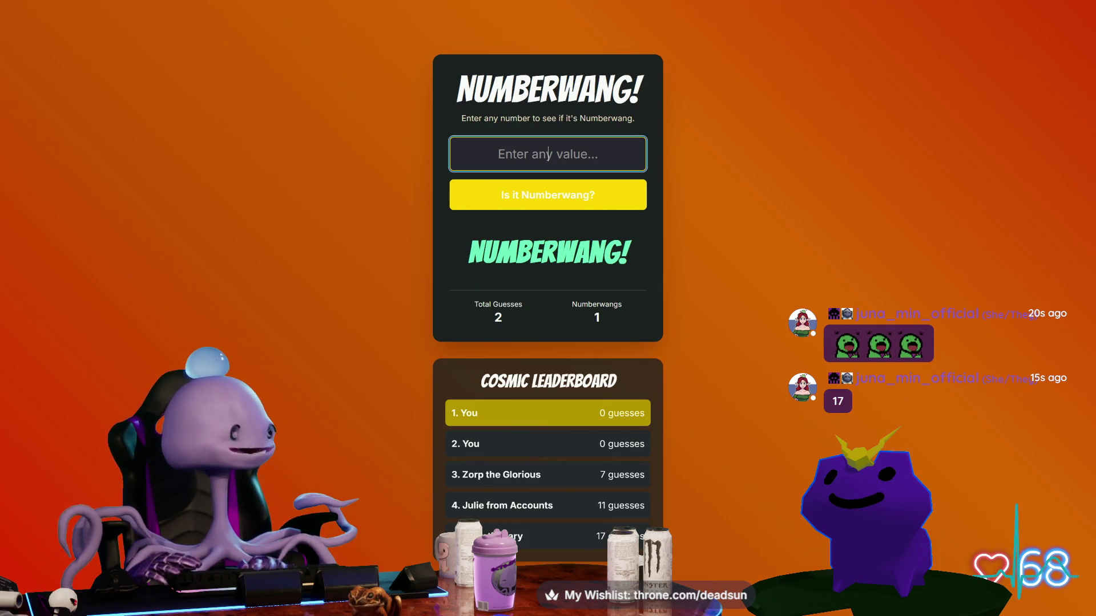
type("6")
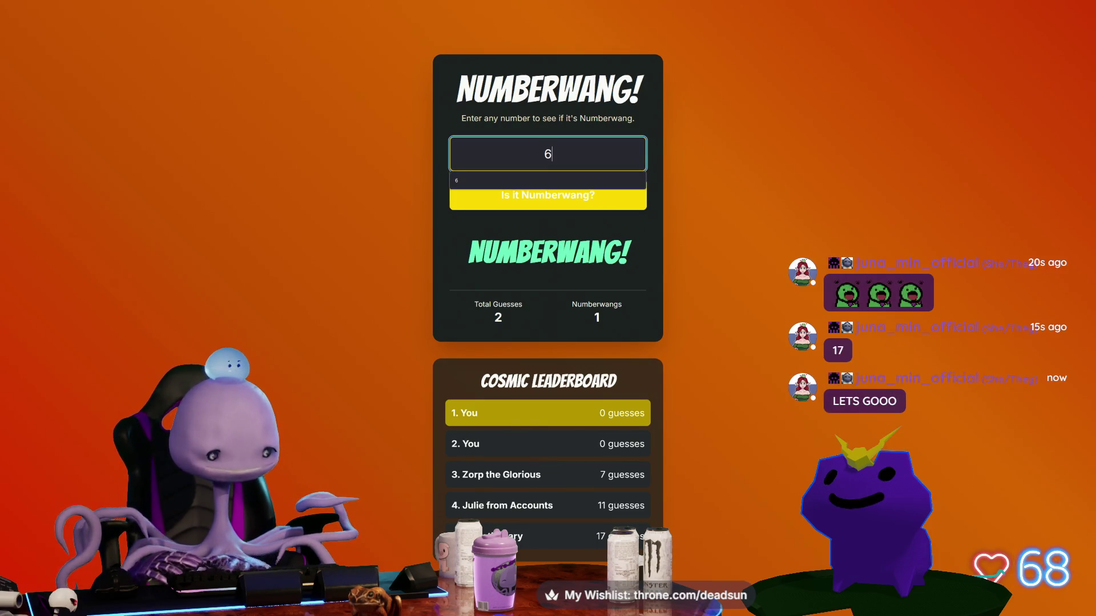
type("7")
key("Return")
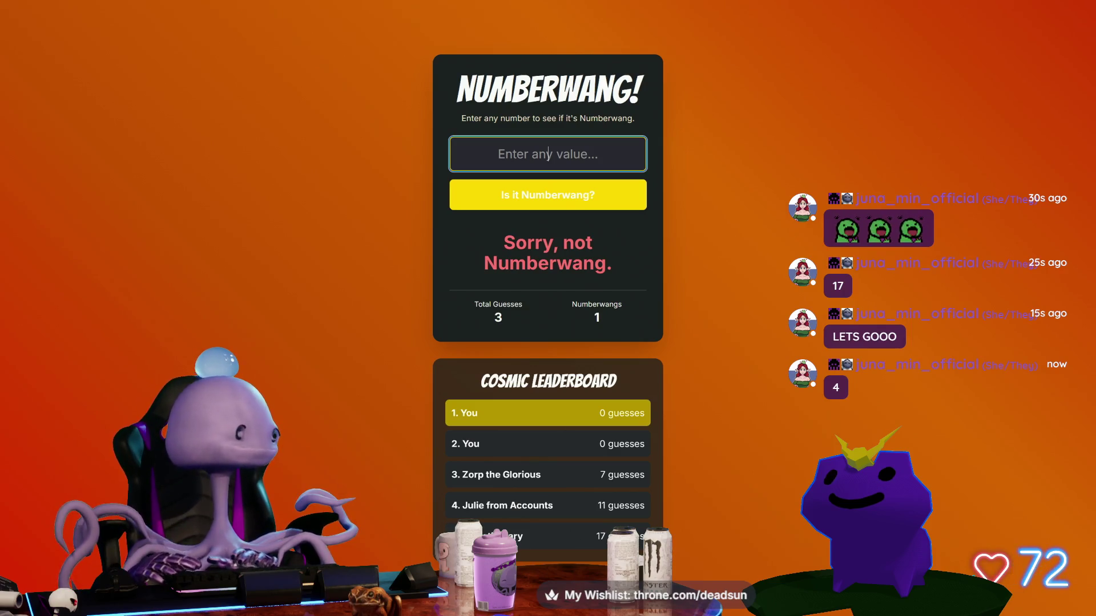
type("4")
key("Return")
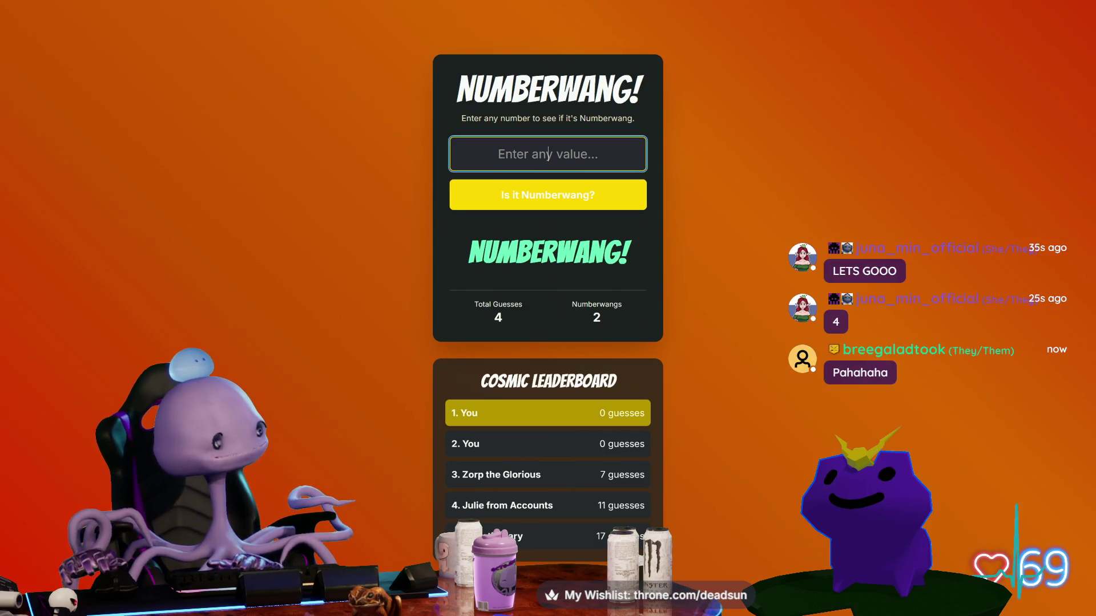
type("13")
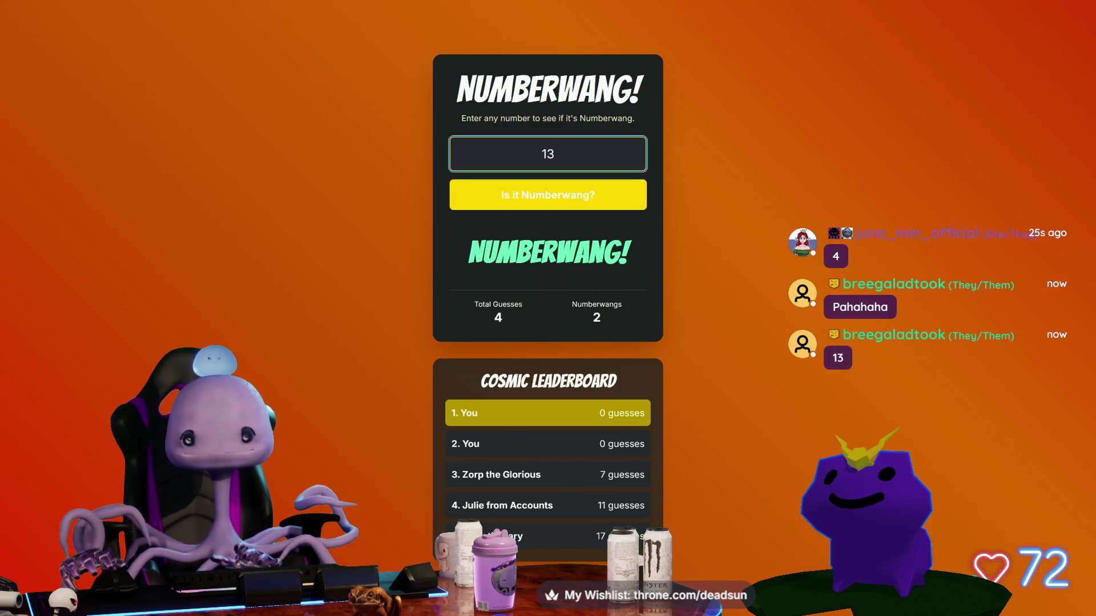
key("Return")
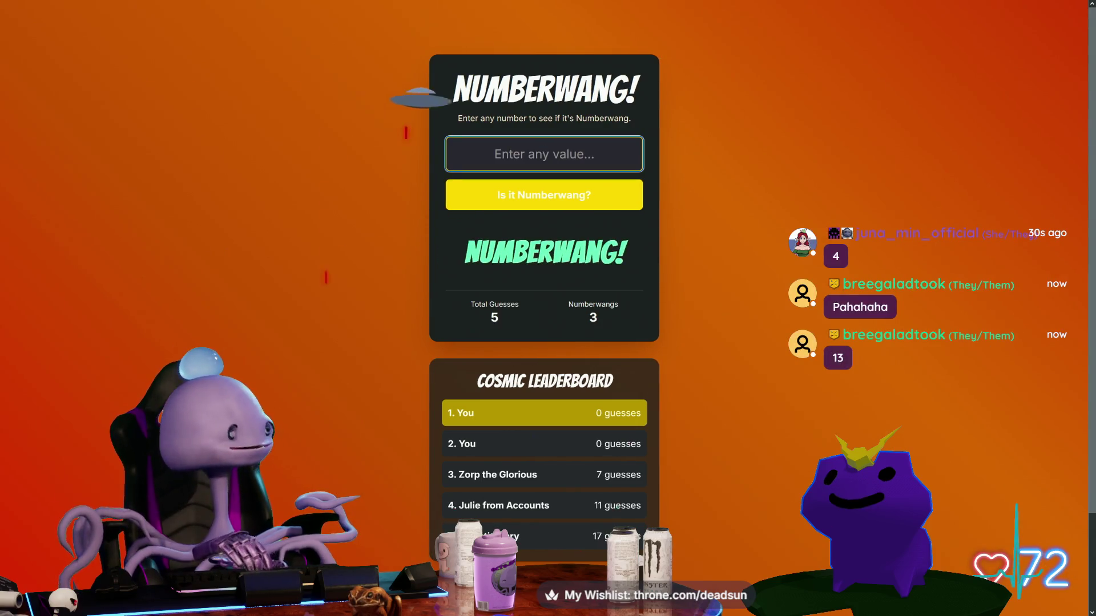
type("8")
key("Return")
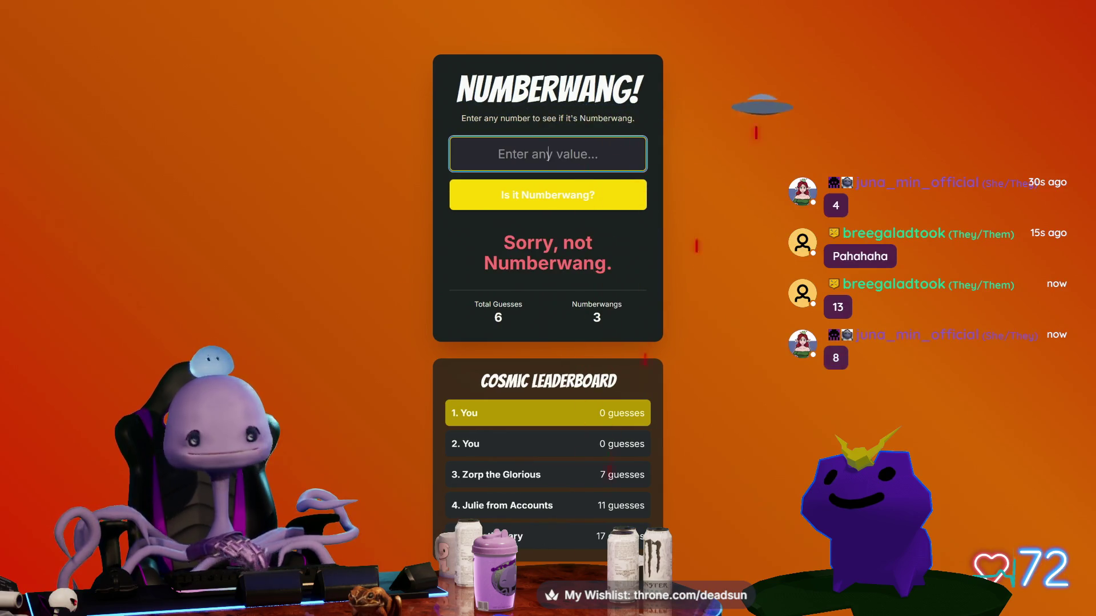
type("3")
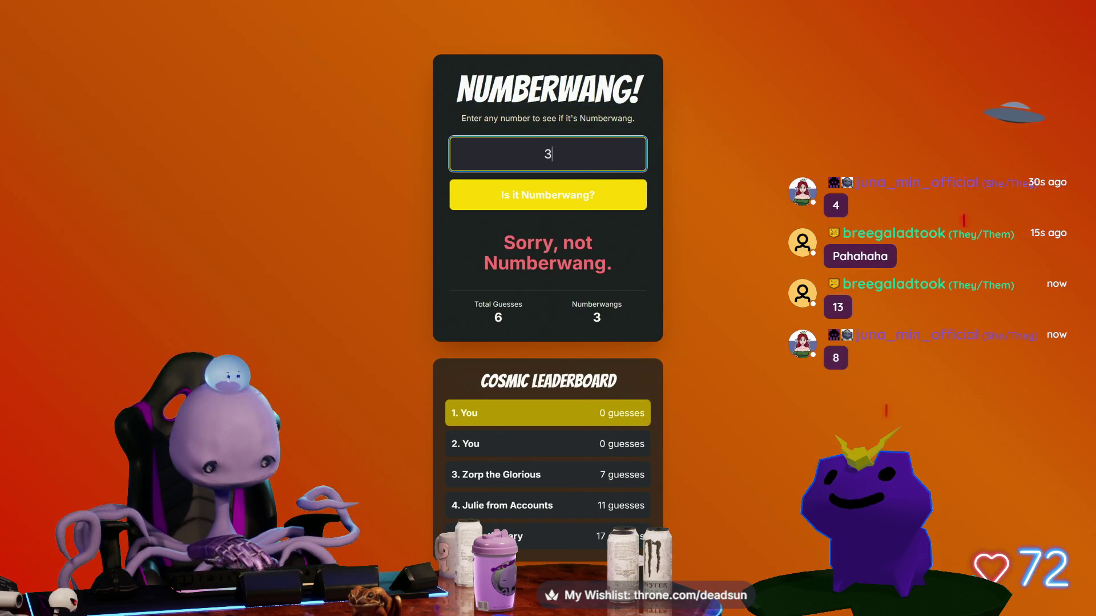
type("8")
Submit the guesses 38, 67, 48 and 6.
key("Return")
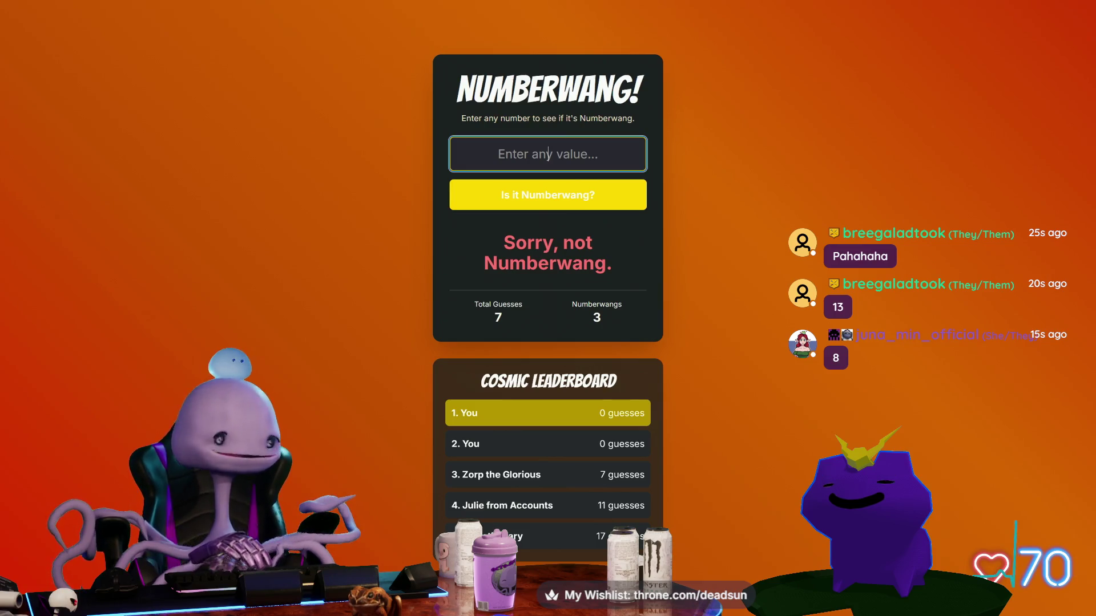
type("67")
key("Return")
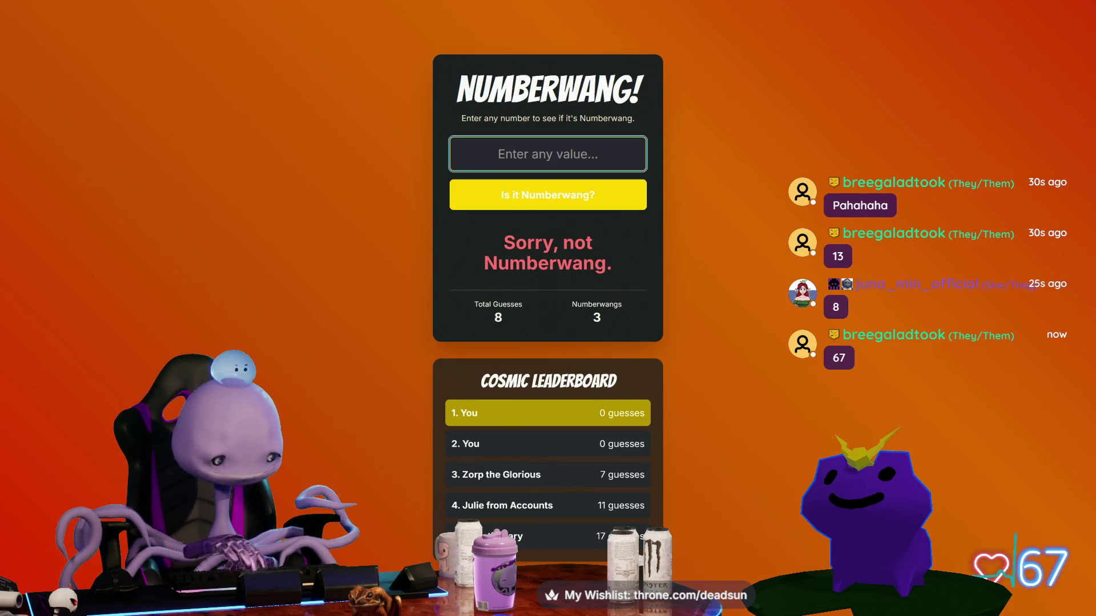
type("48")
key("Return")
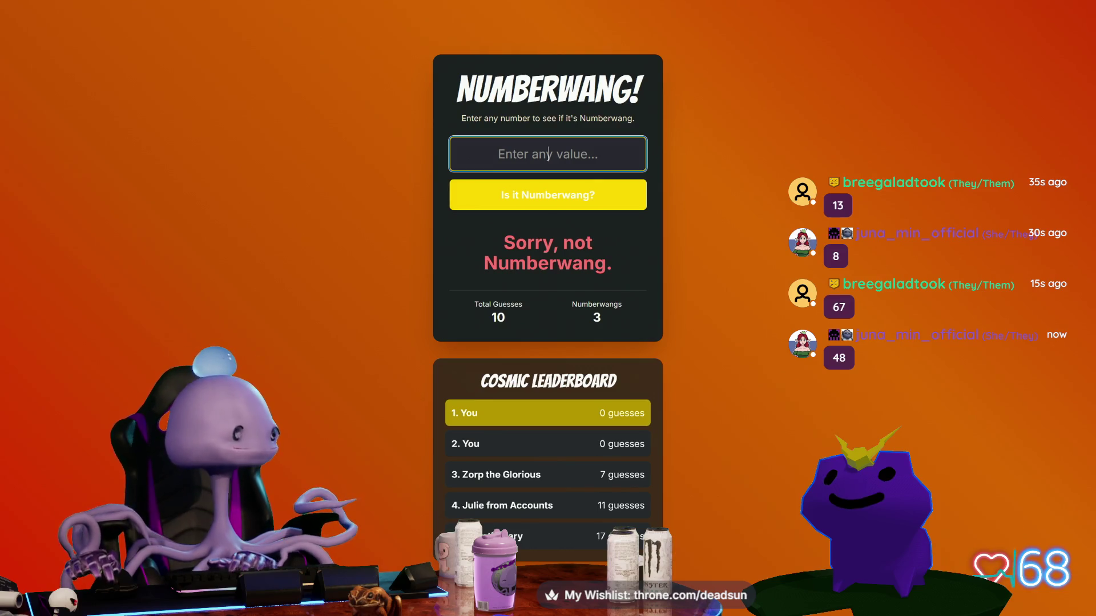
type("6")
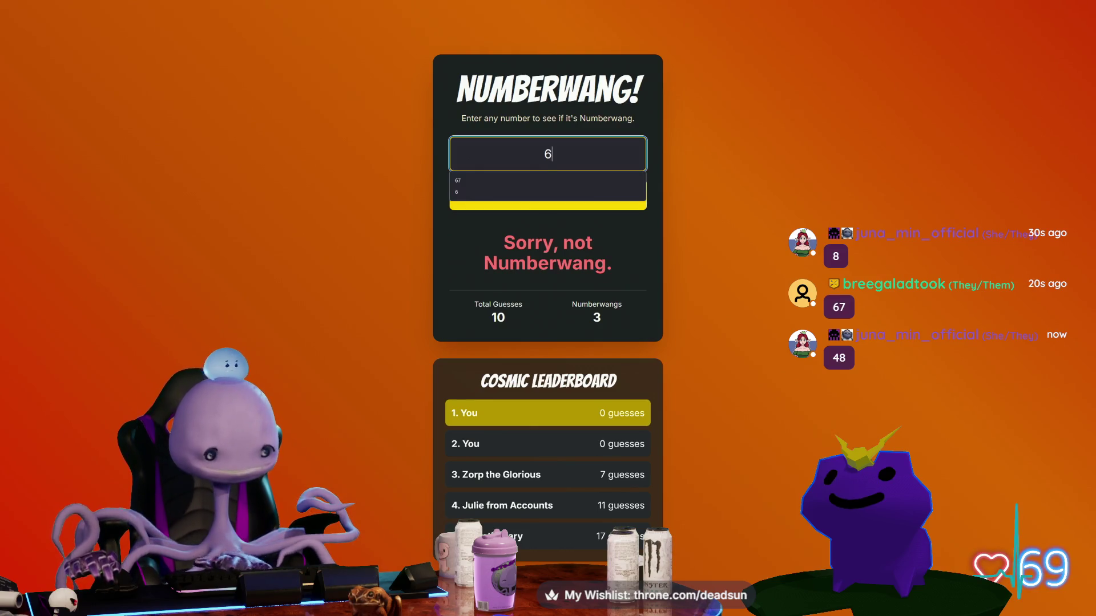
key("Return")
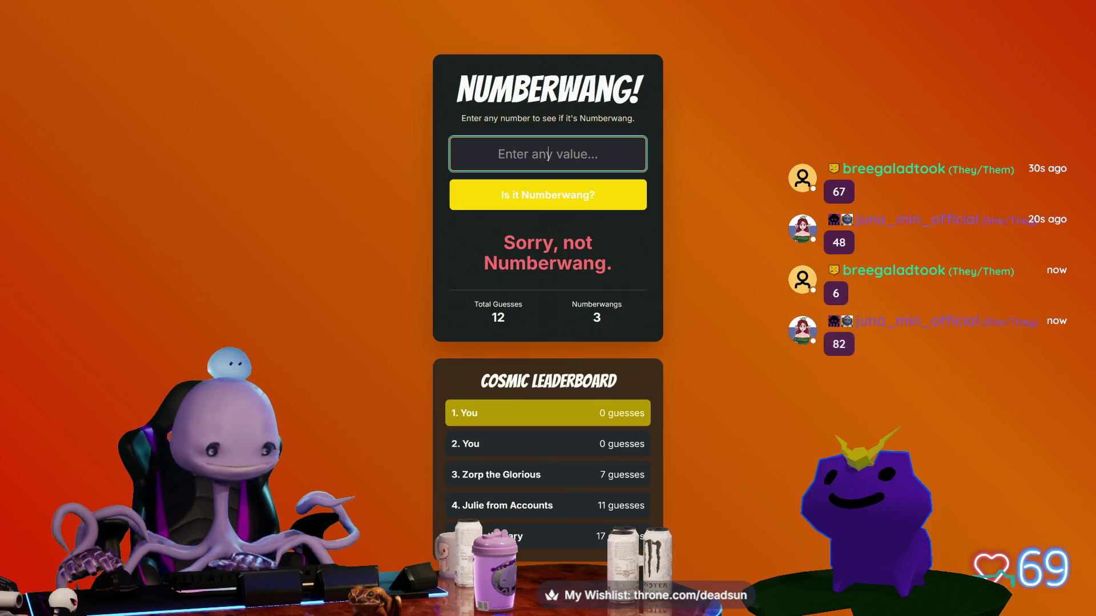
type("82")
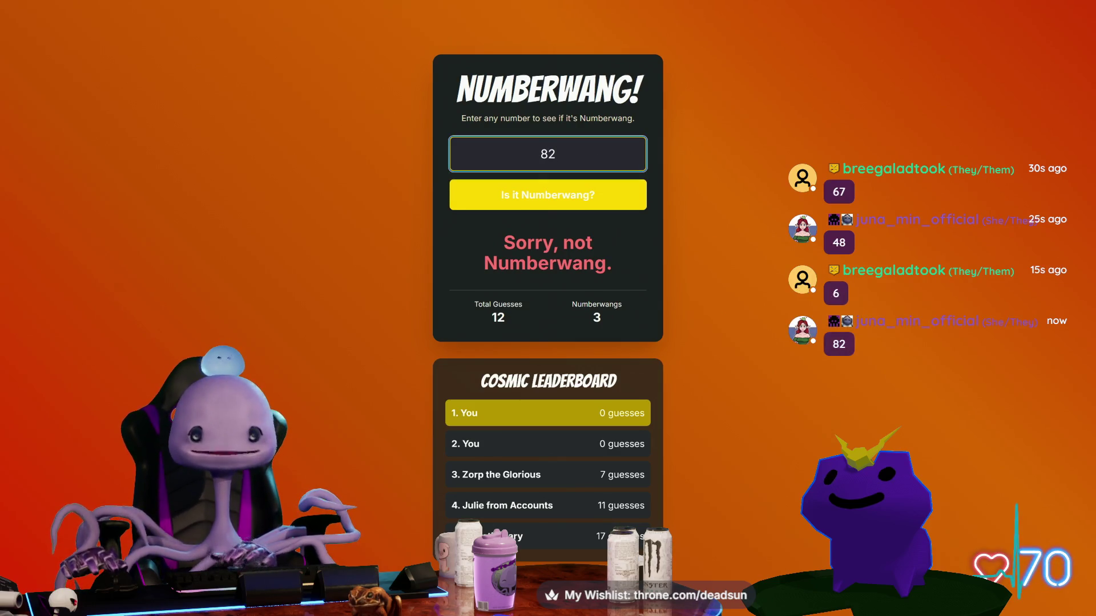
Submit the guesses 82, 7, 12 and a long number, reaching the Wangernumb round.
key("Return")
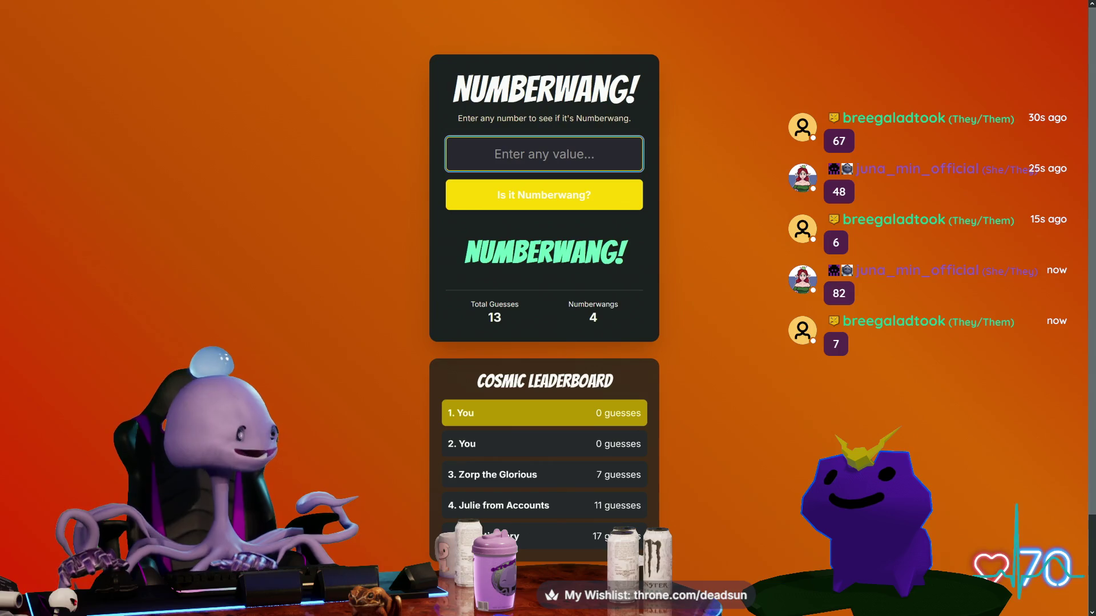
type("7")
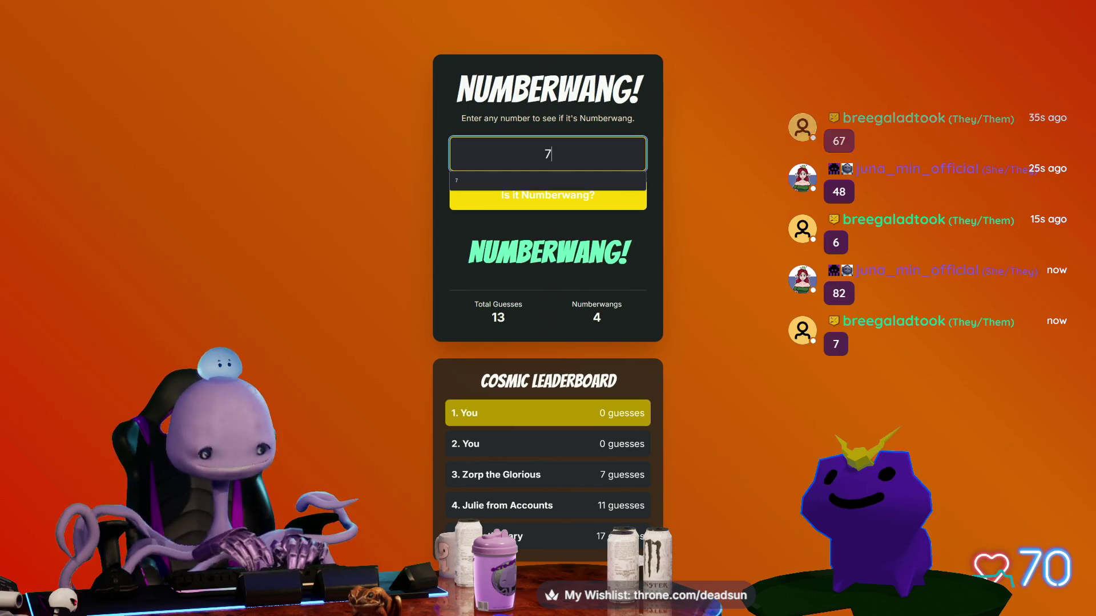
key("Return")
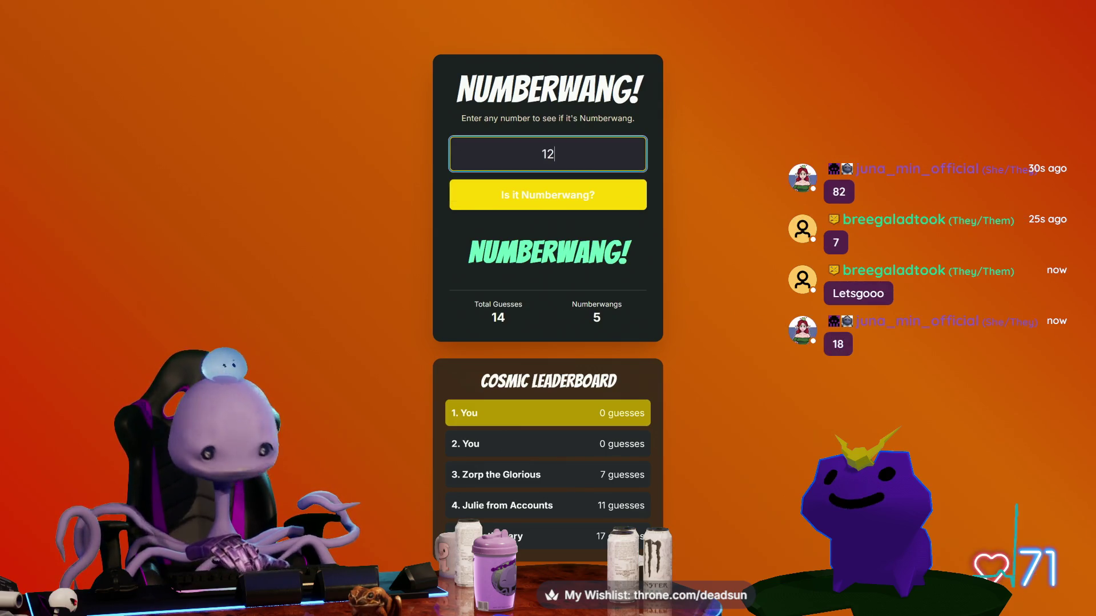
key("Return")
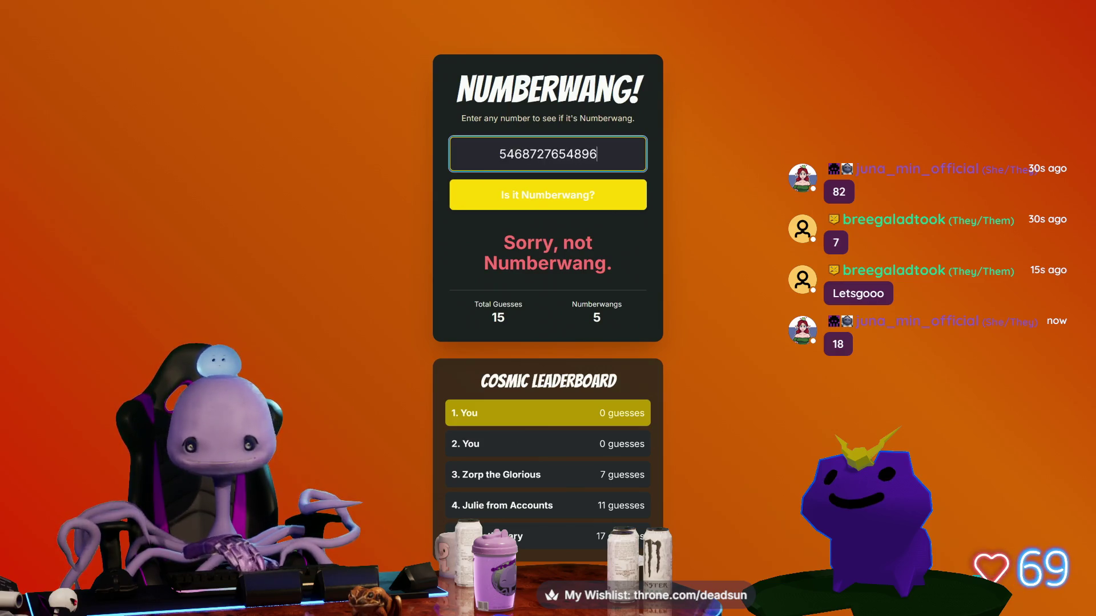
type("524076298045896427909878")
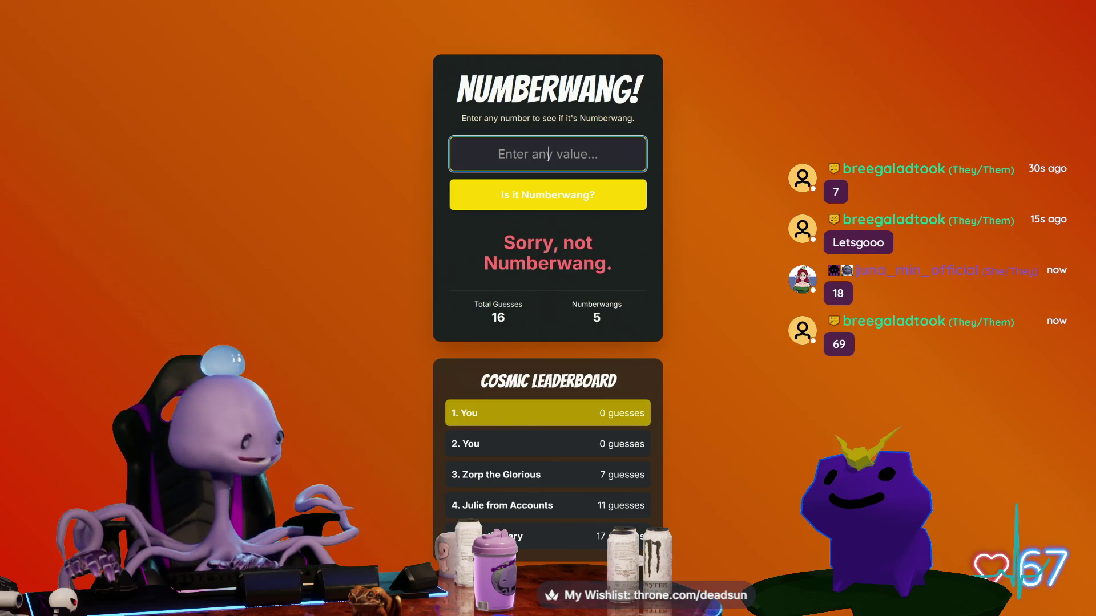
type("8")
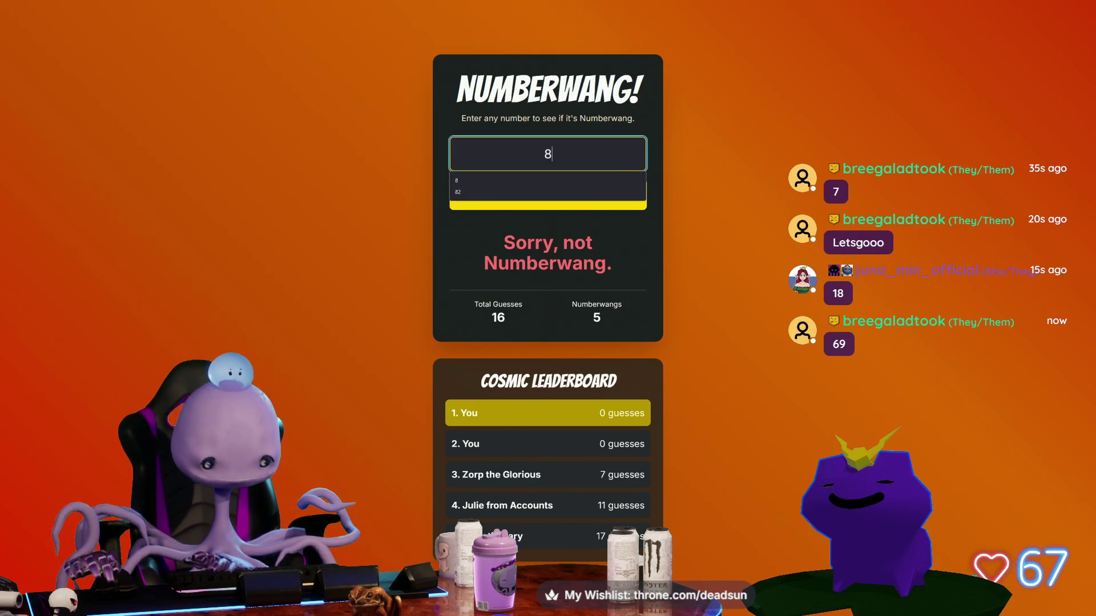
type("008135")
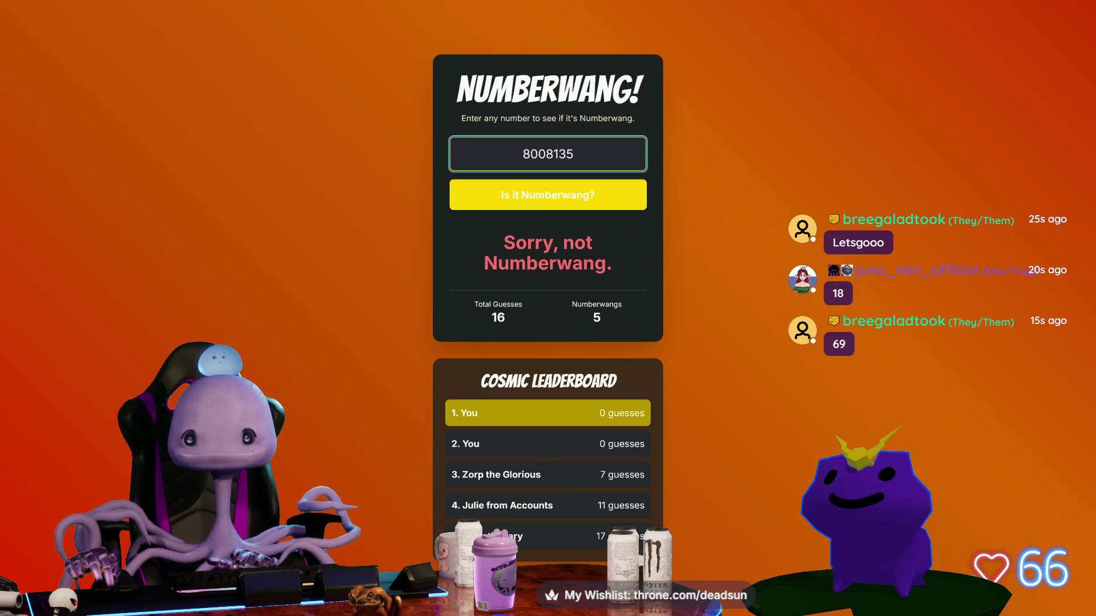
key("Return")
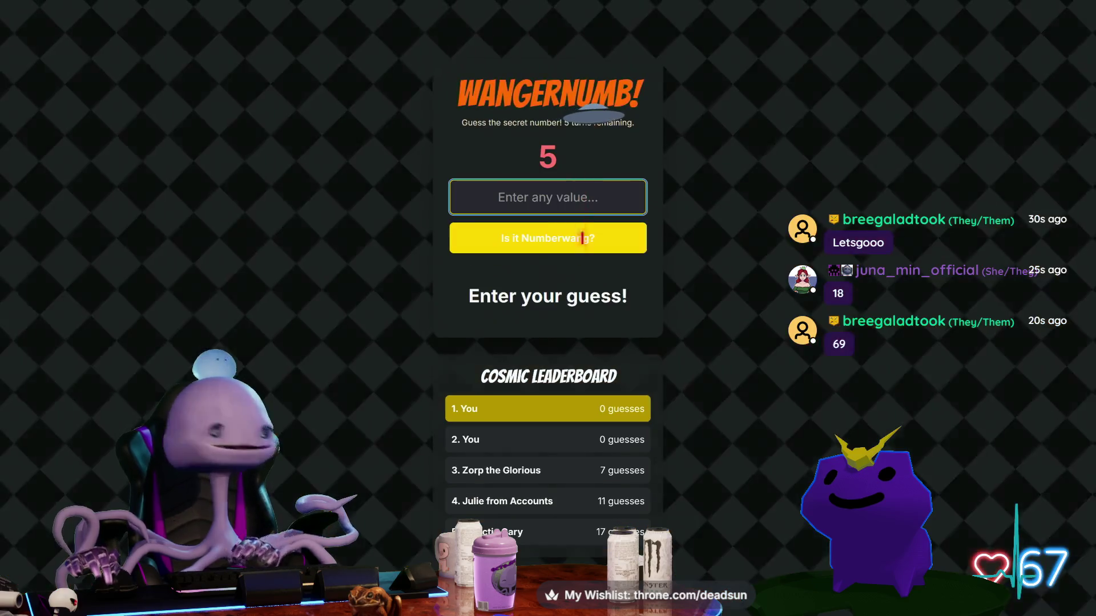
type("re")
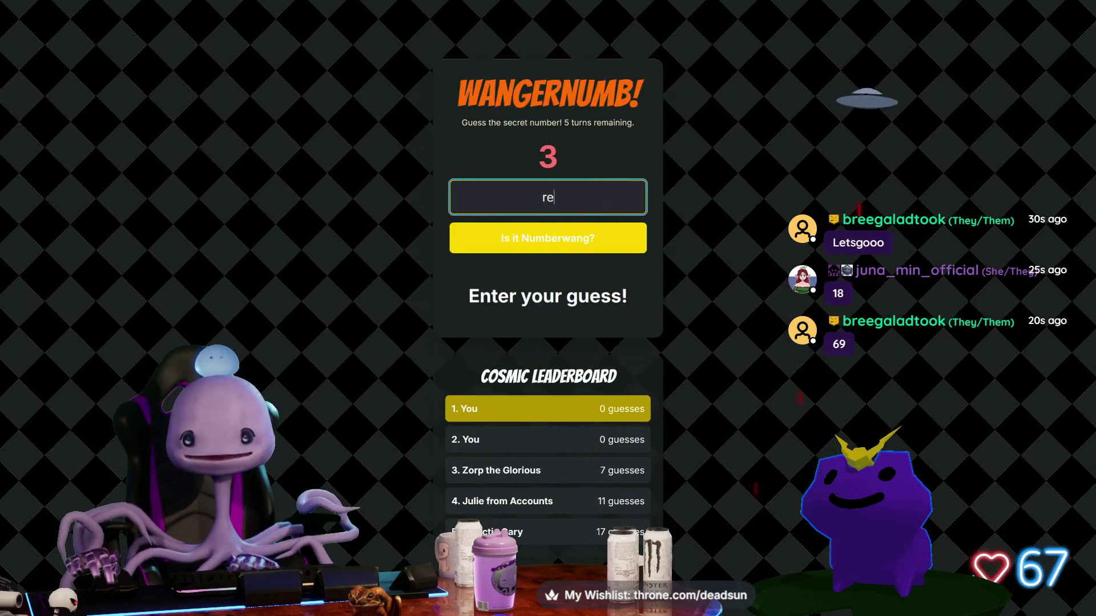
type("atg43")
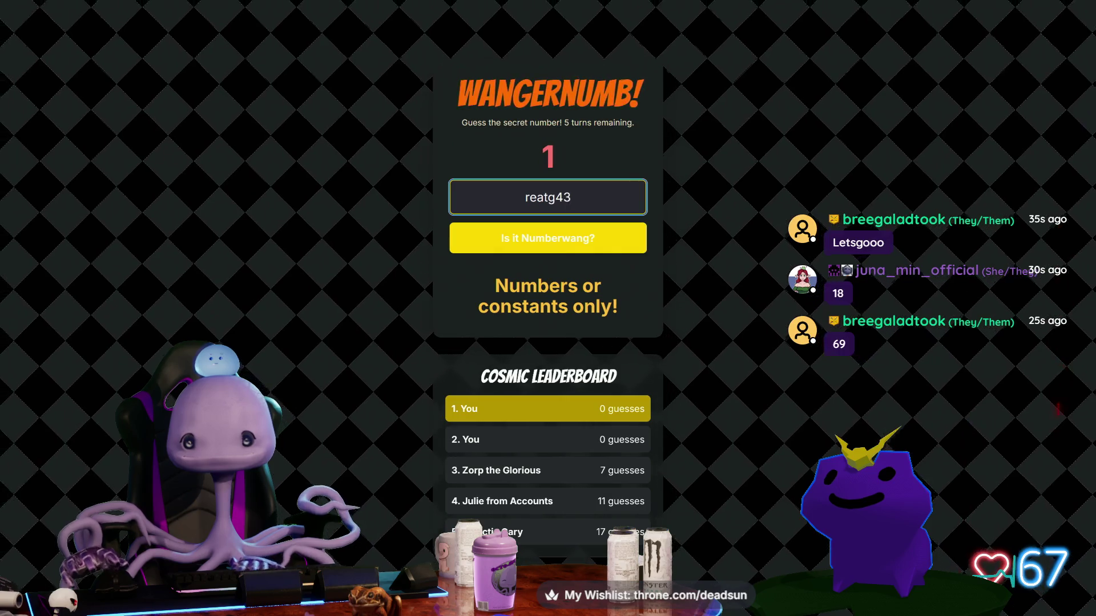
Clear the rejected text guess and submit Wangernumb guesses, including 3, until turns run out.
key("BackSpace")
key("BackSpace")
key("BackSpace")
key("BackSpace")
type("3")
key("Return")
type("4")
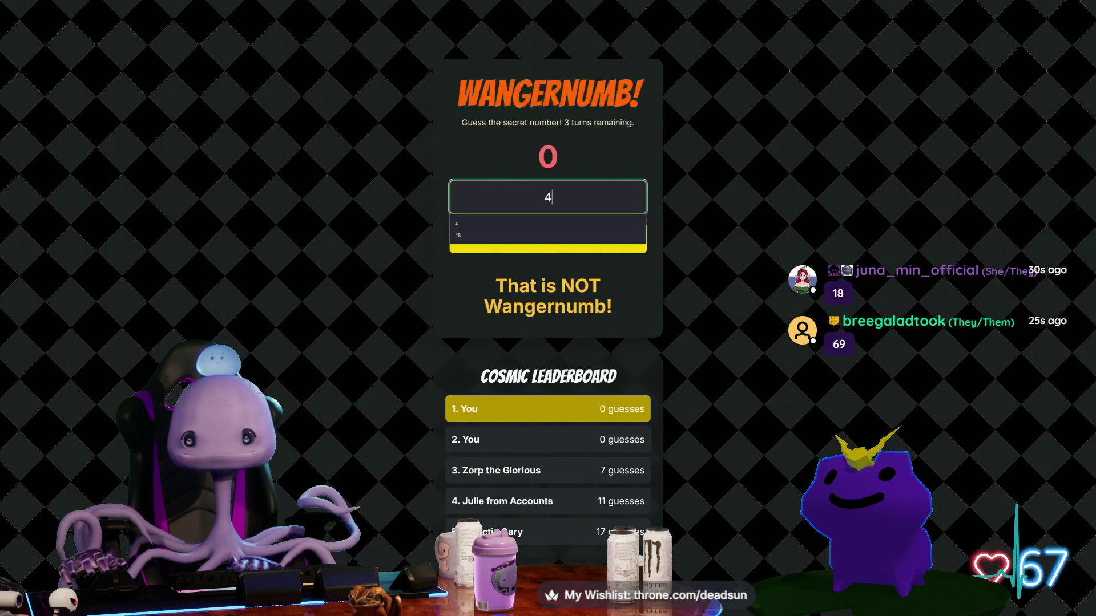
key("BackSpace")
type("345")
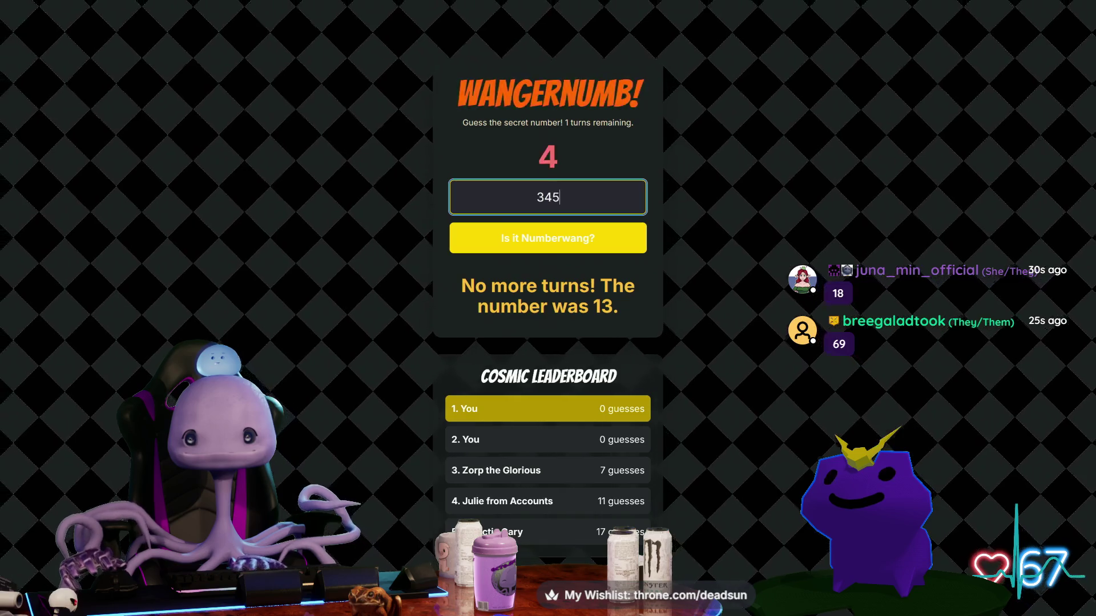
type("3")
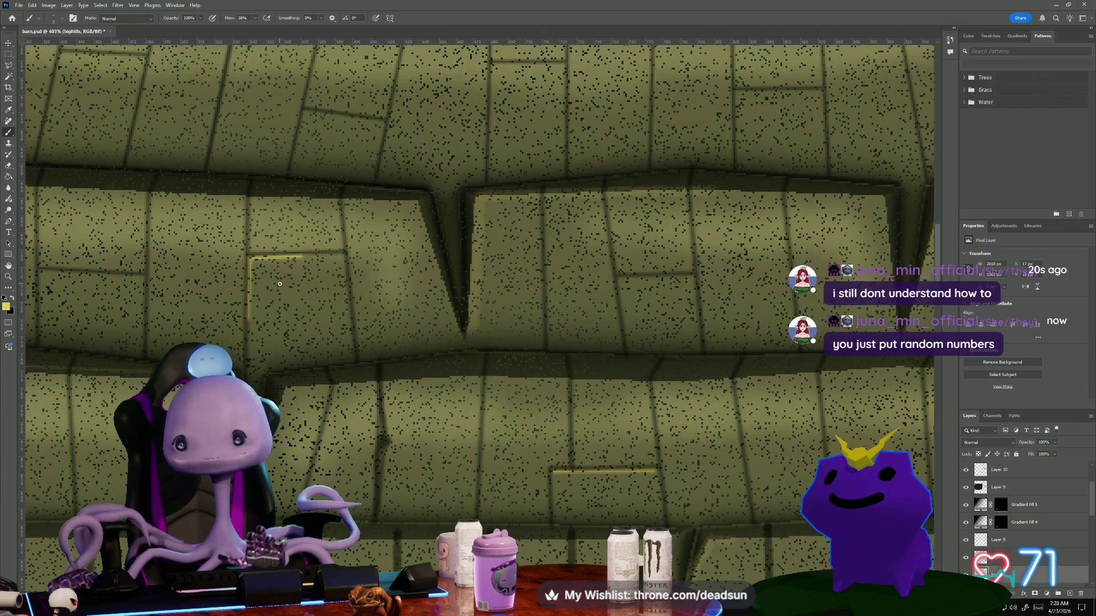
scroll(312, 288, "down", 2, "alt")
scroll(291, 284, "down", 2, "alt")
scroll(256, 279, "down", 2, "alt")
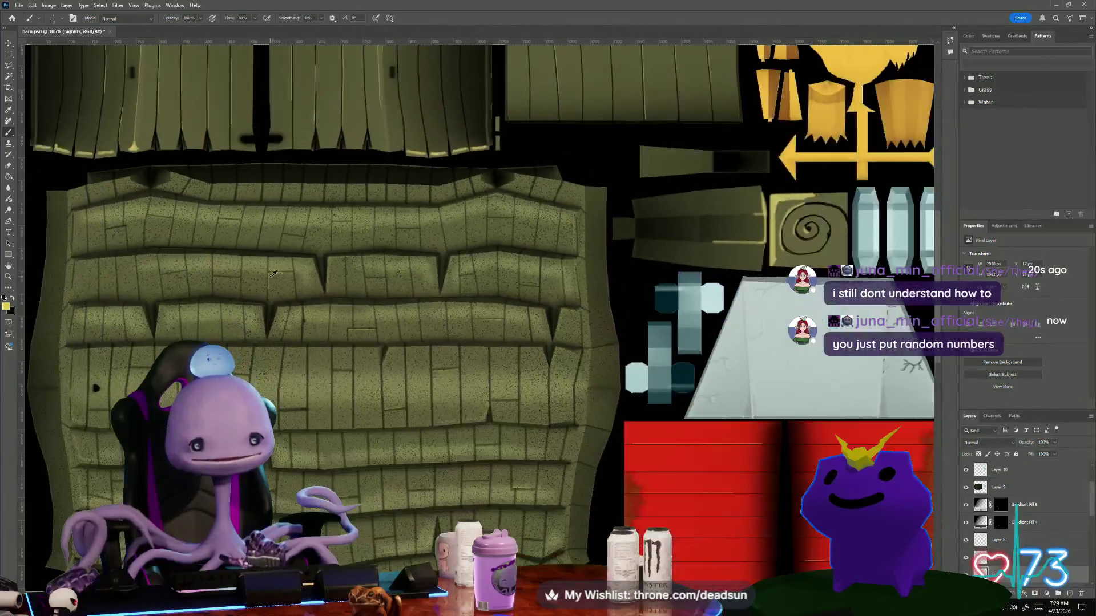
scroll(227, 274, "down", 2, "alt")
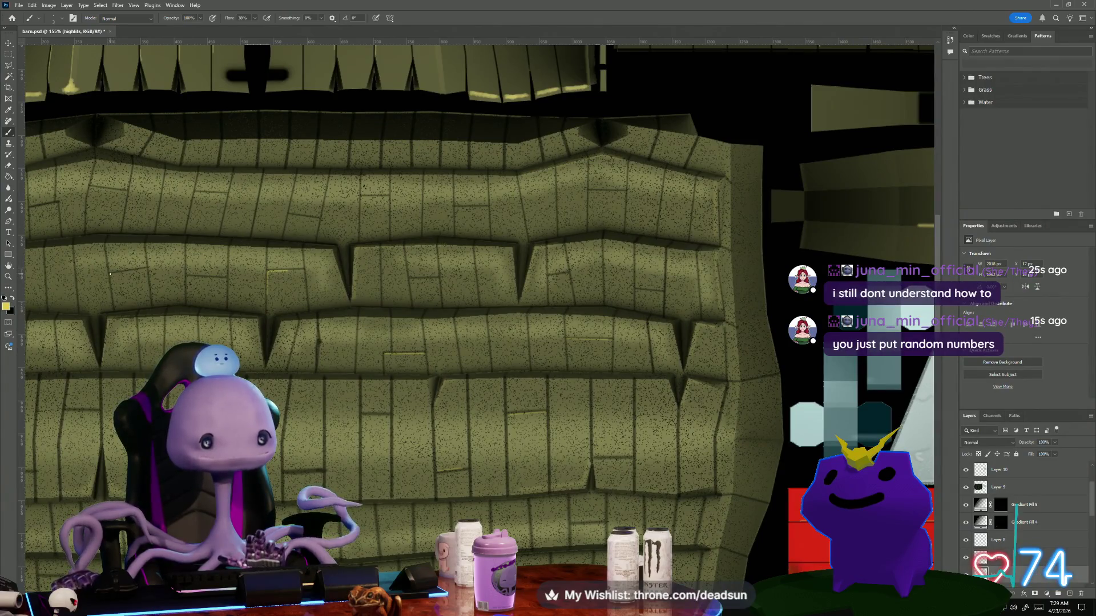
scroll(116, 324, "down", 2, "alt")
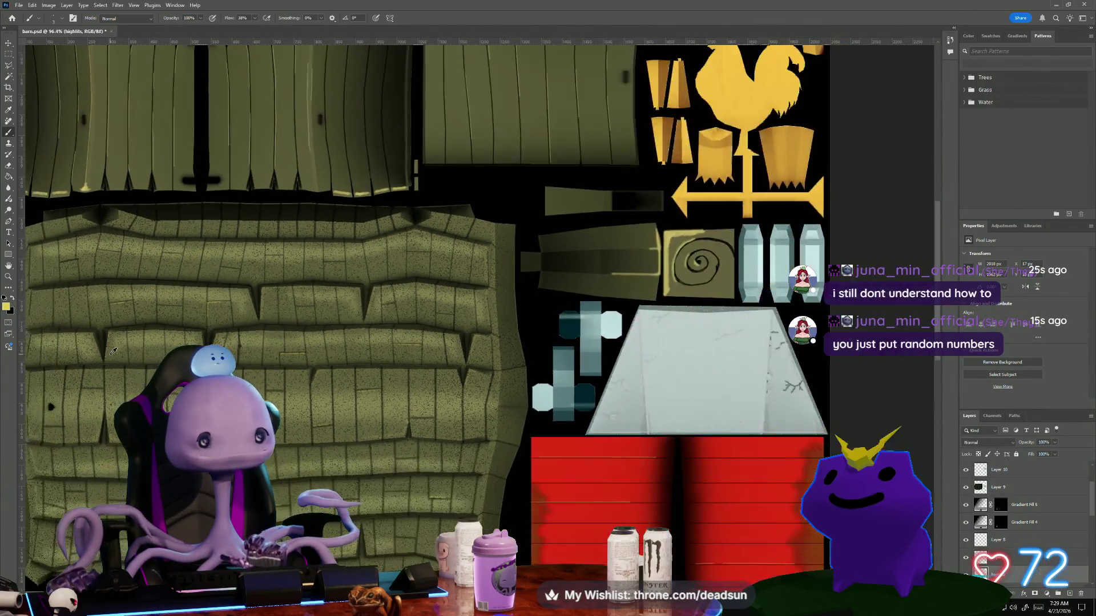
scroll(291, 325, "up", 1, "alt")
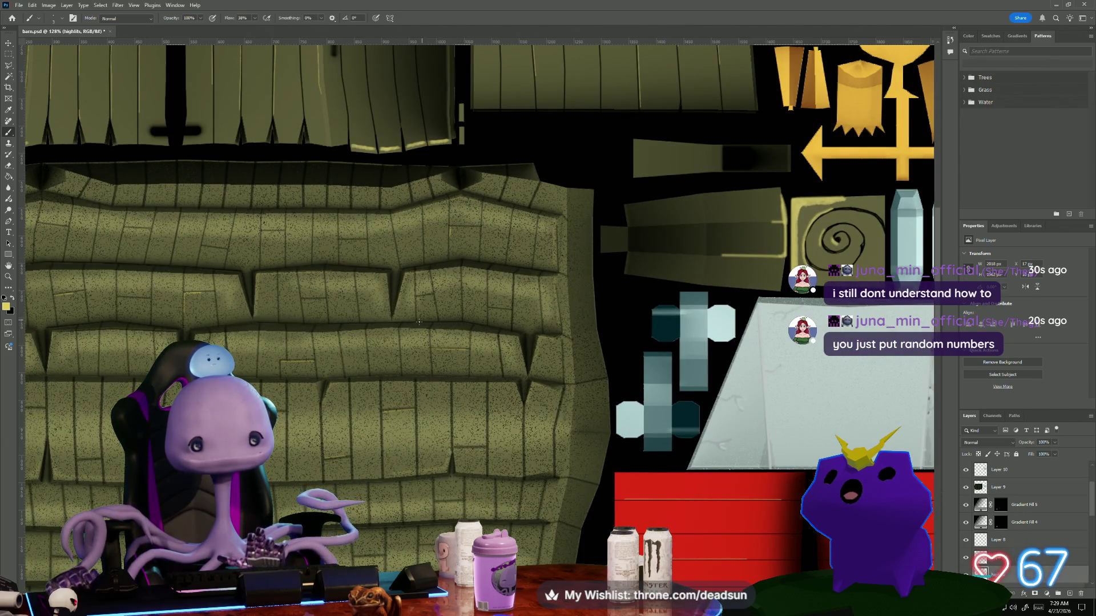
scroll(352, 235, "up", 2, "alt")
scroll(343, 237, "up", 1, "alt")
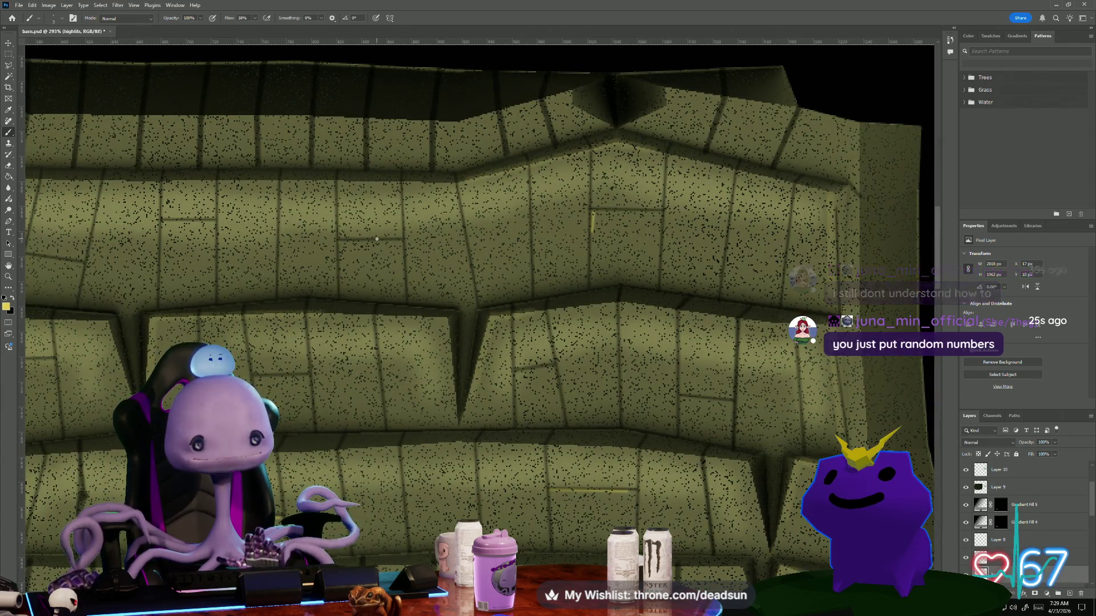
scroll(362, 240, "down", 1, "alt")
scroll(366, 318, "down", 1, "alt")
scroll(367, 319, "down", 2, "alt")
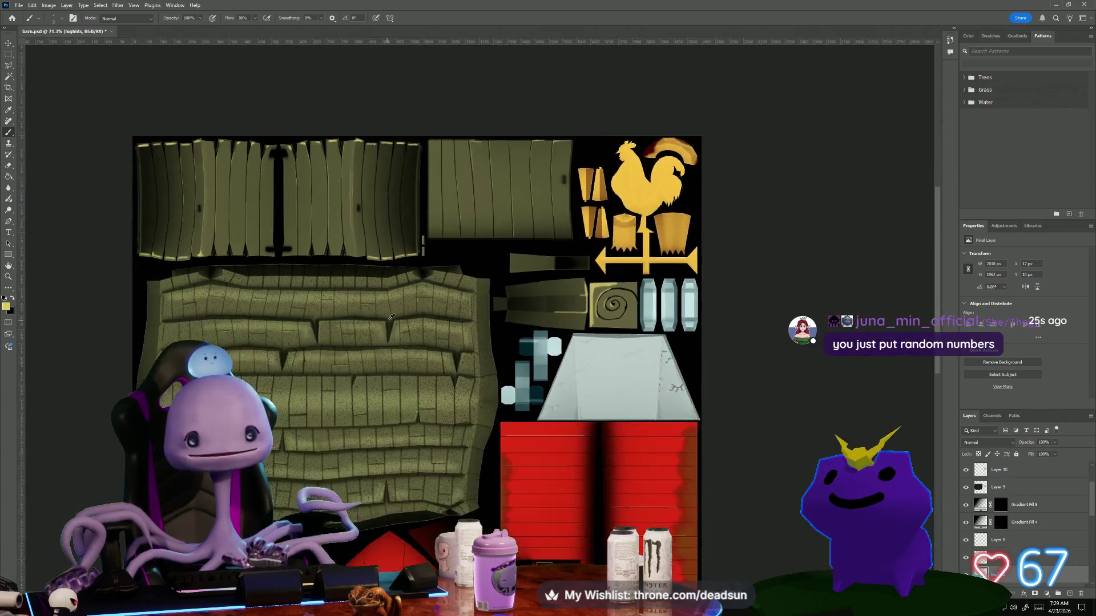
scroll(514, 257, "down", 1, "alt")
scroll(600, 206, "up", 1, "alt")
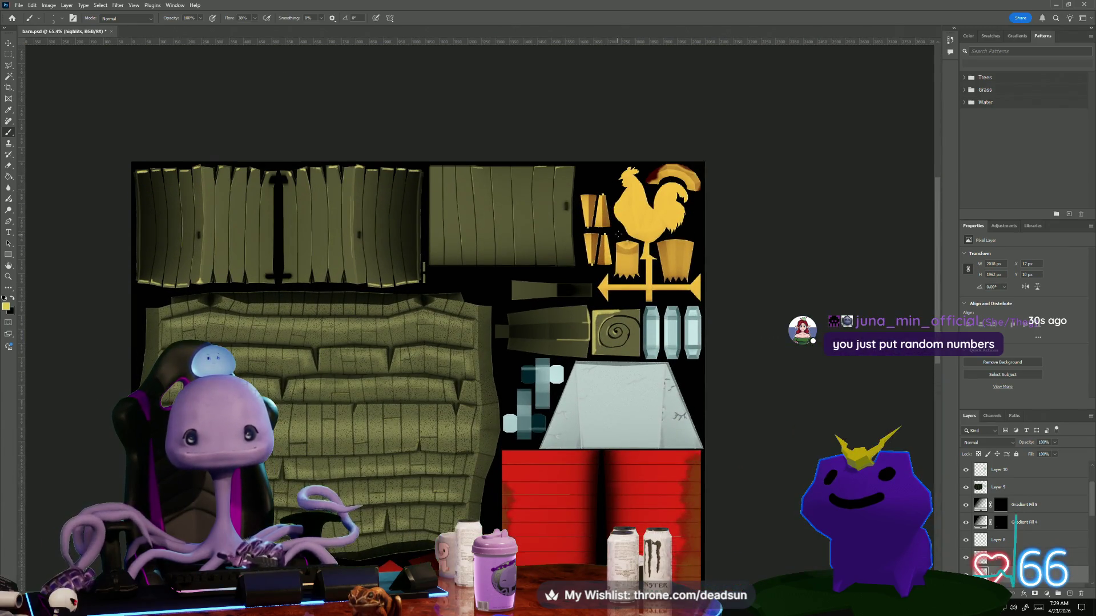
scroll(613, 194, "up", 2, "alt")
scroll(590, 179, "up", 2, "alt")
scroll(558, 162, "up", 2, "alt")
scroll(558, 163, "up", 1)
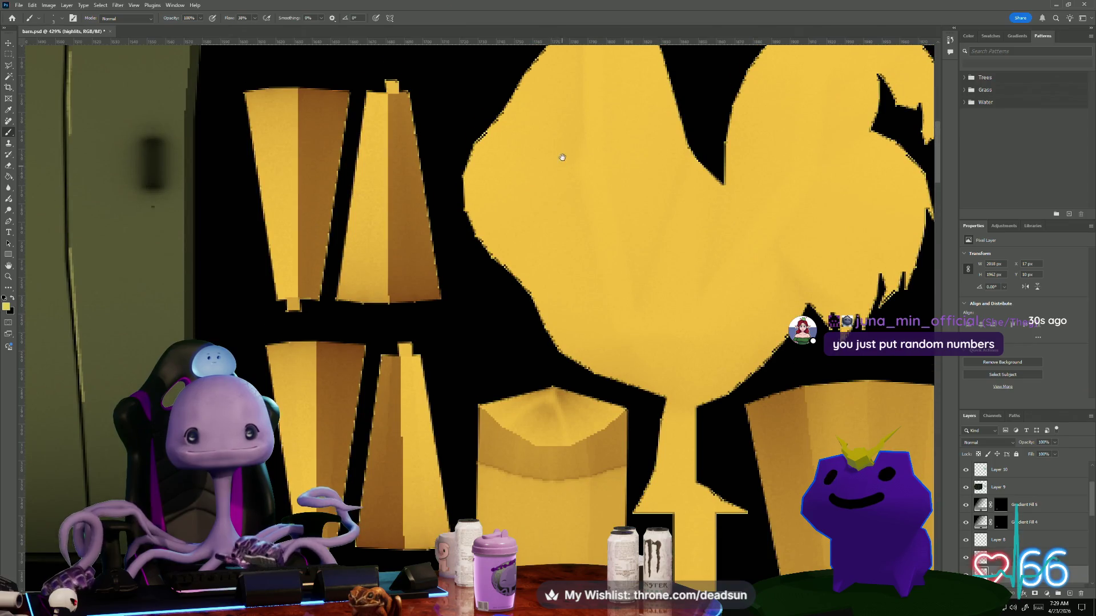
scroll(587, 188, "down", 2, "alt")
scroll(530, 274, "down", 2, "alt")
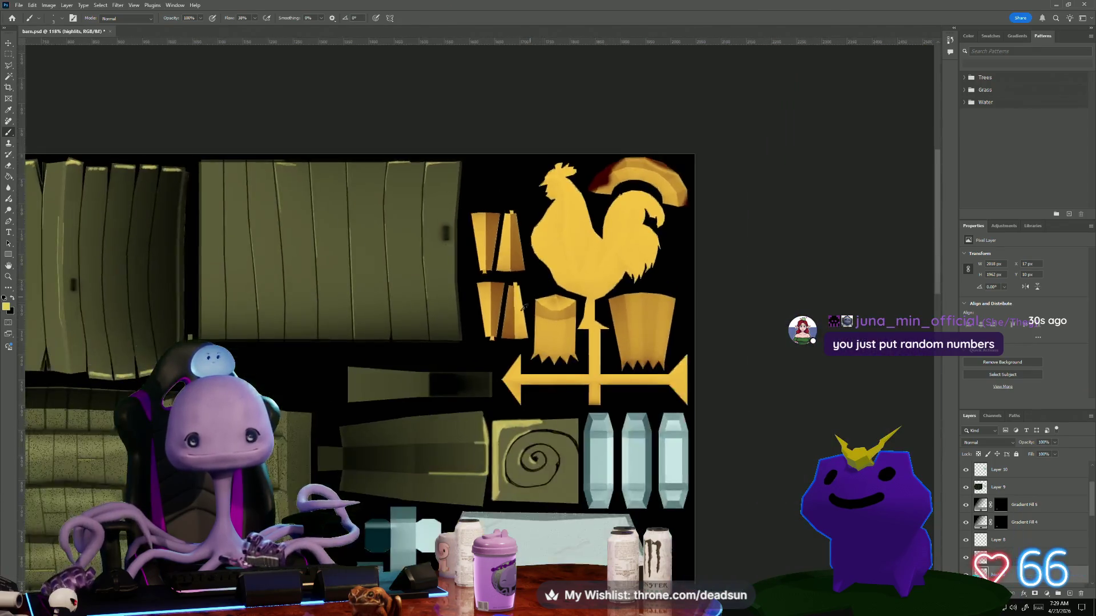
scroll(467, 369, "down", 2, "alt")
scroll(407, 409, "down", 2)
scroll(377, 390, "down", 1, "alt")
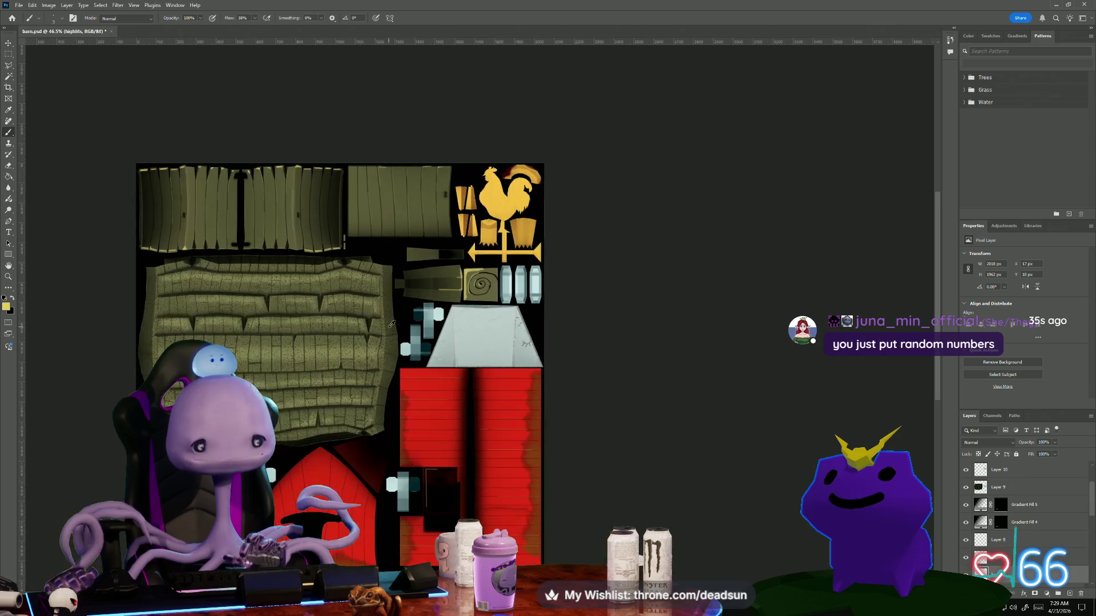
scroll(348, 376, "up", 1, "alt")
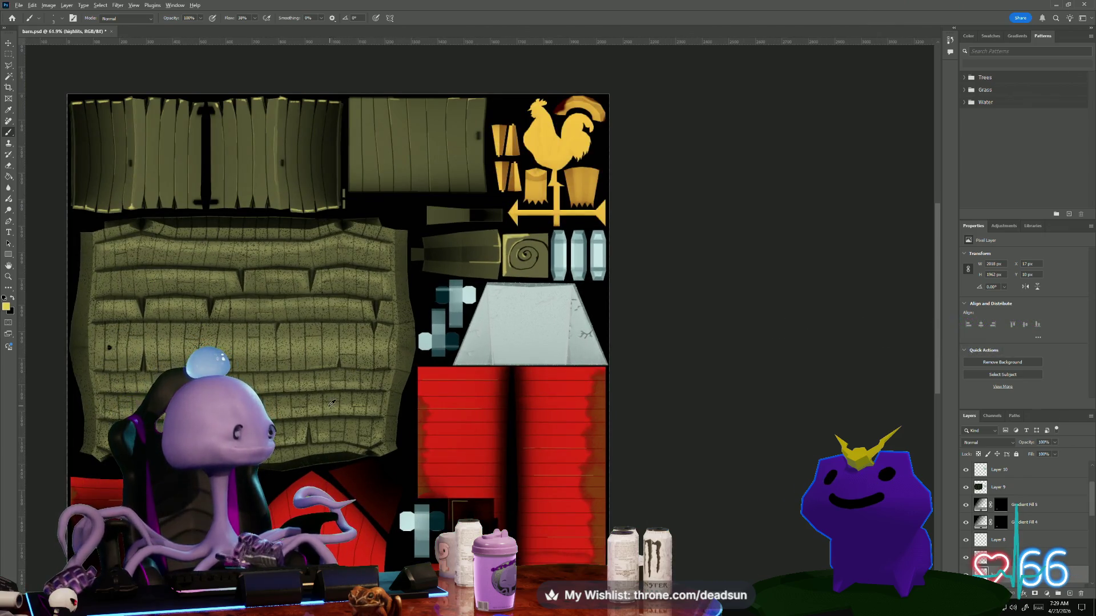
scroll(348, 375, "up", 1, "alt")
scroll(272, 282, "up", 1, "alt")
left_click_drag(272, 283, 299, 215)
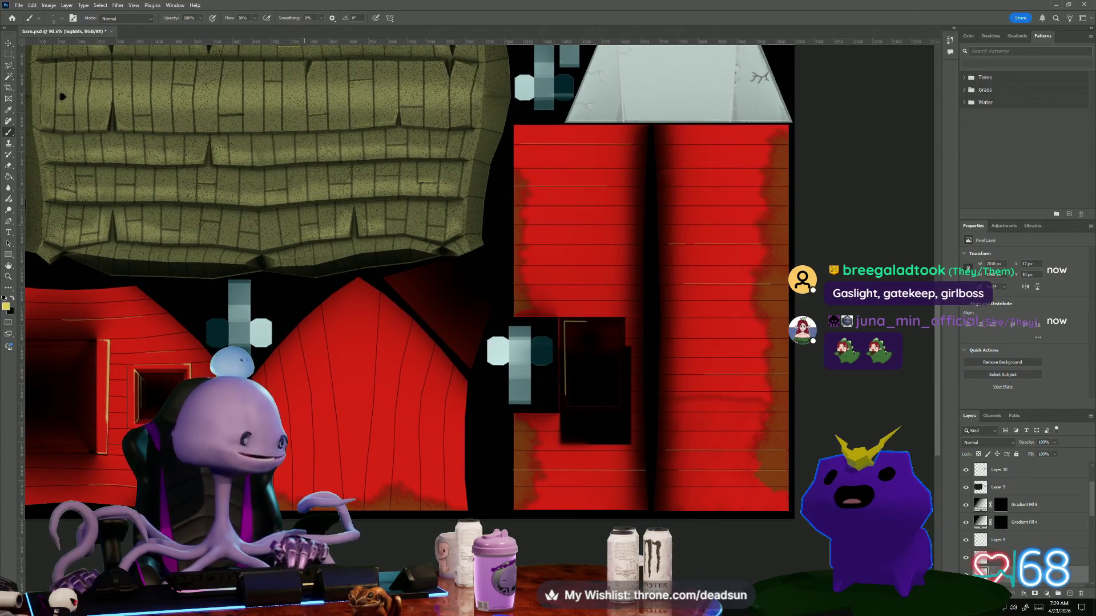
scroll(386, 355, "up", 1, "alt")
scroll(386, 355, "up", 1, "alt")
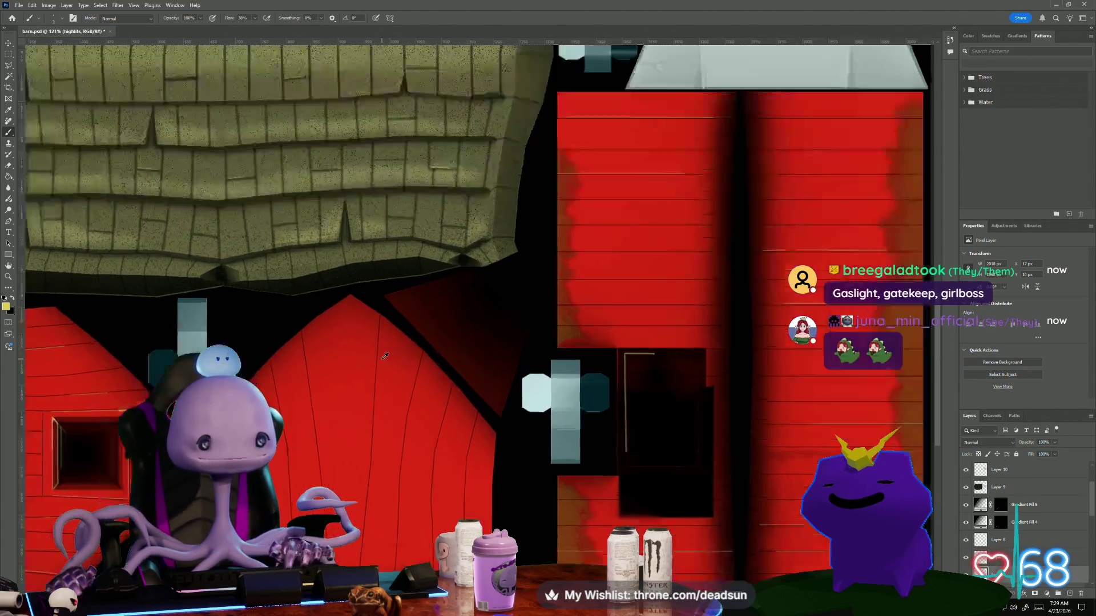
scroll(385, 357, "up", 2, "alt")
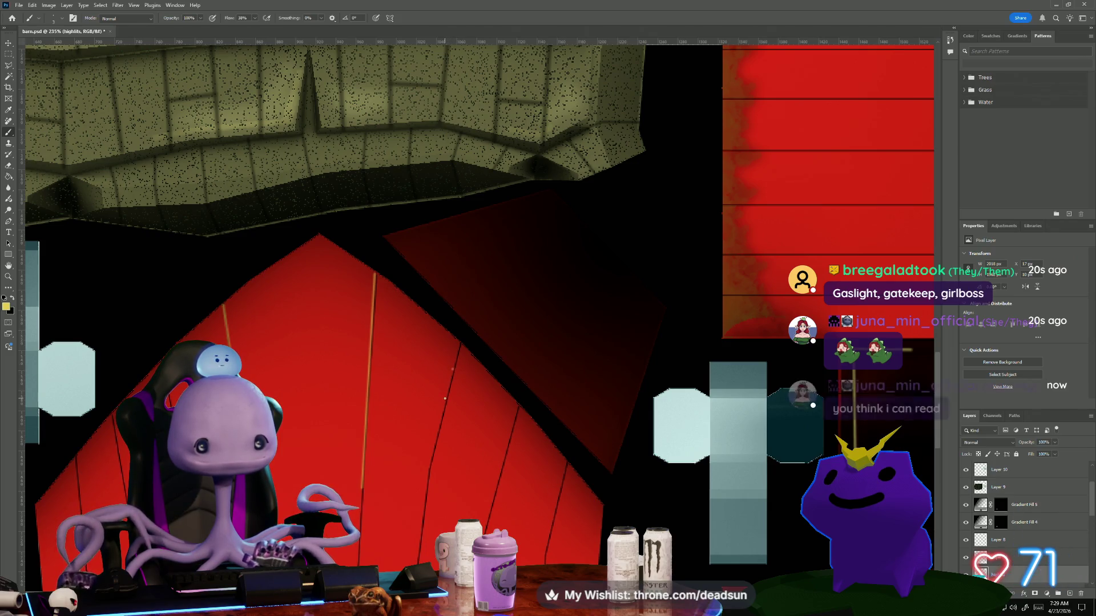
left_click_drag(453, 368, 379, 317)
left_click_drag(388, 379, 385, 334)
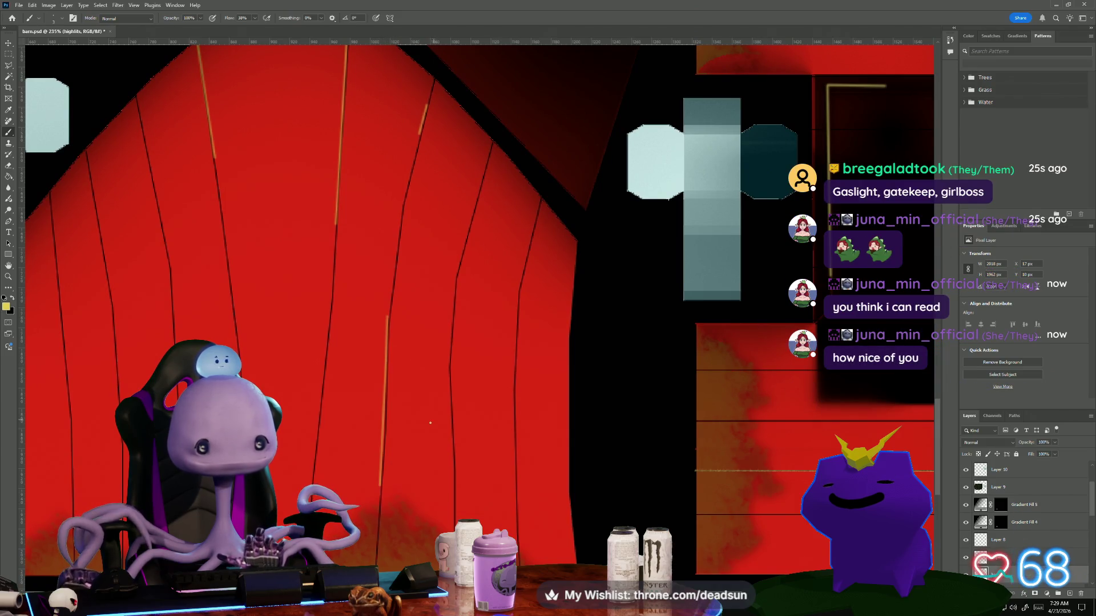
scroll(430, 423, "down", 4, "alt")
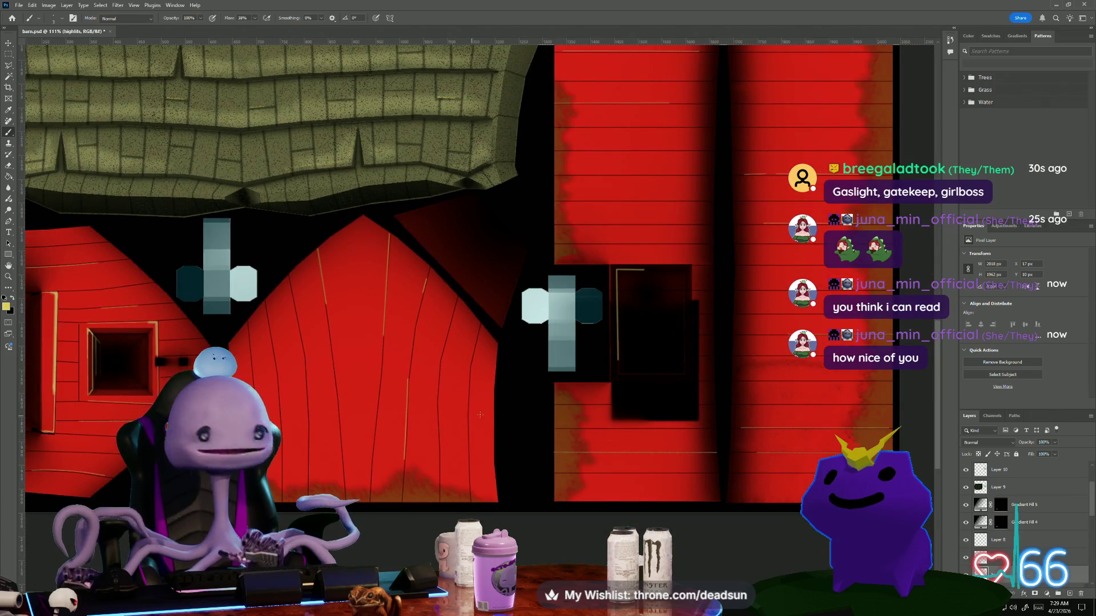
left_click_drag(480, 414, 514, 446)
scroll(440, 412, "up", 3, "alt")
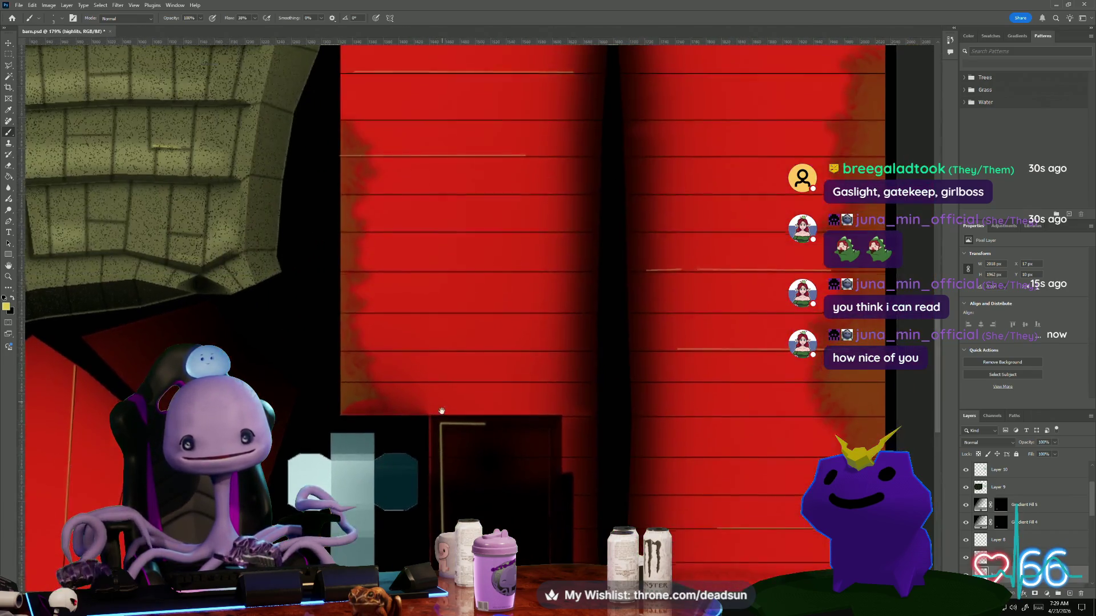
scroll(441, 412, "up", 2)
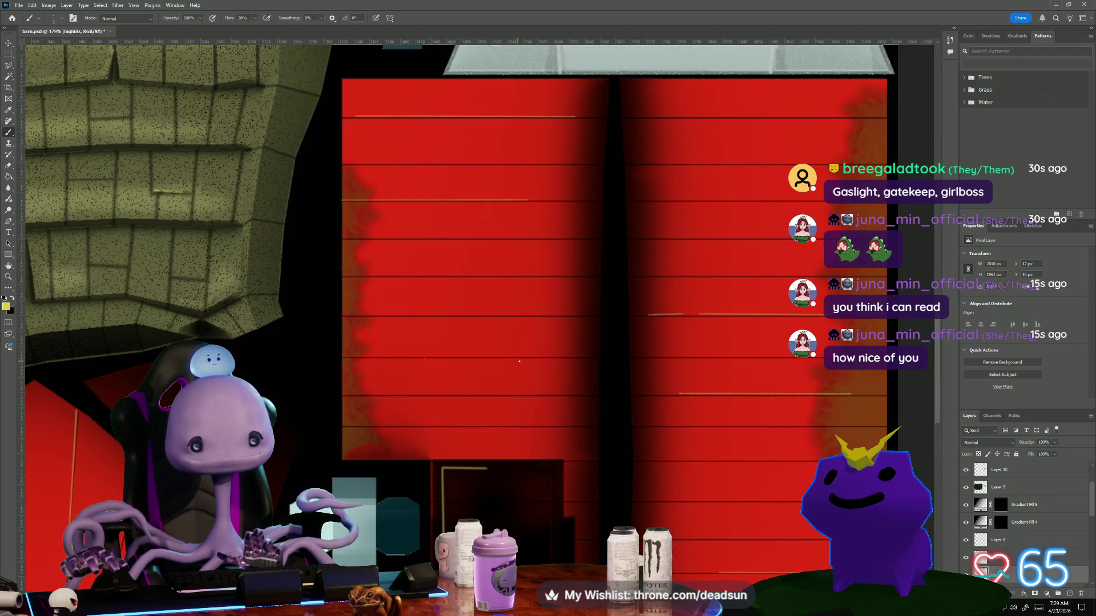
scroll(520, 357, "down", 3, "alt")
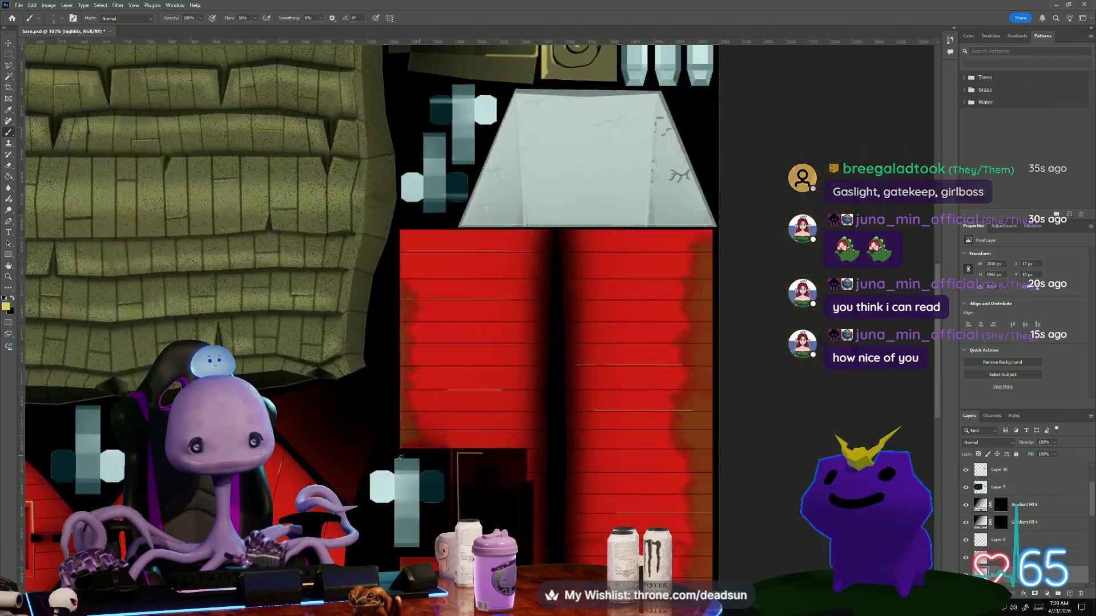
scroll(343, 466, "down", 2, "alt")
left_click(19, 5)
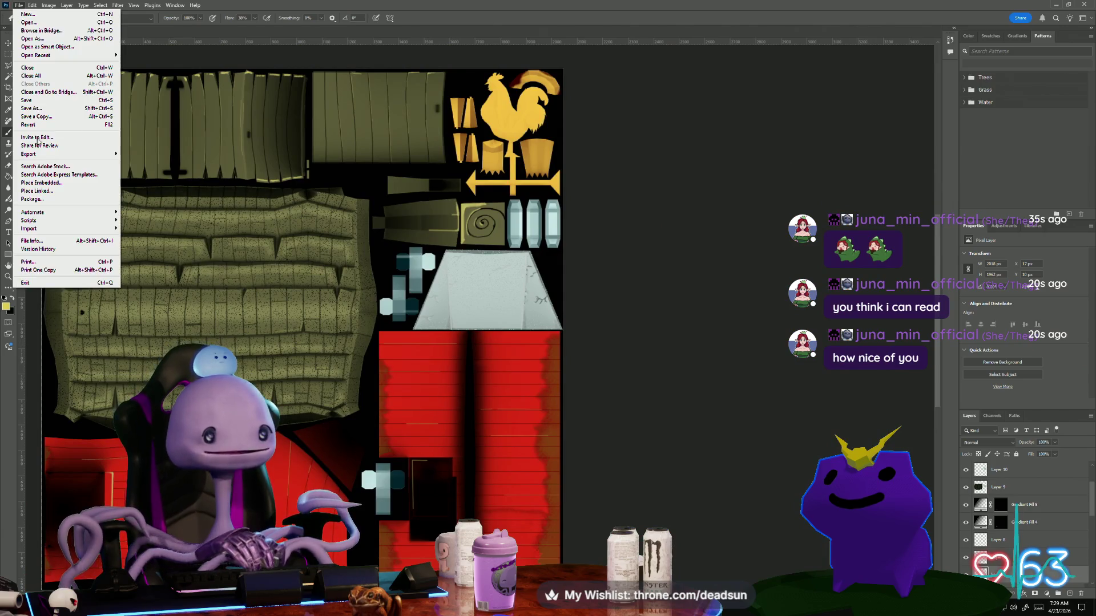
Save a copy as PNG, targeting the existing Barn_BaseColor.png file.
left_click(43, 117)
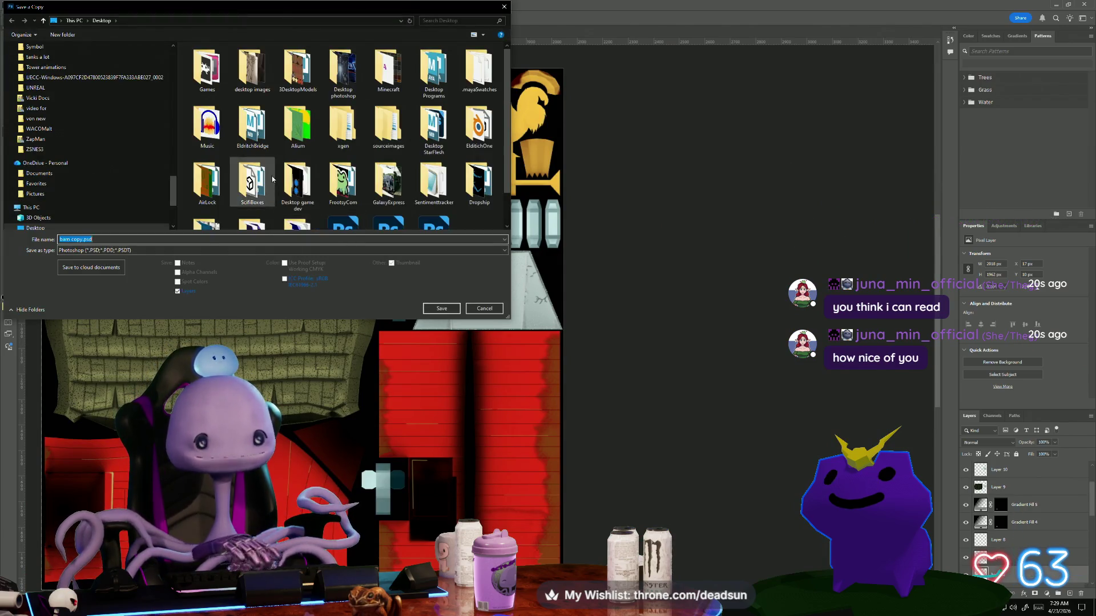
scroll(271, 176, "down", 1)
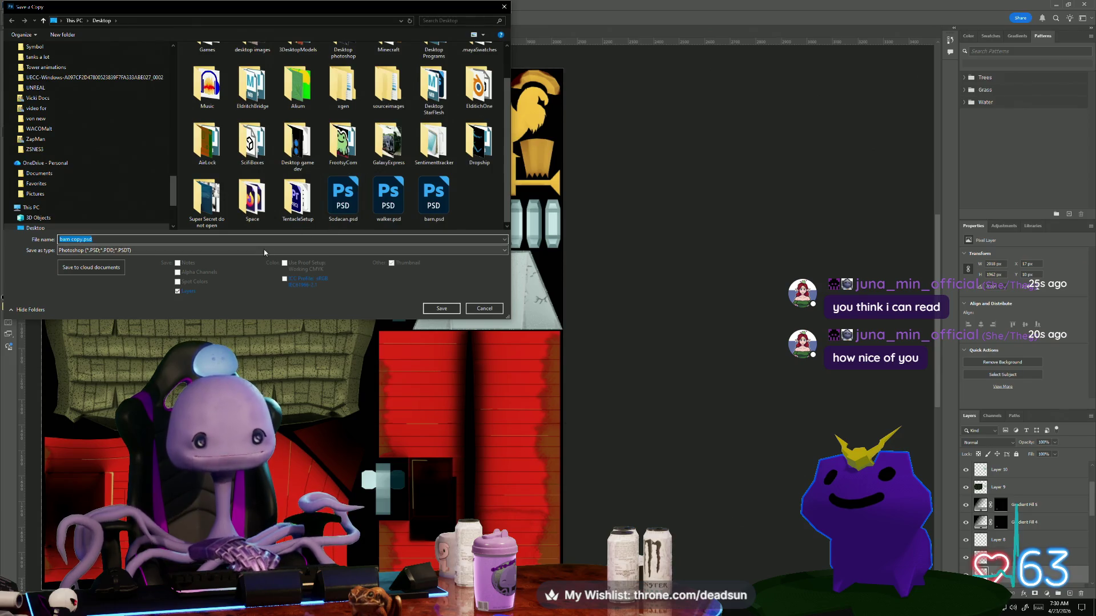
left_click(265, 250)
left_click(274, 382)
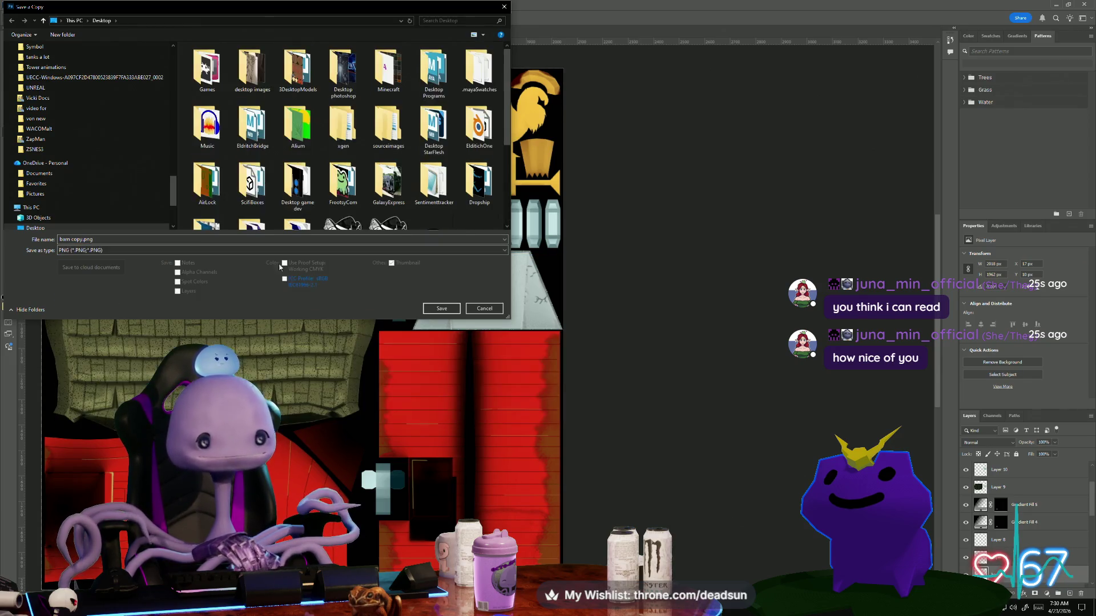
scroll(343, 172, "down", 3)
left_click(343, 187)
Confirm replacing Barn_BaseColor.png and accept the PNG format options.
left_click(441, 309)
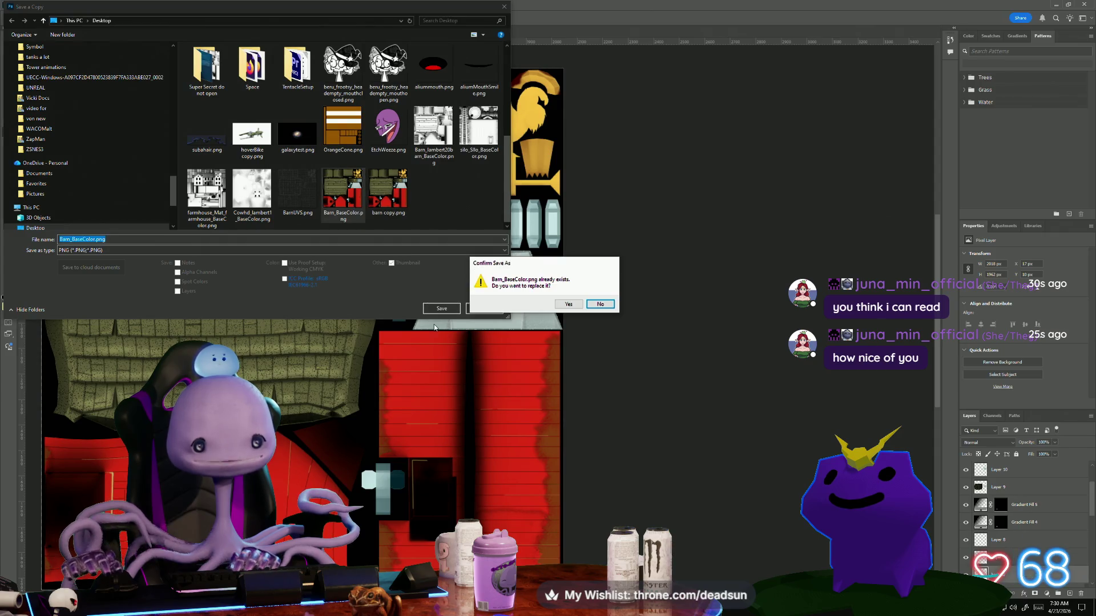
left_click(568, 304)
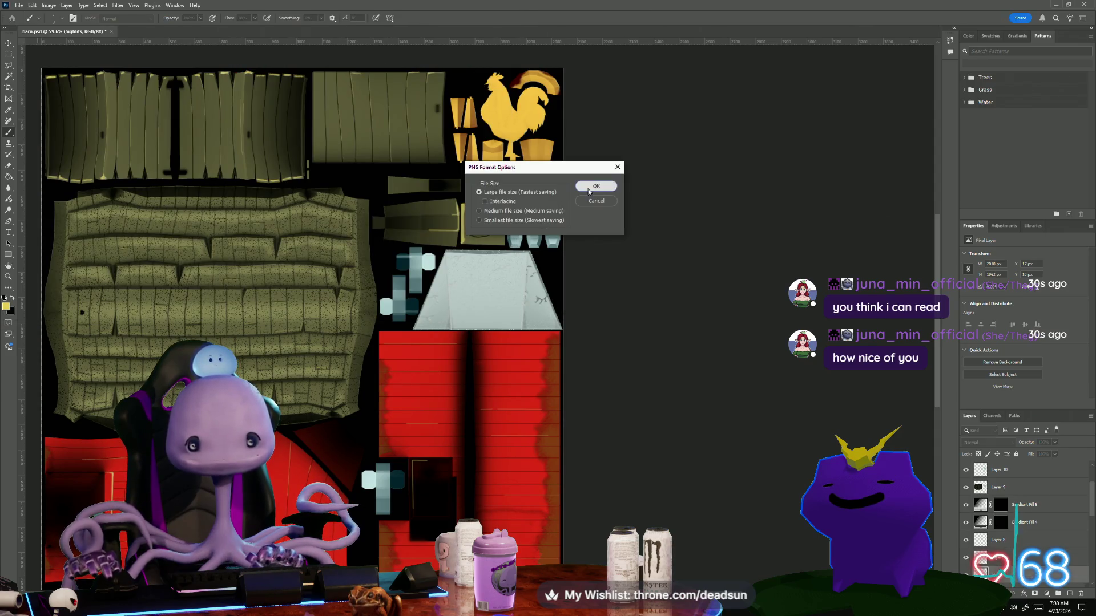
left_click(594, 187)
key("alt+Tab")
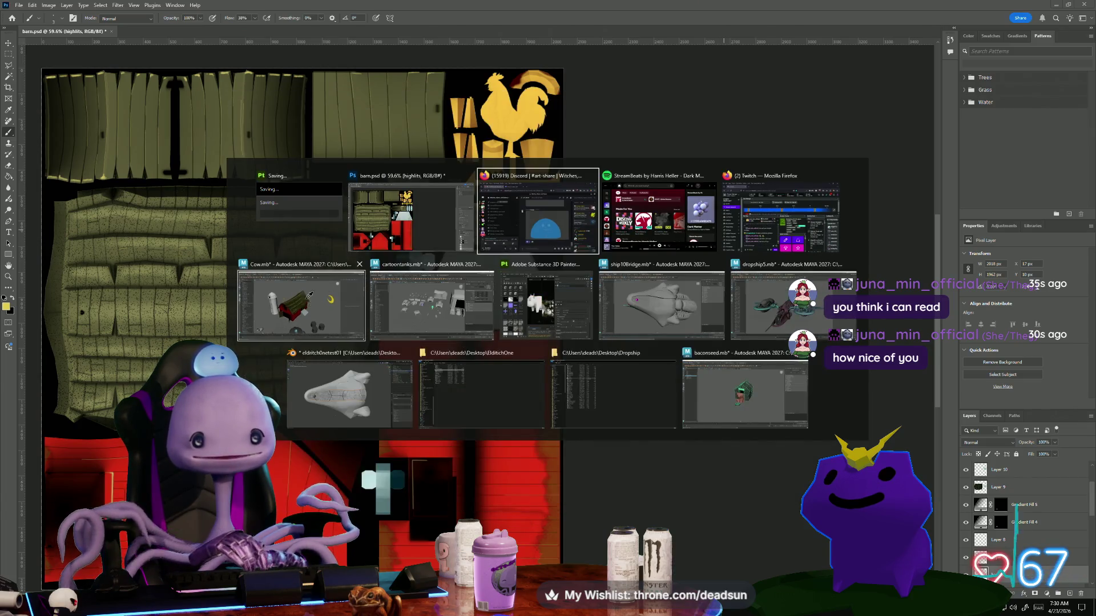
left_click(300, 304)
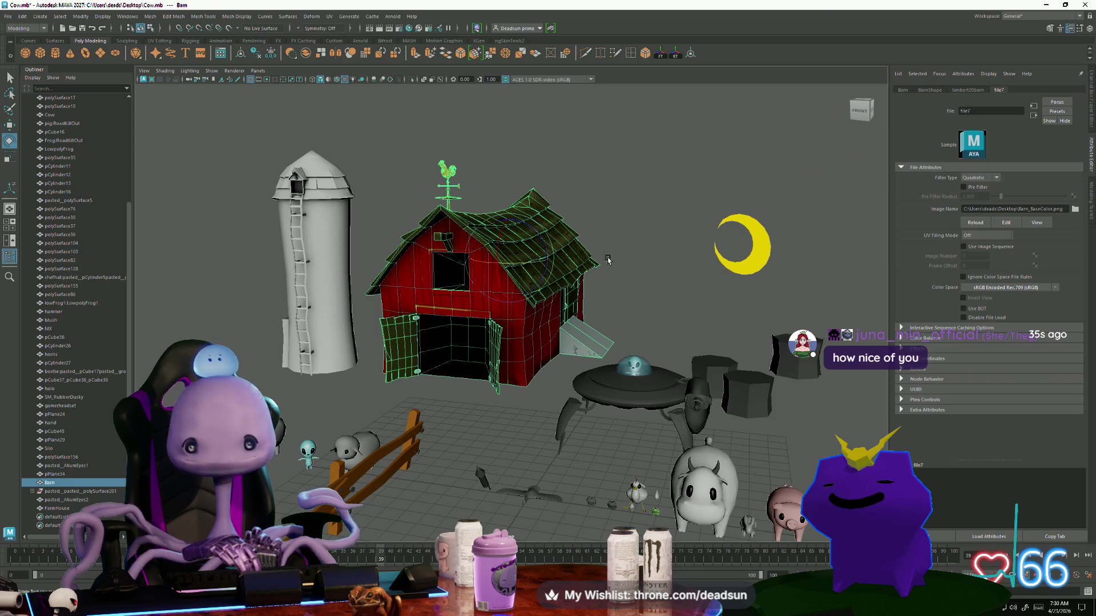
left_click(608, 260)
mouse_move(607, 260)
left_mouse_down("alt")
mouse_move(501, 395)
mouse_move(538, 403)
mouse_move(563, 392)
left_mouse_up("alt")
scroll(502, 395, "up", 5)
scroll(563, 391, "down", 5)
scroll(406, 372, "down", 2)
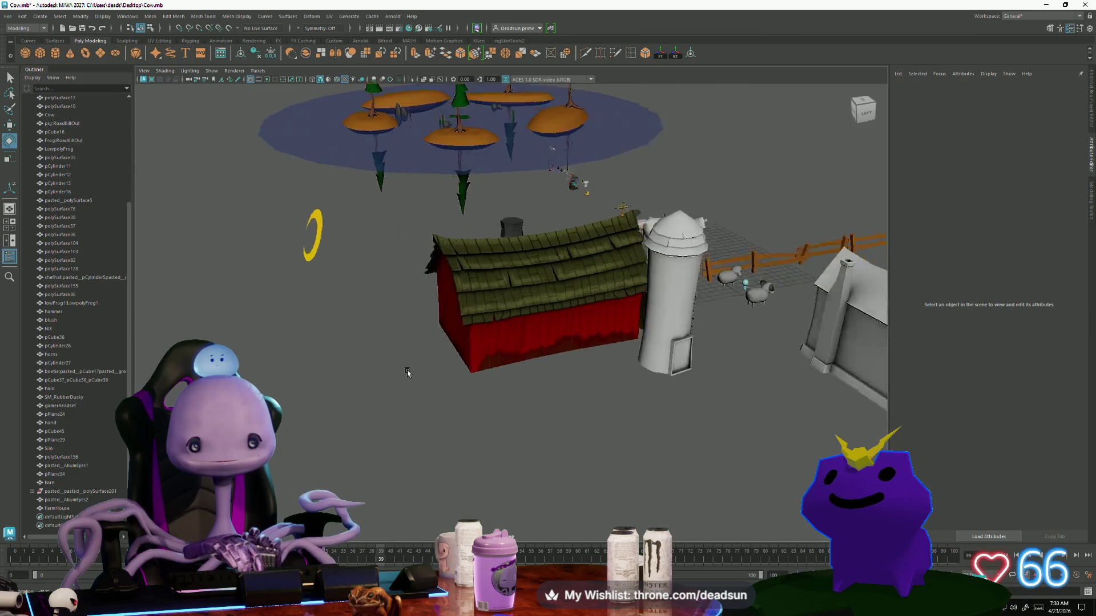
mouse_move(406, 372)
left_mouse_down("alt")
mouse_move(454, 379)
mouse_move(487, 404)
mouse_move(644, 368)
mouse_move(489, 363)
mouse_move(624, 376)
mouse_move(557, 372)
mouse_move(587, 373)
left_mouse_up("alt")
scroll(644, 368, "up", 5)
scroll(489, 363, "up", 2)
scroll(488, 363, "up", 2)
scroll(516, 367, "up", 3)
scroll(551, 348, "down", 2)
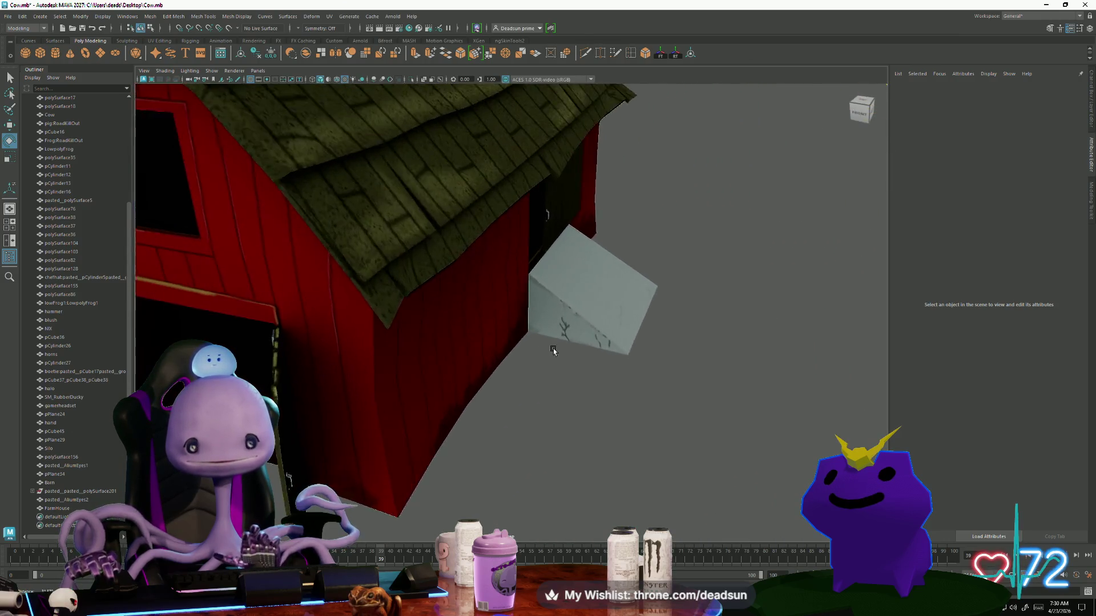
scroll(570, 343, "down", 2)
scroll(570, 342, "down", 2)
scroll(202, 337, "down", 3)
left_click_drag(202, 336, 480, 428, "alt")
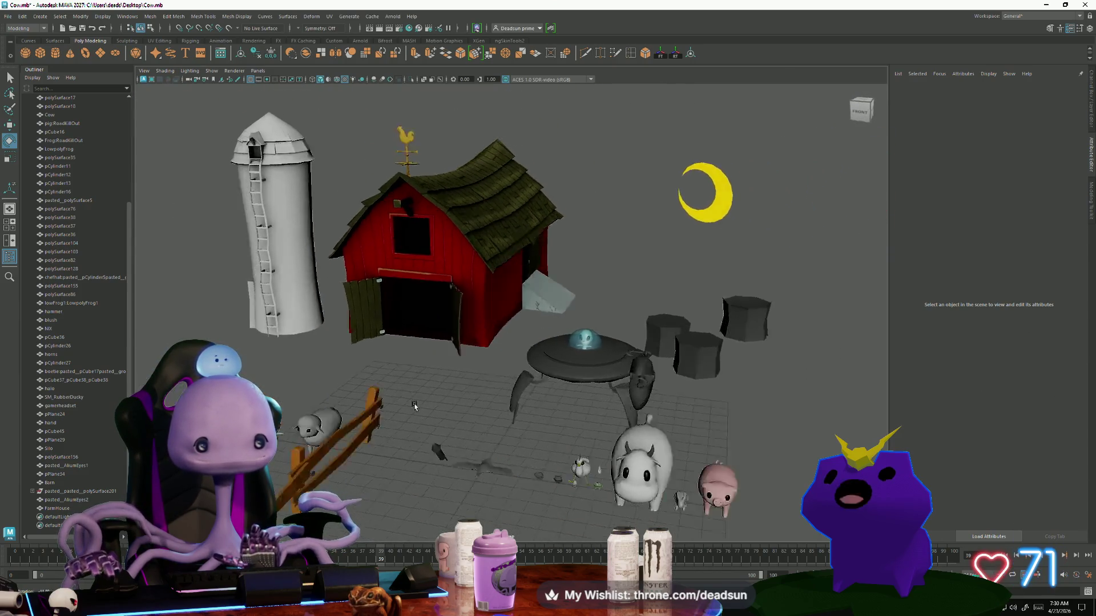
scroll(556, 455, "up", 5)
scroll(631, 483, "up", 3)
scroll(631, 482, "down", 3)
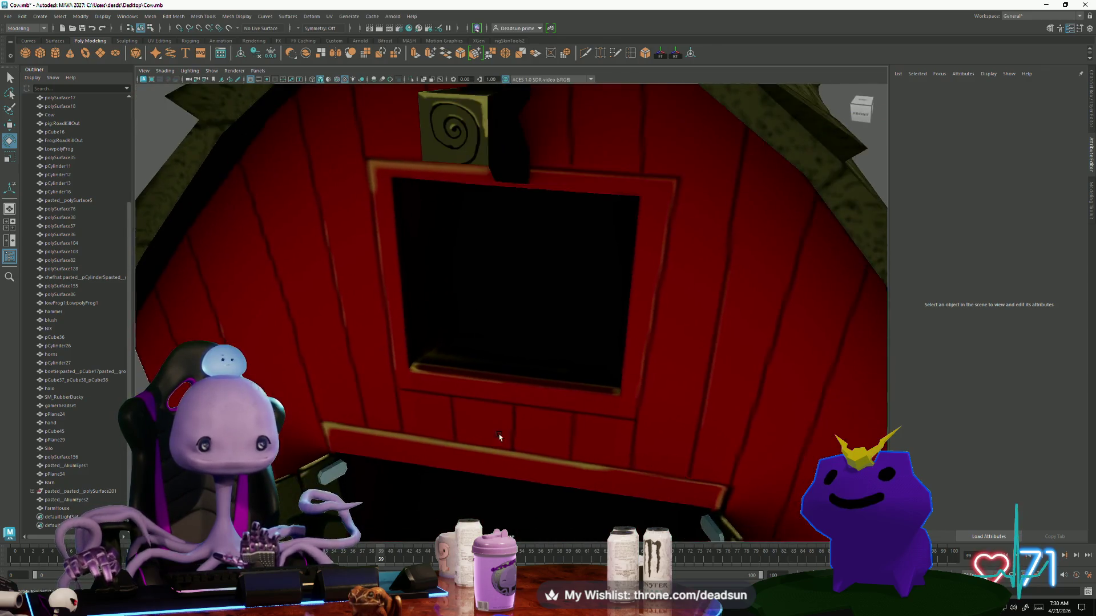
scroll(502, 440, "up", 5)
scroll(521, 496, "down", 8)
scroll(489, 470, "down", 3)
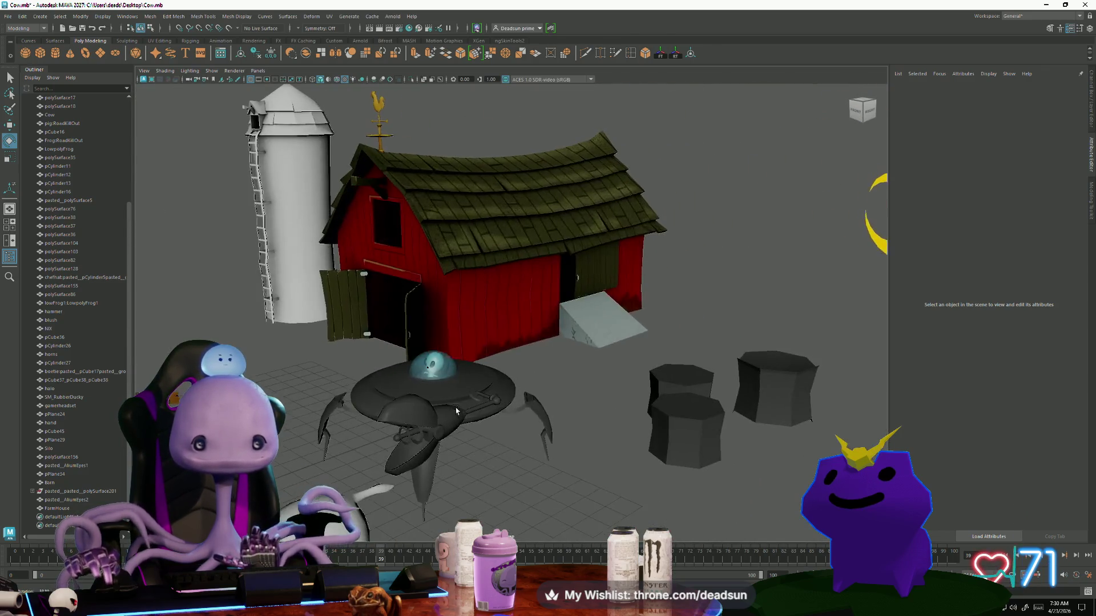
scroll(488, 470, "down", 3)
mouse_move(488, 428)
left_mouse_down("alt")
mouse_move(488, 471)
mouse_move(474, 477)
left_mouse_up("alt")
scroll(488, 471, "up", 2)
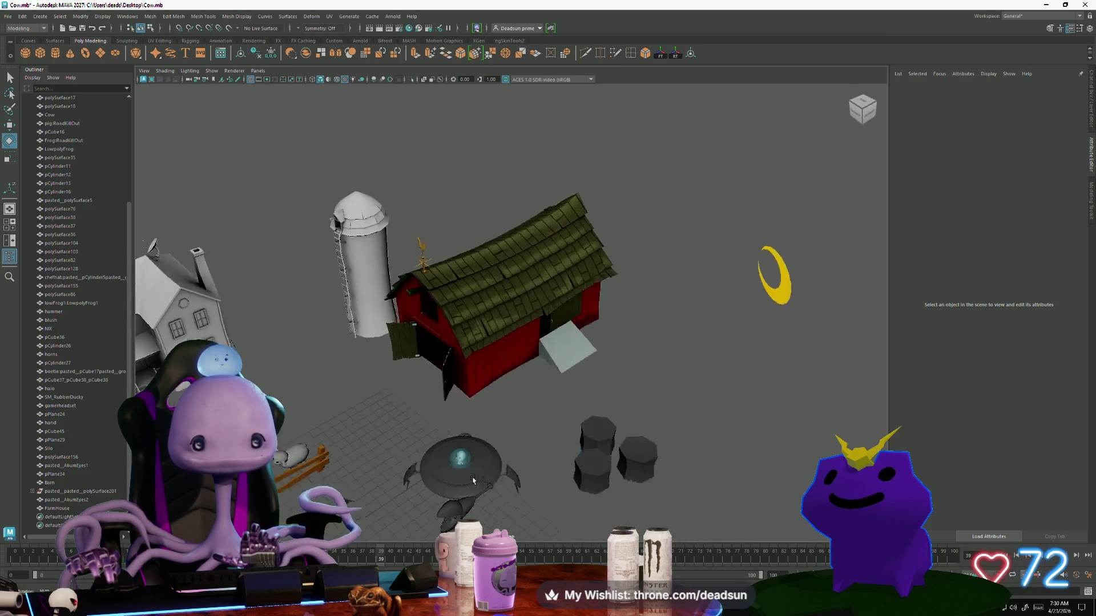
scroll(474, 477, "up", 2)
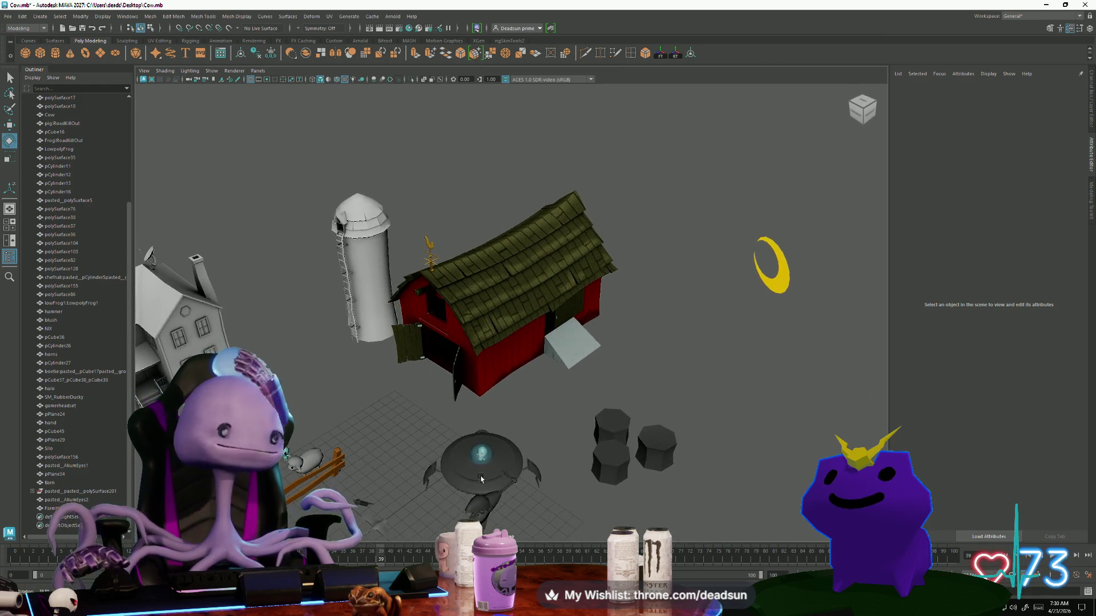
mouse_move(480, 481)
left_mouse_down("alt")
mouse_move(485, 470)
mouse_move(474, 464)
mouse_move(484, 487)
mouse_move(649, 275)
left_mouse_up("alt")
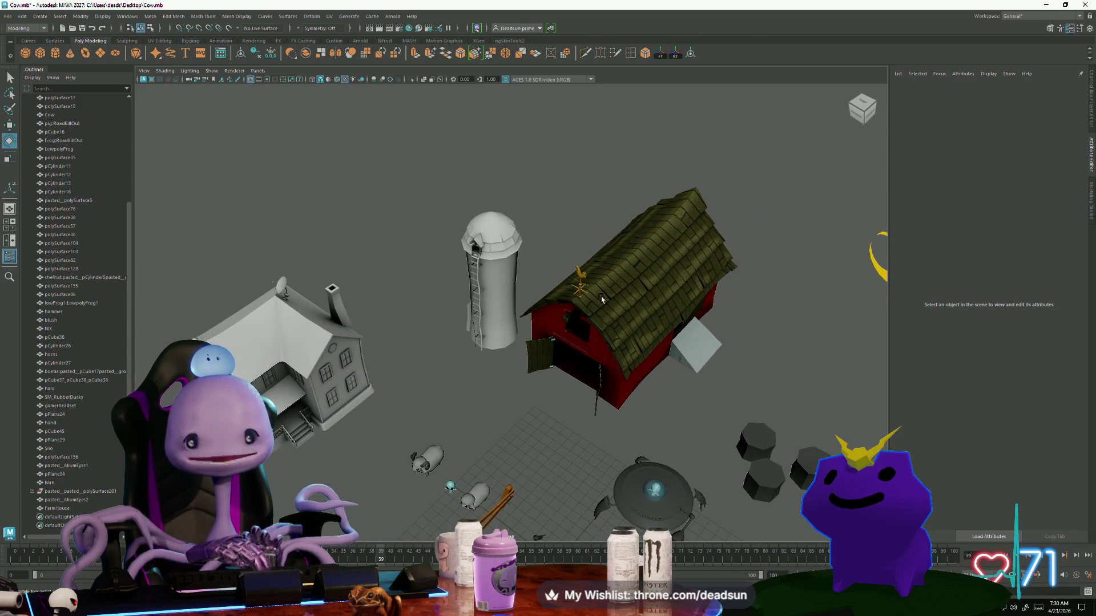
mouse_move(264, 318)
left_mouse_down("alt")
mouse_move(515, 407)
mouse_move(511, 448)
left_mouse_up("alt")
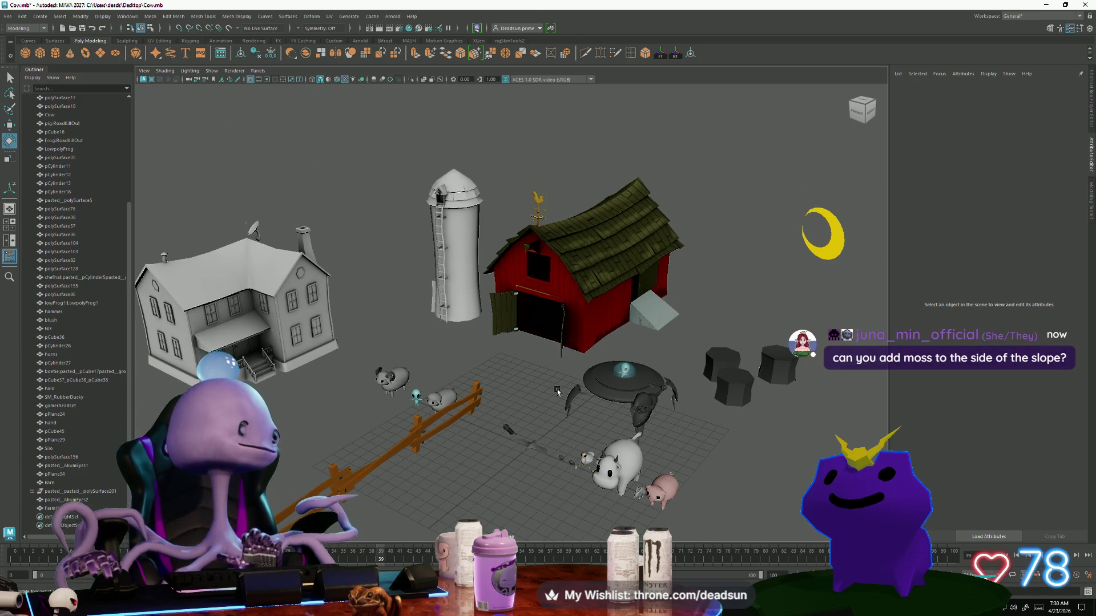
scroll(556, 391, "up", 3)
scroll(493, 404, "up", 3)
scroll(430, 435, "up", 3)
scroll(497, 448, "up", 2)
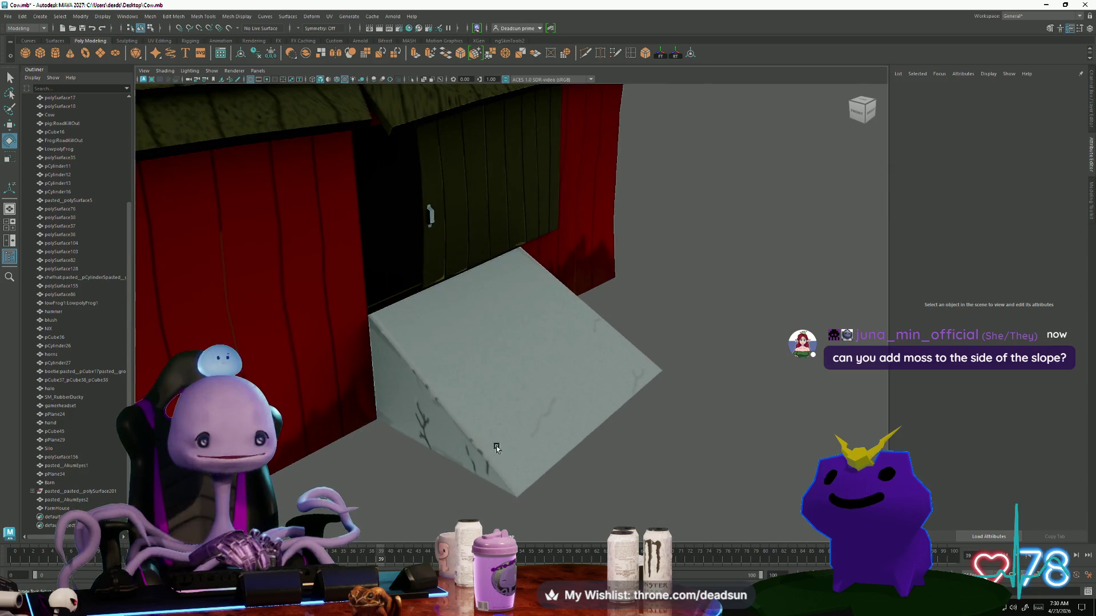
scroll(527, 482, "down", 3)
scroll(526, 435, "down", 5)
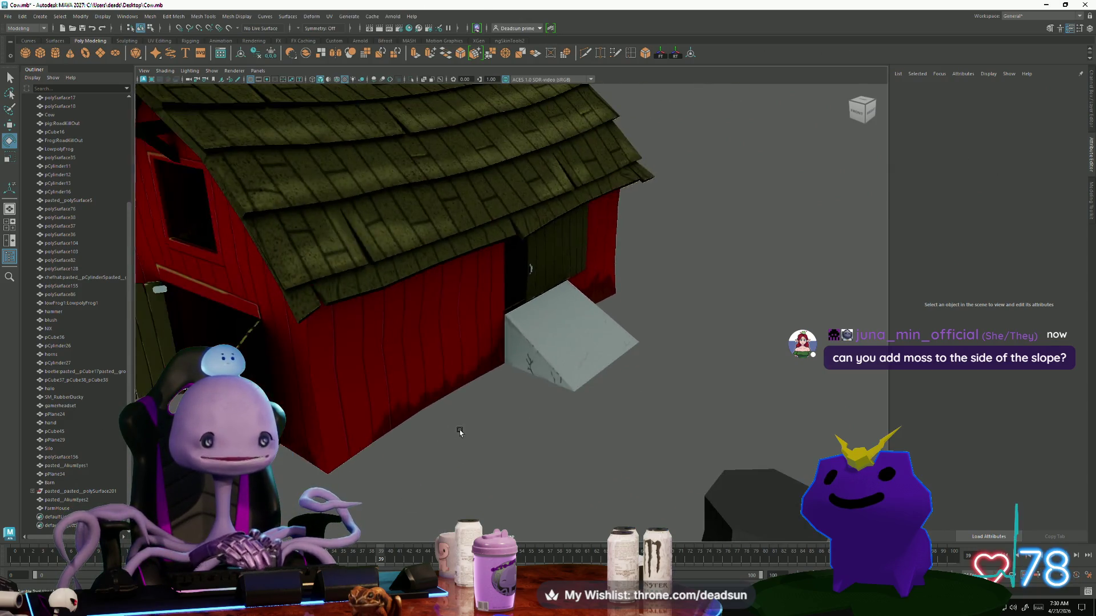
mouse_move(526, 435)
left_mouse_down("alt")
mouse_move(302, 428)
mouse_move(445, 443)
left_mouse_up("alt")
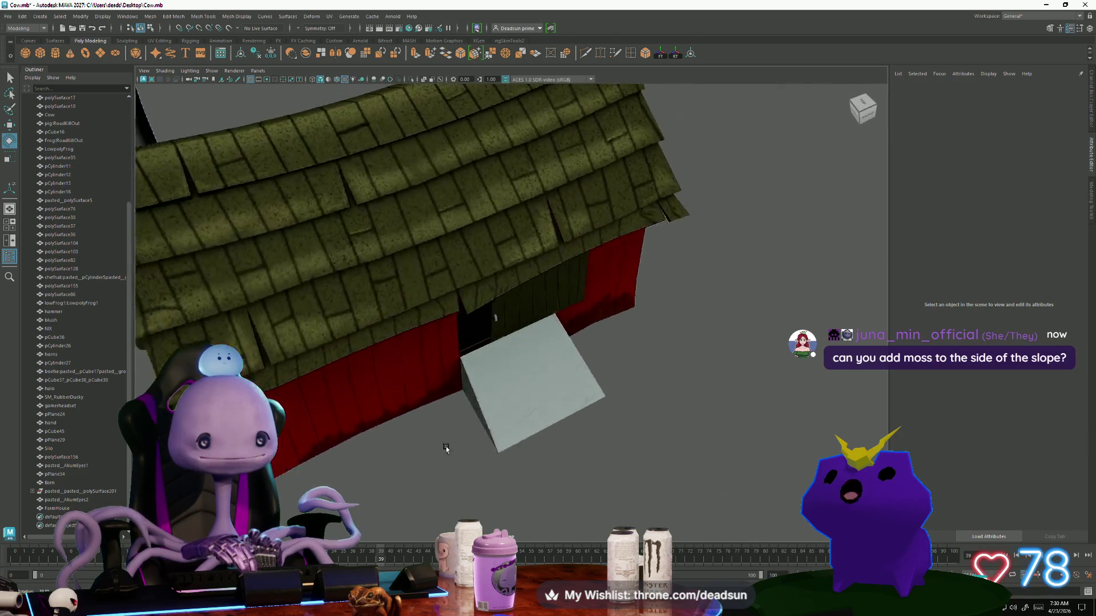
scroll(386, 435, "down", 5)
scroll(359, 430, "down", 3)
scroll(361, 431, "up", 5)
scroll(447, 431, "up", 2)
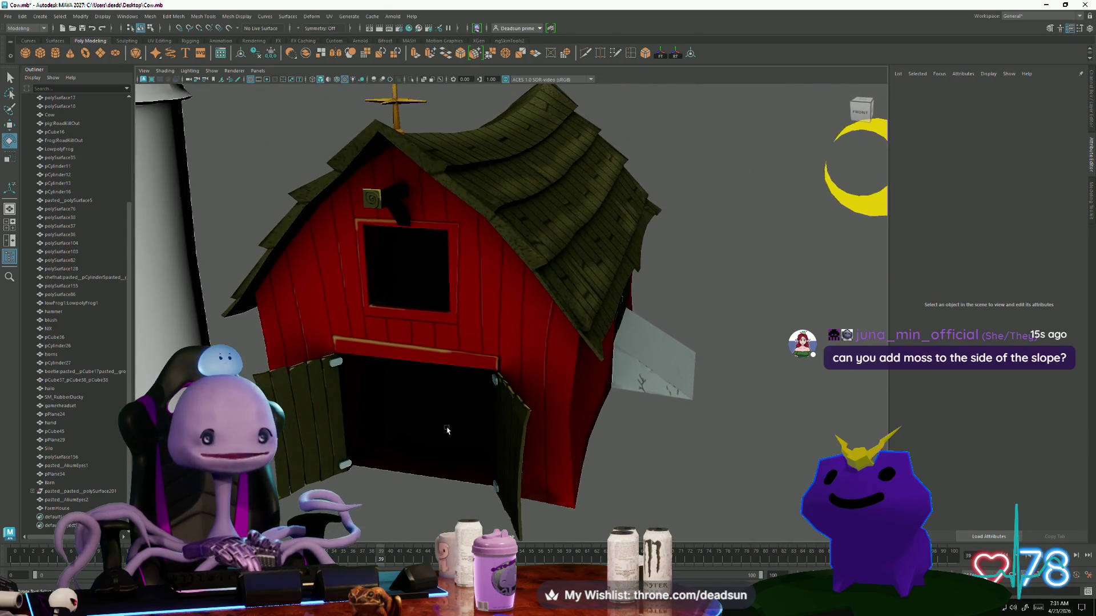
scroll(461, 482, "down", 3)
left_click_drag(461, 481, 497, 467, "alt")
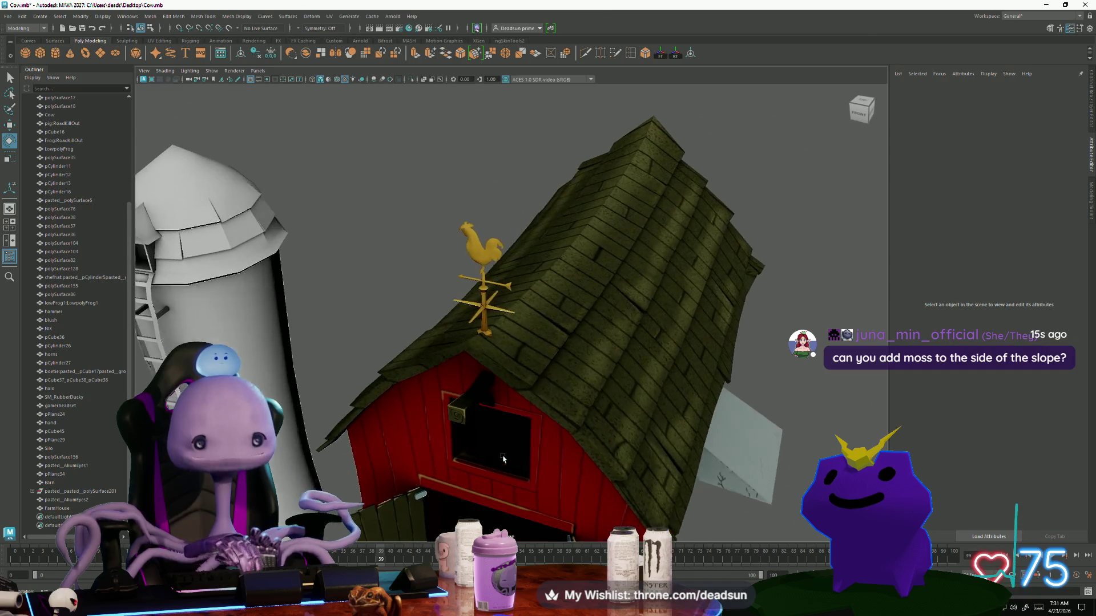
scroll(497, 467, "up", 4)
scroll(496, 467, "down", 2)
scroll(488, 463, "down", 2)
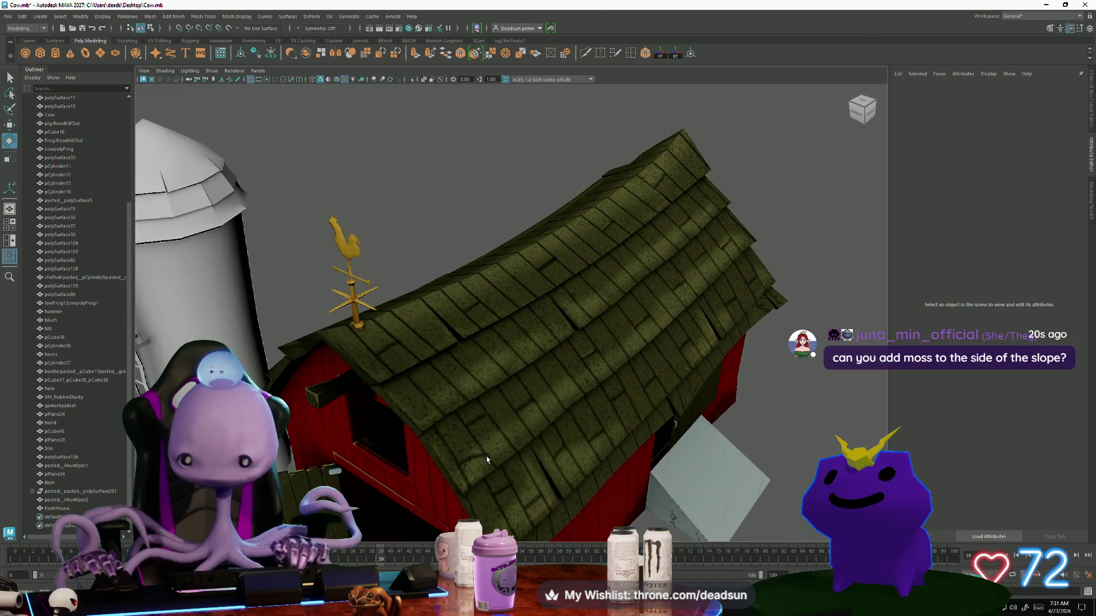
scroll(487, 457, "up", 4)
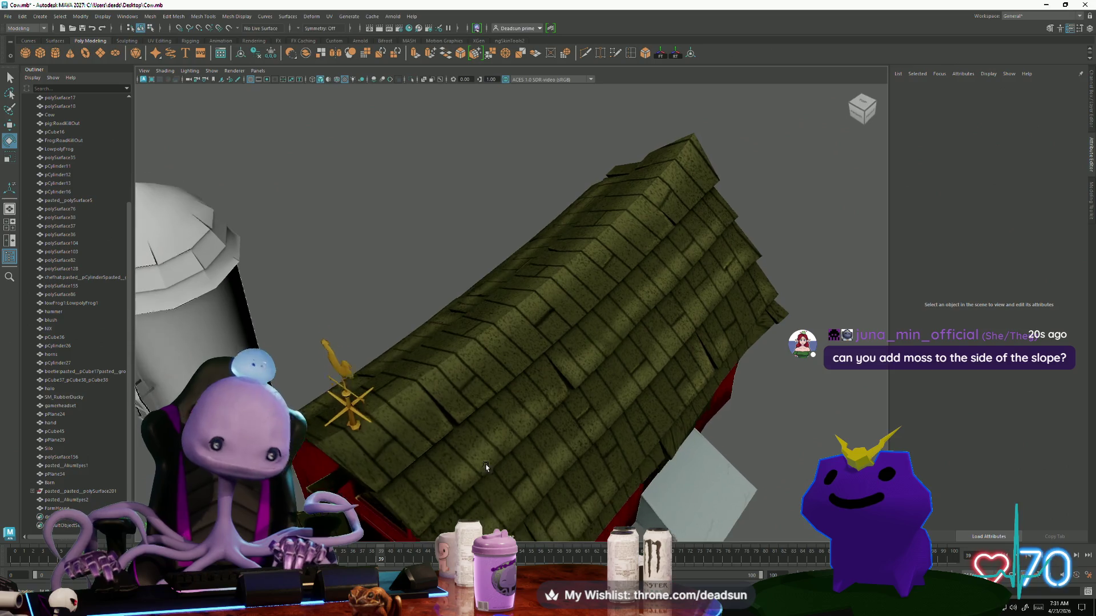
mouse_move(486, 468)
left_mouse_down("alt")
mouse_move(496, 440)
mouse_move(670, 458)
left_mouse_up("alt")
scroll(495, 442, "up", 3)
scroll(498, 445, "down", 5)
Move the cow past the fence into the barn doorway and check it from a side angle.
left_click(669, 458)
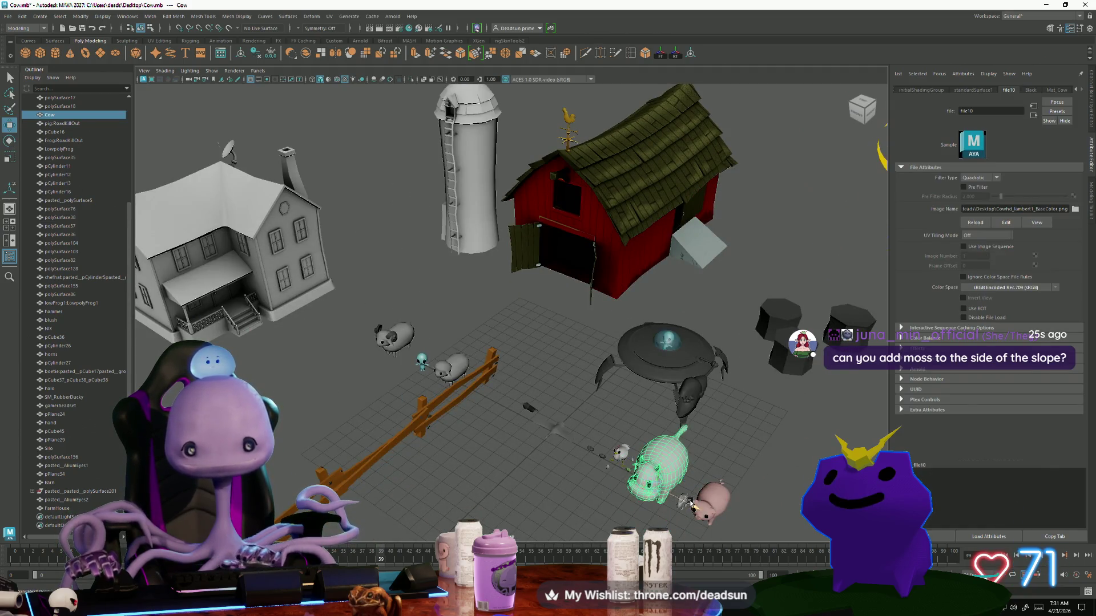
mouse_move(690, 505)
left_mouse_down()
mouse_move(505, 390)
mouse_move(486, 349)
left_mouse_up()
left_click_drag(422, 391, 561, 287)
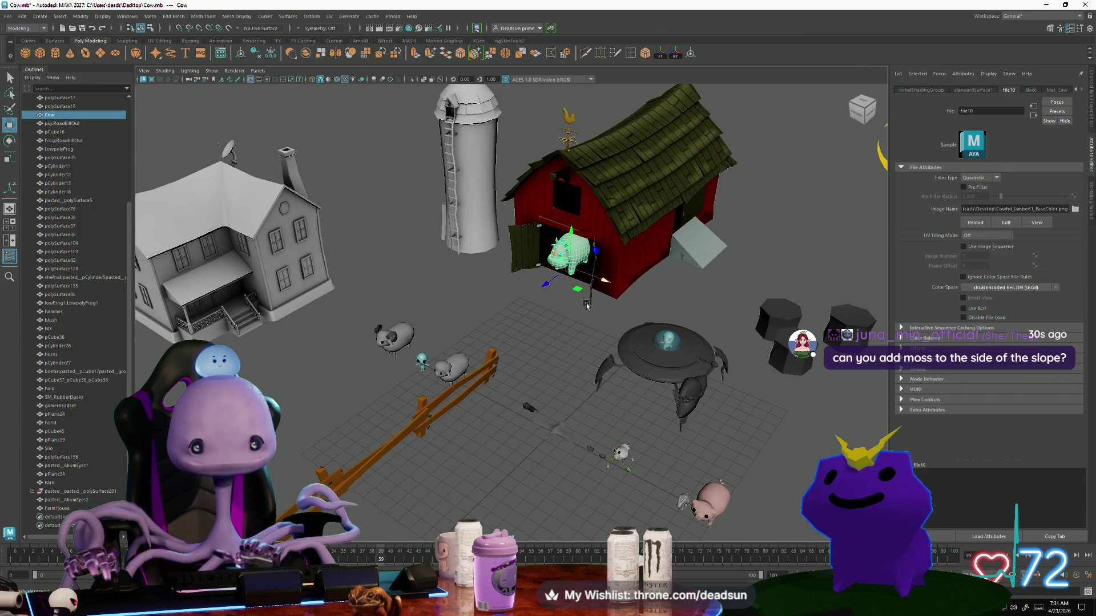
left_click(586, 306)
mouse_move(586, 306)
left_mouse_down("alt")
mouse_move(507, 383)
mouse_move(561, 296)
mouse_move(470, 399)
mouse_move(453, 365)
mouse_move(580, 450)
mouse_move(522, 454)
left_mouse_up("alt")
left_click(560, 296)
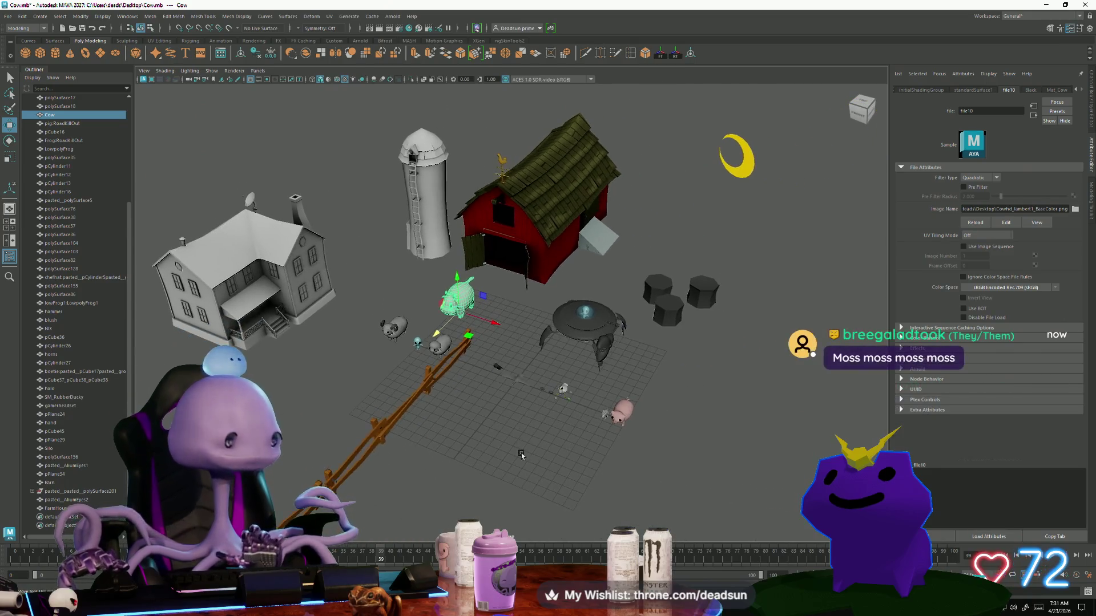
Undo the cow's moves until it stands back beside the pig near the UFO.
key("ctrl+z")
left_click(524, 464)
key("ctrl+z")
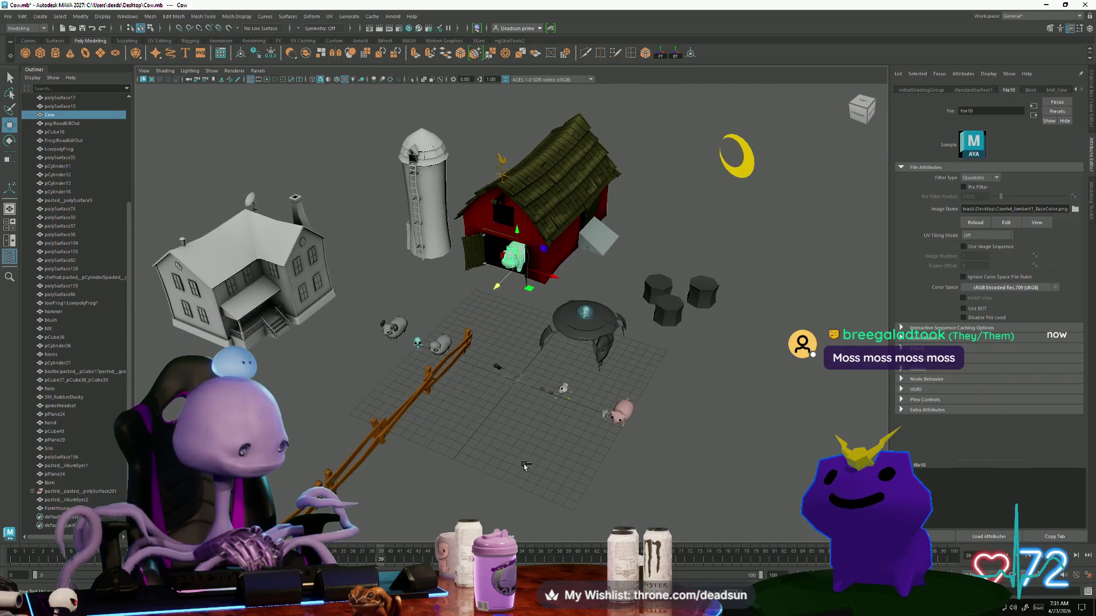
key("ctrl+z")
key("ctrl+z")
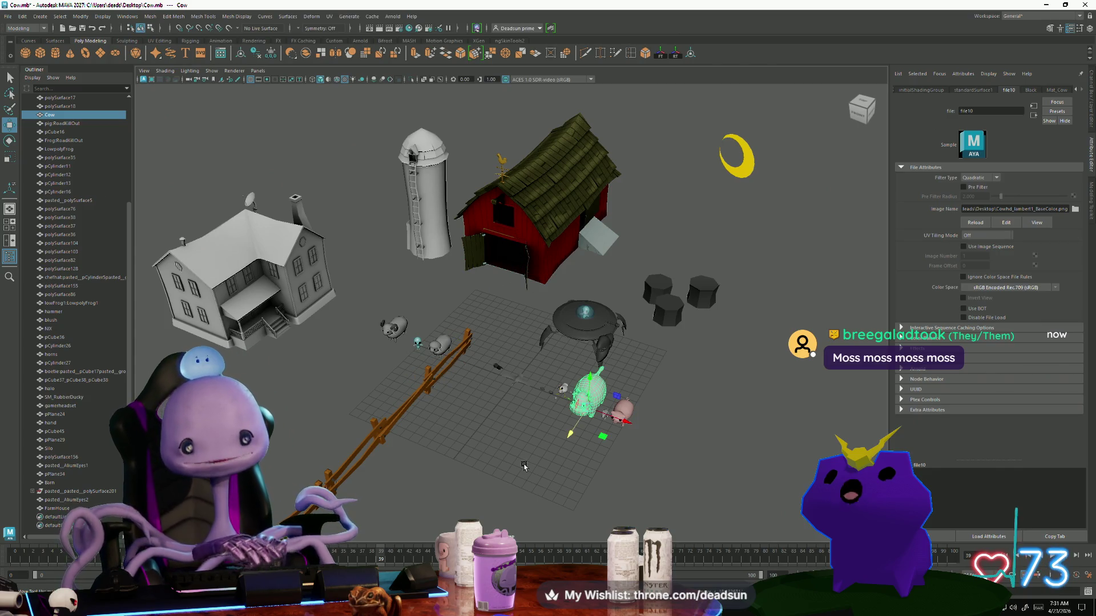
key("ctrl+z")
key("ctrl+z")
key("ctrl+z")
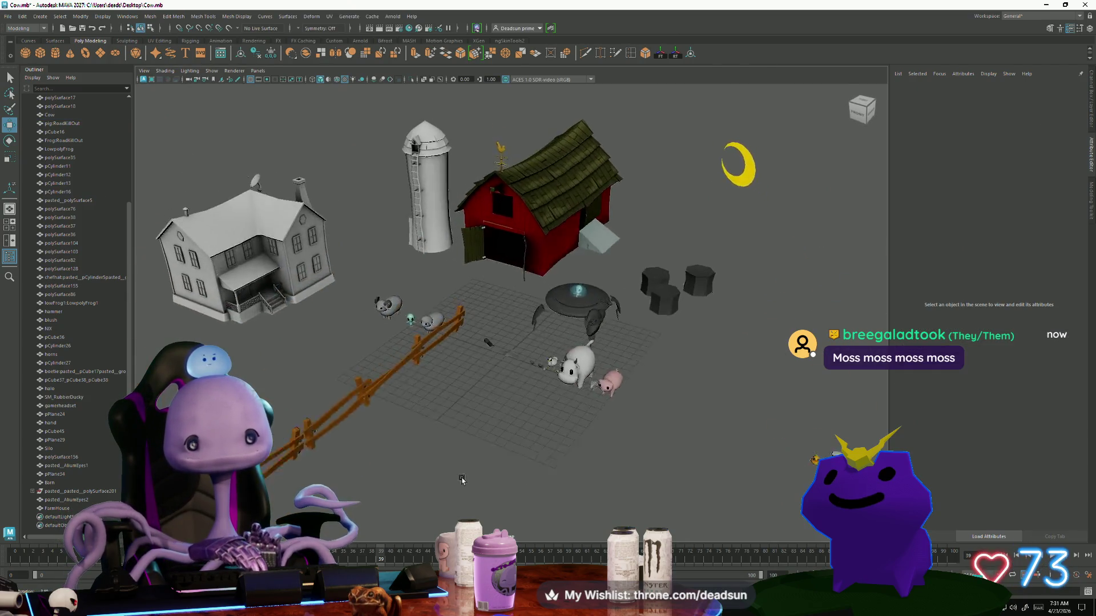
key("ctrl+z")
key("ctrl+z")
mouse_move(444, 462)
right_mouse_down("alt")
mouse_move(620, 502)
mouse_move(477, 484)
right_mouse_up("alt")
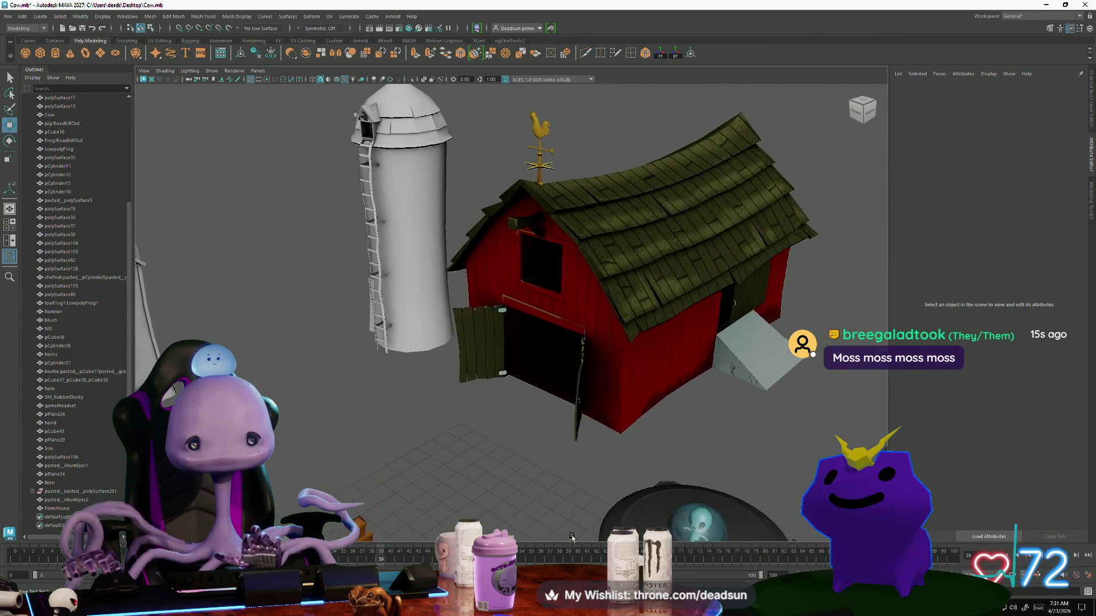
Orbit to a near-frontal view of the barn and silo, then select the silo to show its Silo_BaseColor texture.
mouse_move(477, 484)
left_mouse_down("alt")
mouse_move(415, 457)
mouse_move(410, 387)
left_mouse_up("alt")
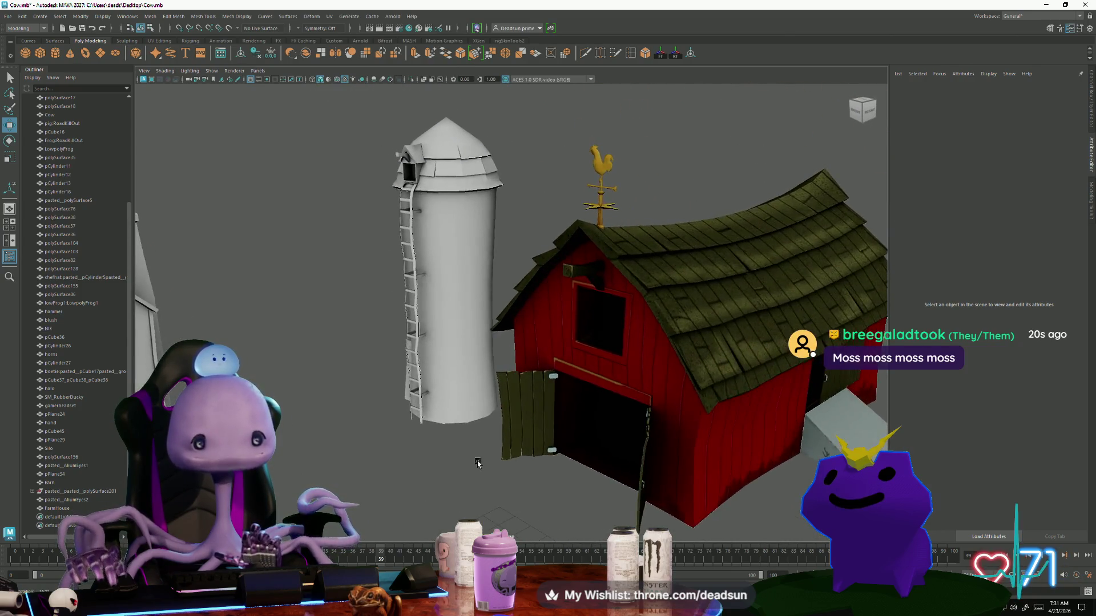
scroll(410, 386, "up", 3)
scroll(410, 386, "up", 3)
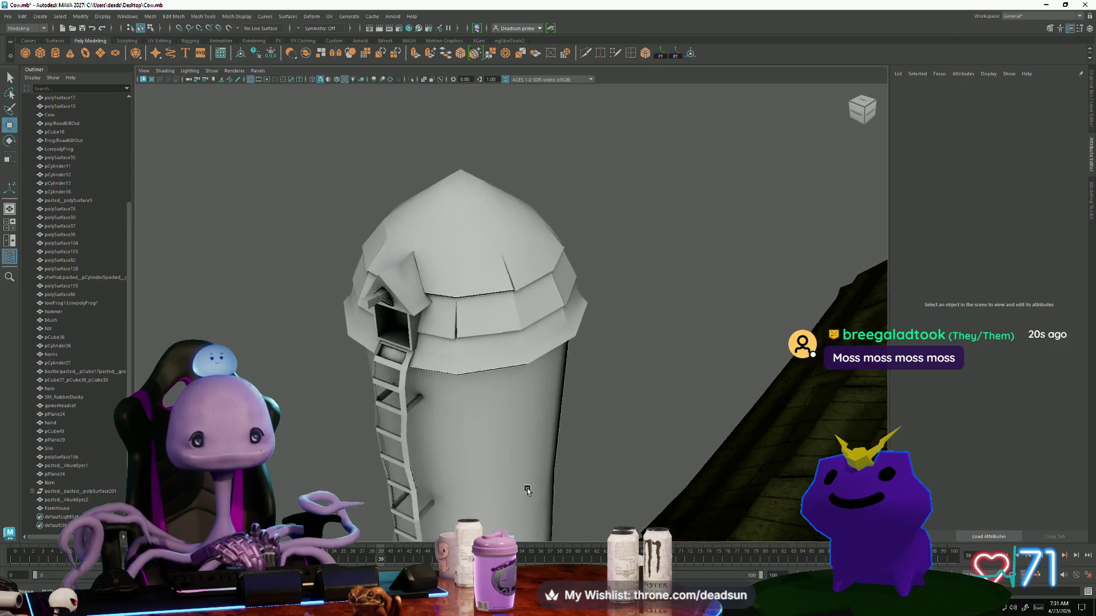
scroll(410, 387, "up", 3)
scroll(410, 386, "up", 2)
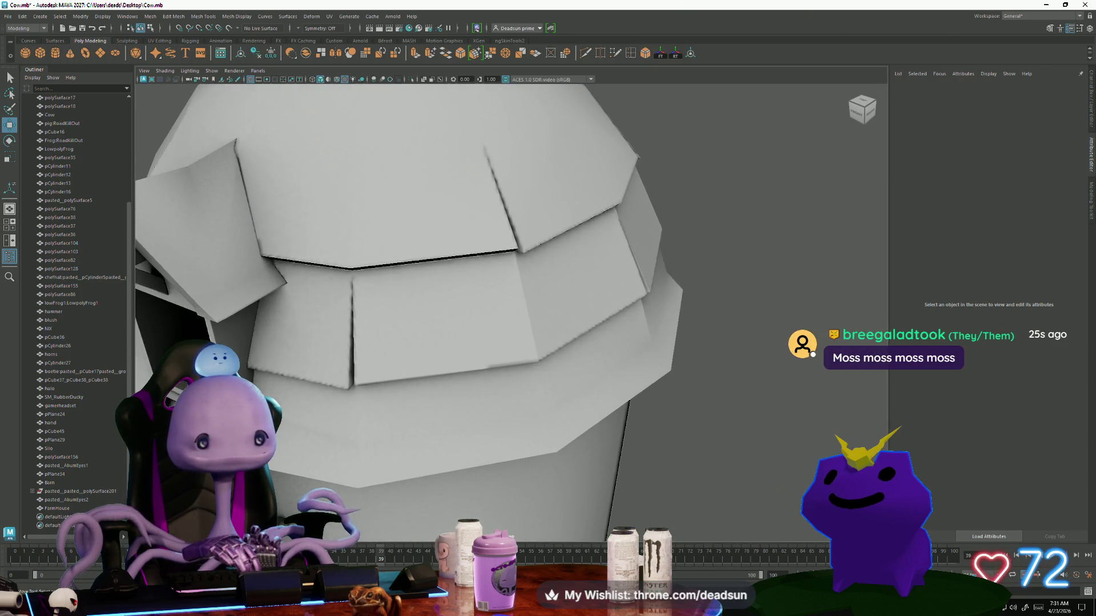
left_click_drag(409, 386, 638, 535, "alt")
scroll(638, 535, "up", 3)
scroll(638, 535, "down", 5)
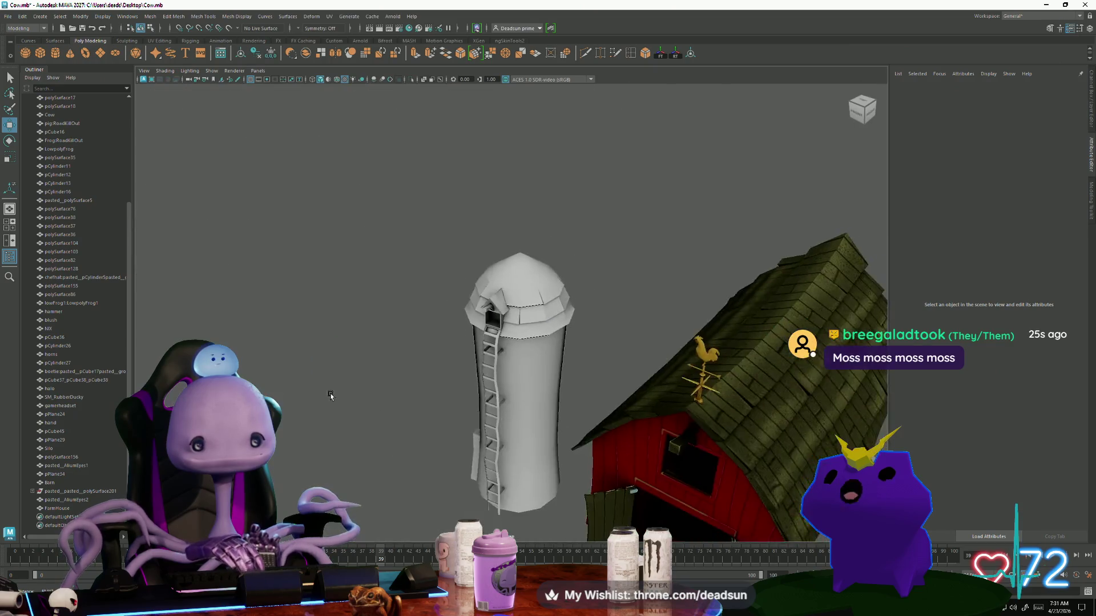
scroll(474, 482, "up", 3)
scroll(527, 488, "up", 2)
scroll(527, 488, "down", 3)
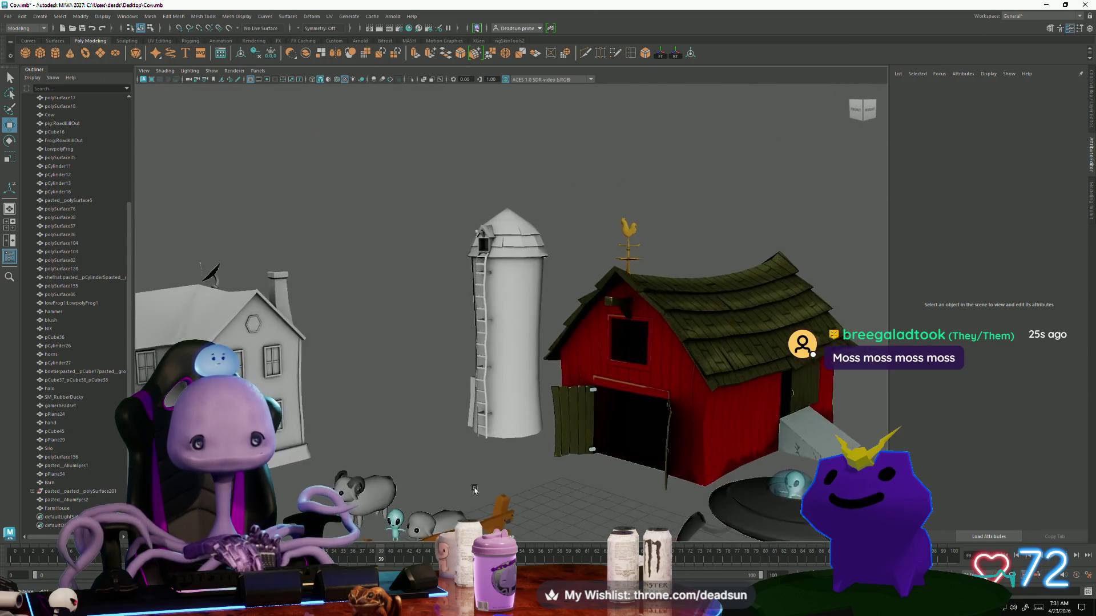
scroll(506, 479, "down", 1)
scroll(473, 464, "up", 3)
scroll(463, 465, "up", 2)
scroll(464, 464, "down", 2)
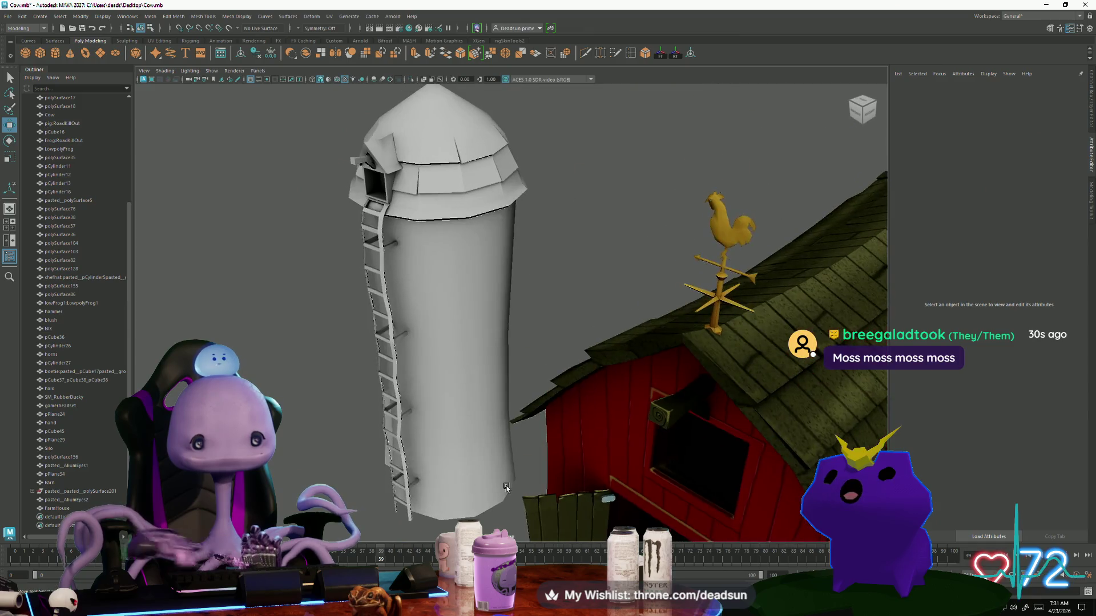
scroll(450, 454, "down", 2)
scroll(436, 443, "down", 2)
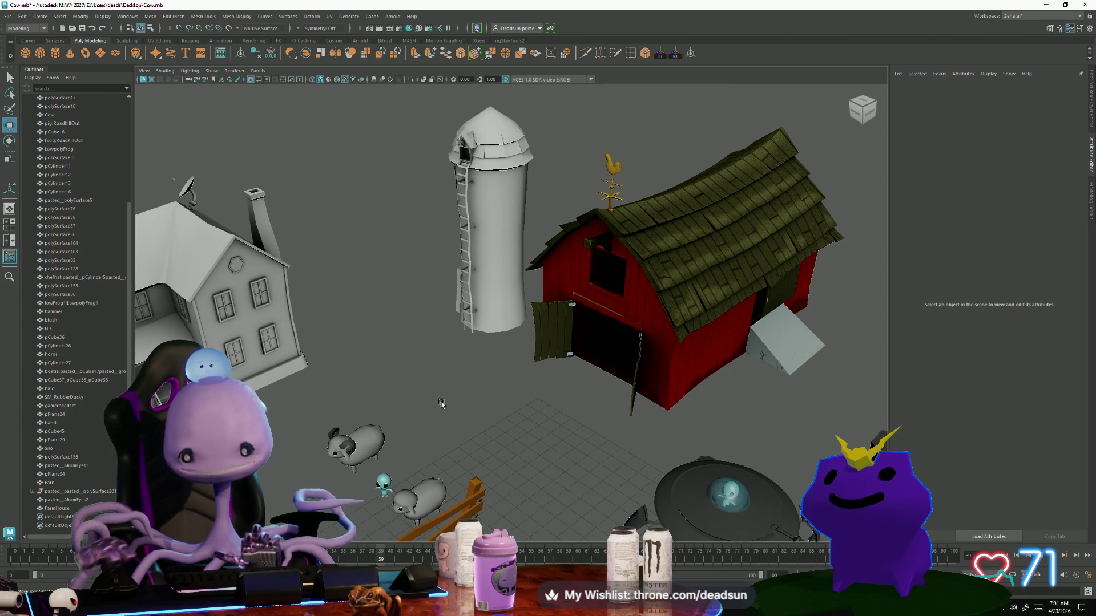
mouse_move(566, 418)
left_mouse_down("alt")
mouse_move(443, 420)
mouse_move(457, 443)
left_mouse_up("alt")
scroll(442, 420, "down", 2)
scroll(452, 440, "up", 2)
scroll(452, 440, "down", 2)
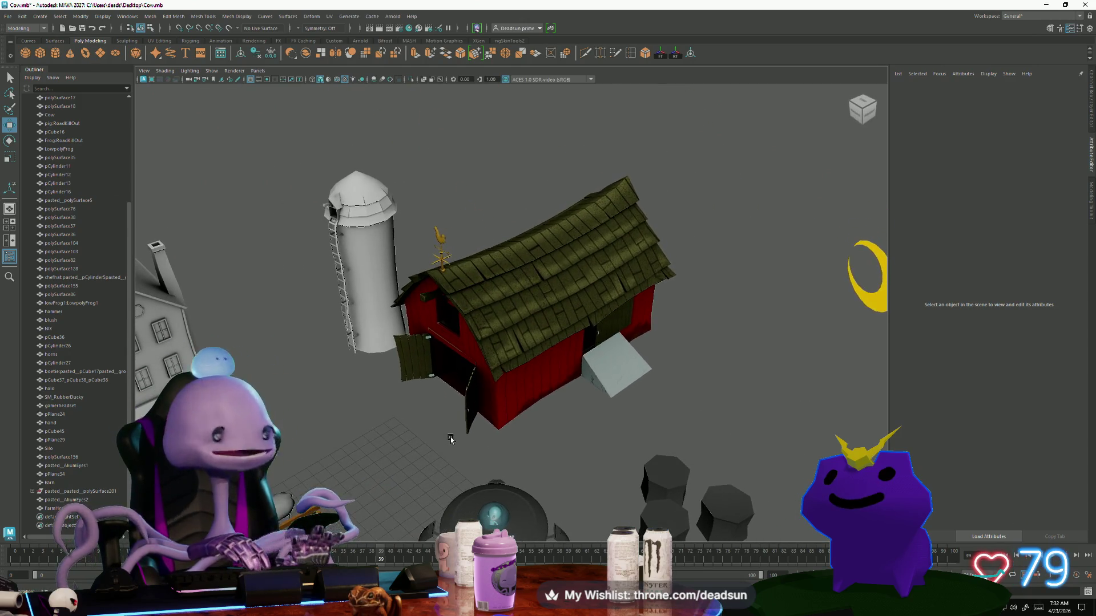
scroll(452, 441, "down", 2)
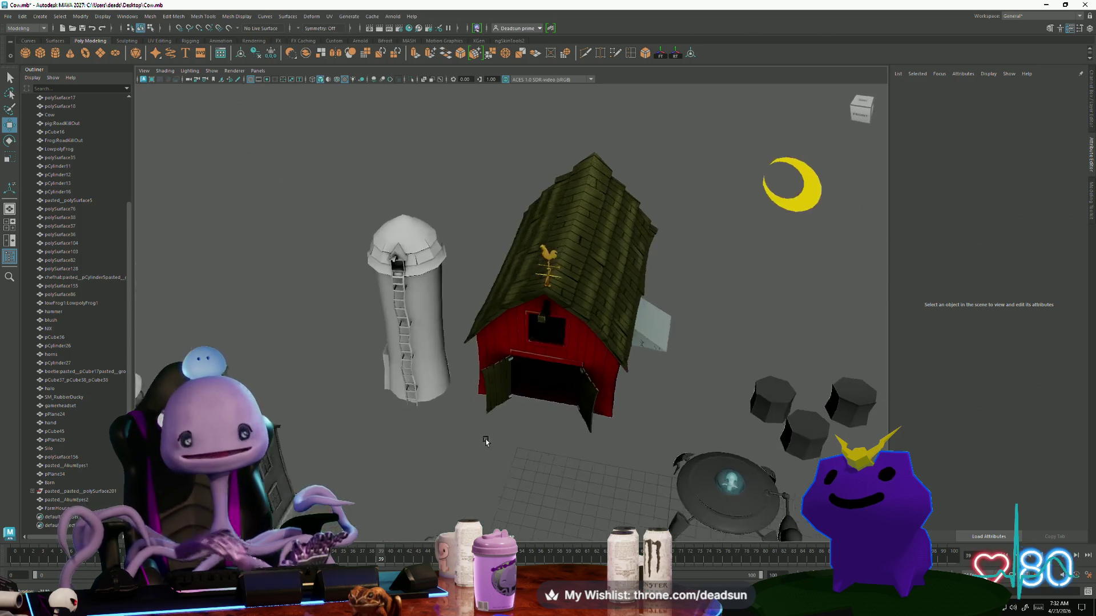
mouse_move(452, 440)
left_mouse_down("alt")
mouse_move(474, 427)
mouse_move(454, 438)
left_mouse_up("alt")
scroll(443, 435, "up", 2)
scroll(443, 434, "down", 2)
scroll(450, 437, "up", 2)
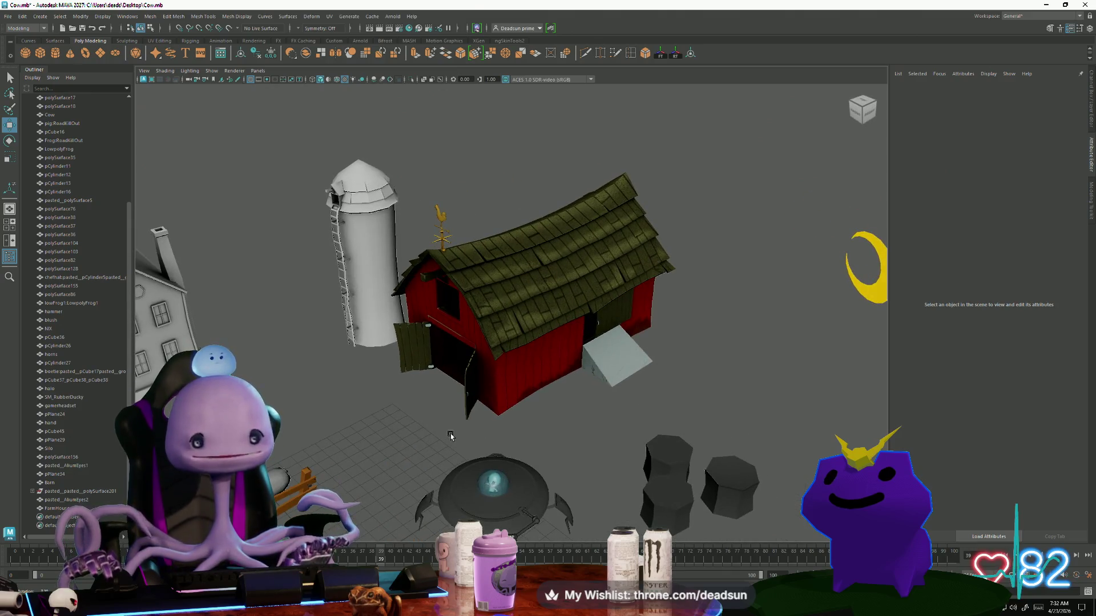
scroll(450, 437, "down", 2)
scroll(454, 438, "up", 2)
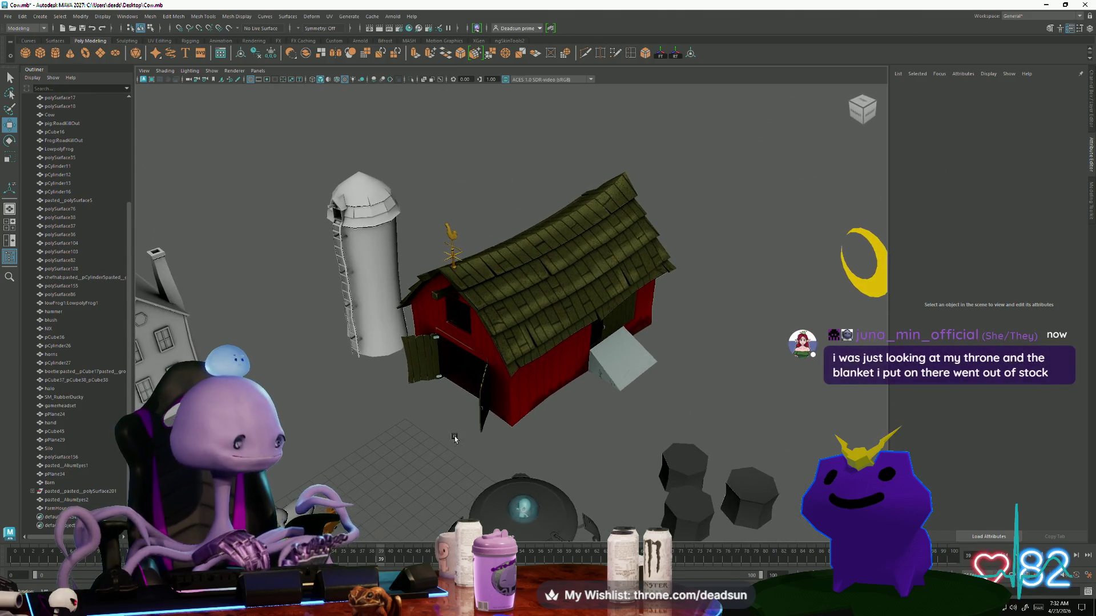
left_click_drag(454, 438, 457, 438, "alt")
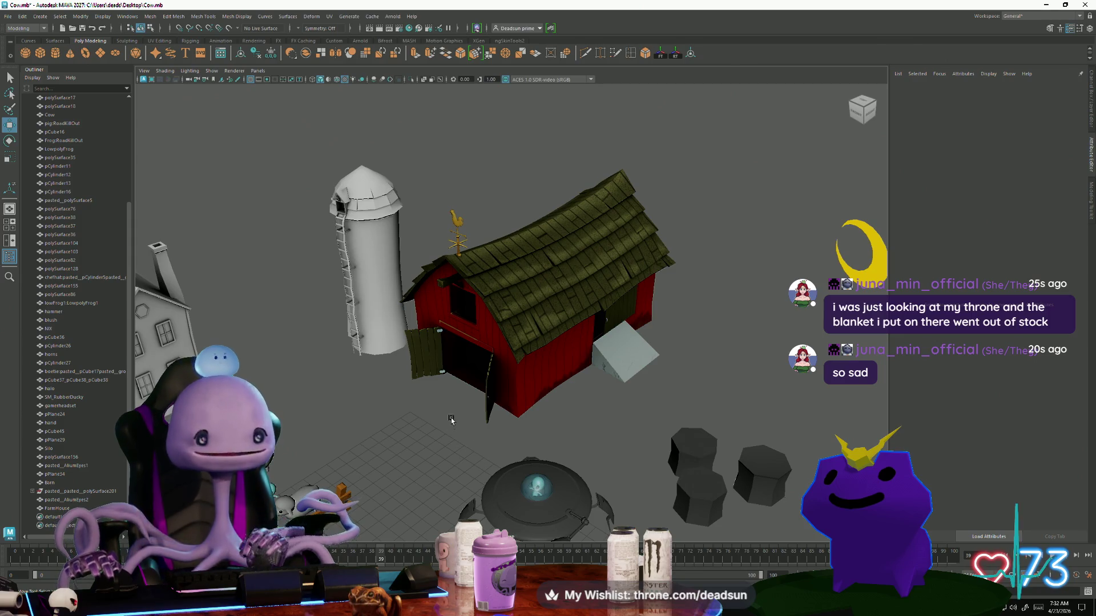
mouse_move(451, 417)
left_mouse_down("alt")
mouse_move(503, 418)
mouse_move(485, 425)
mouse_move(413, 365)
left_mouse_up("alt")
left_click(414, 366)
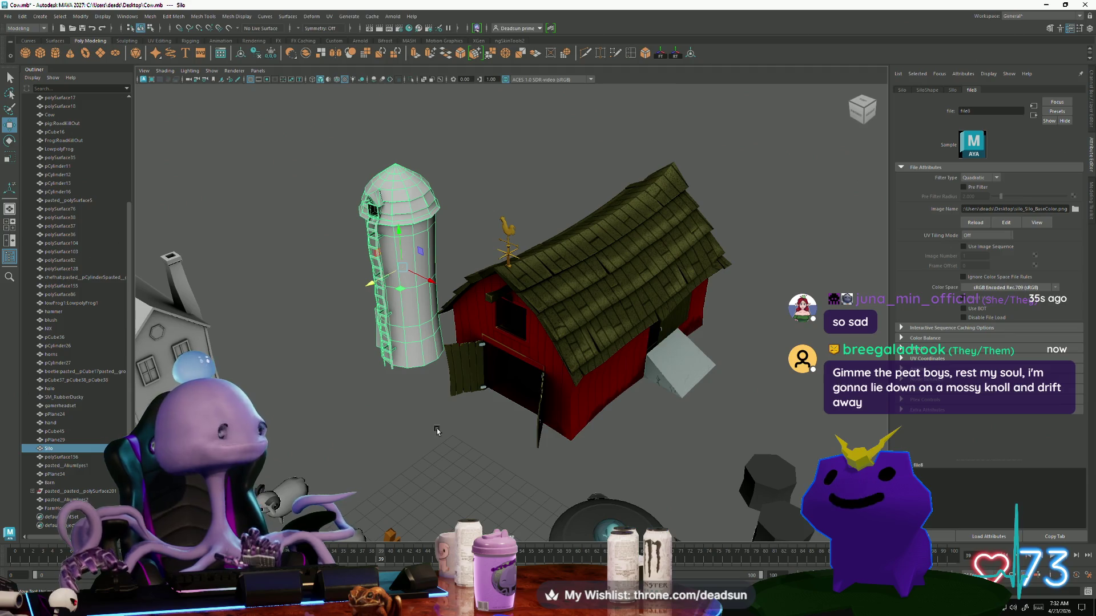
scroll(438, 432, "up", 2)
scroll(439, 434, "up", 2)
scroll(439, 436, "up", 2)
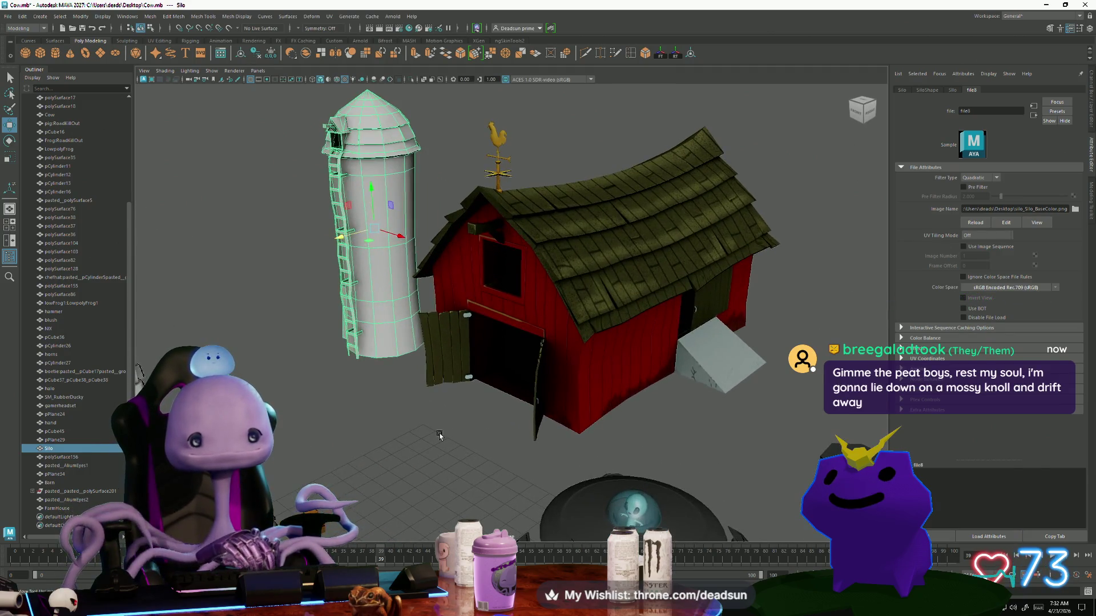
Frame the silo, deselect it, then pull back to see the whole farm with UFO, animals and fence.
key("f")
left_click(516, 481)
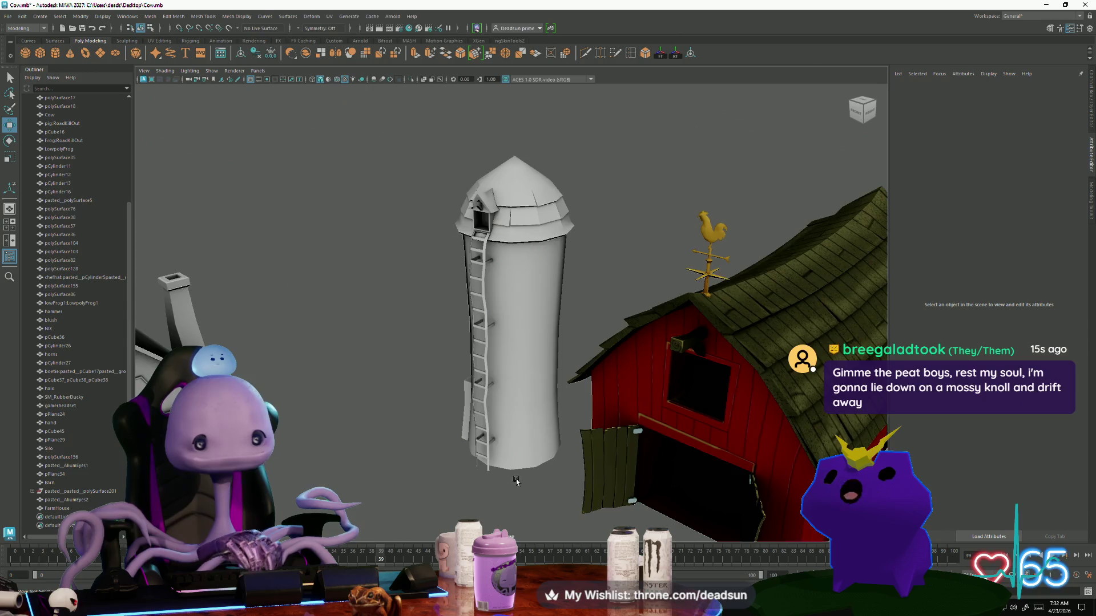
mouse_move(516, 480)
left_mouse_down("alt")
mouse_move(583, 438)
mouse_move(453, 453)
left_mouse_up("alt")
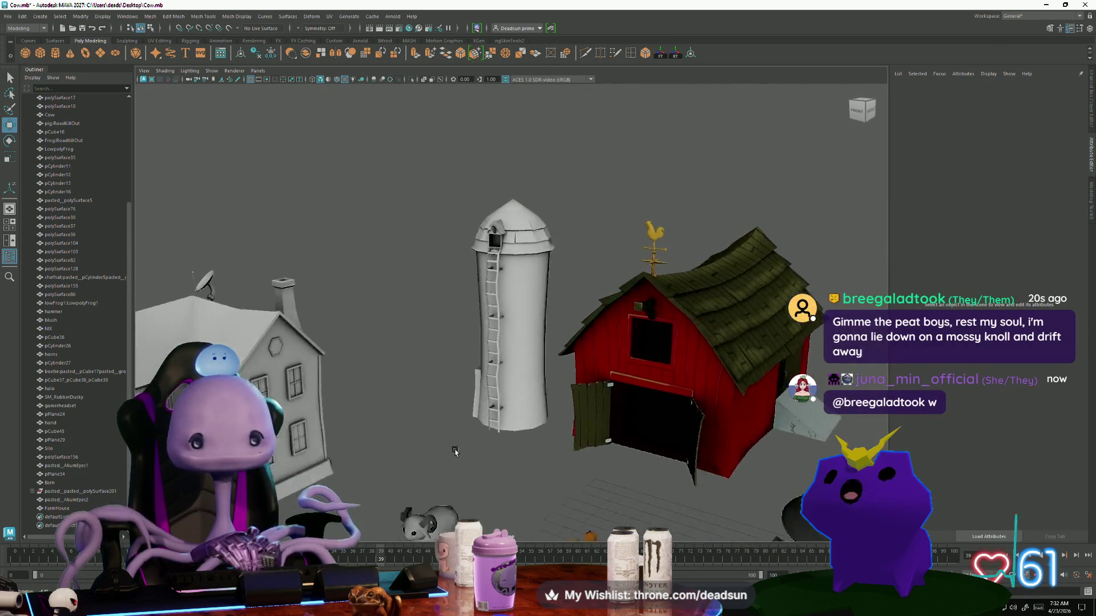
scroll(454, 452, "down", 5)
left_click_drag(467, 452, 311, 422, "alt")
scroll(452, 460, "up", 2)
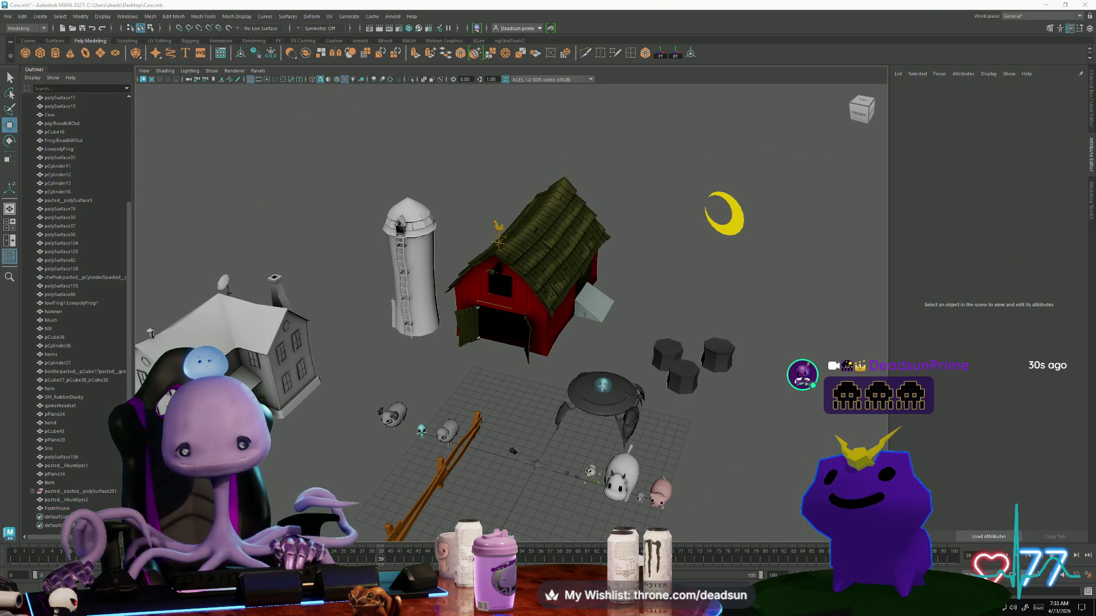
Frame the silo, deselect it, and orbit around its tower and ladder beside the red barn.
right_click_drag(494, 324, 539, 421, "alt")
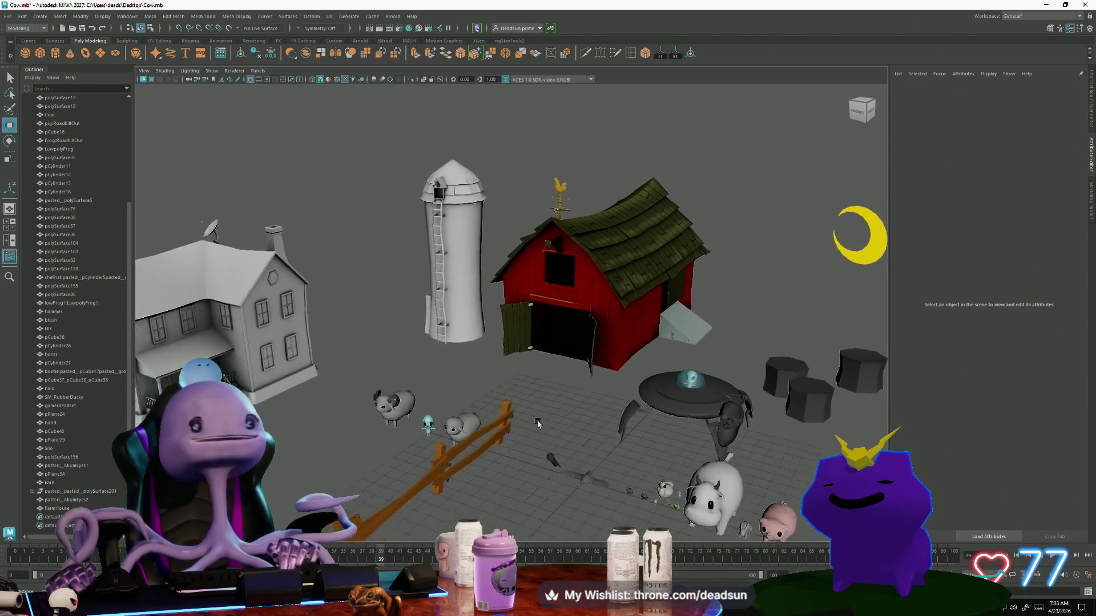
left_click_drag(538, 422, 499, 339, "alt")
left_click(499, 339)
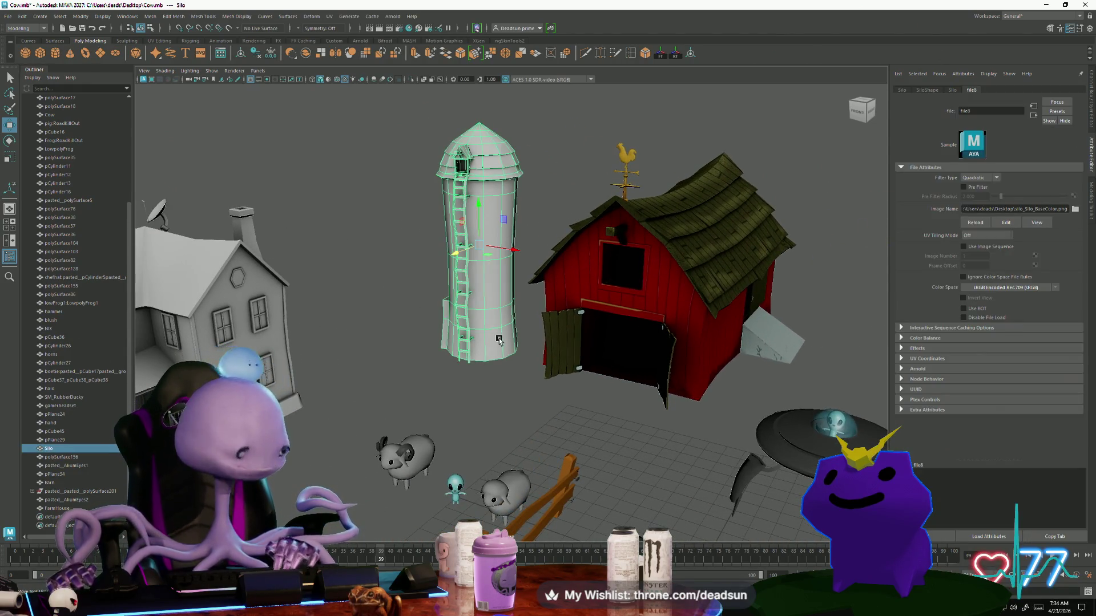
key("f")
left_click(396, 445)
left_click_drag(397, 445, 507, 473, "alt")
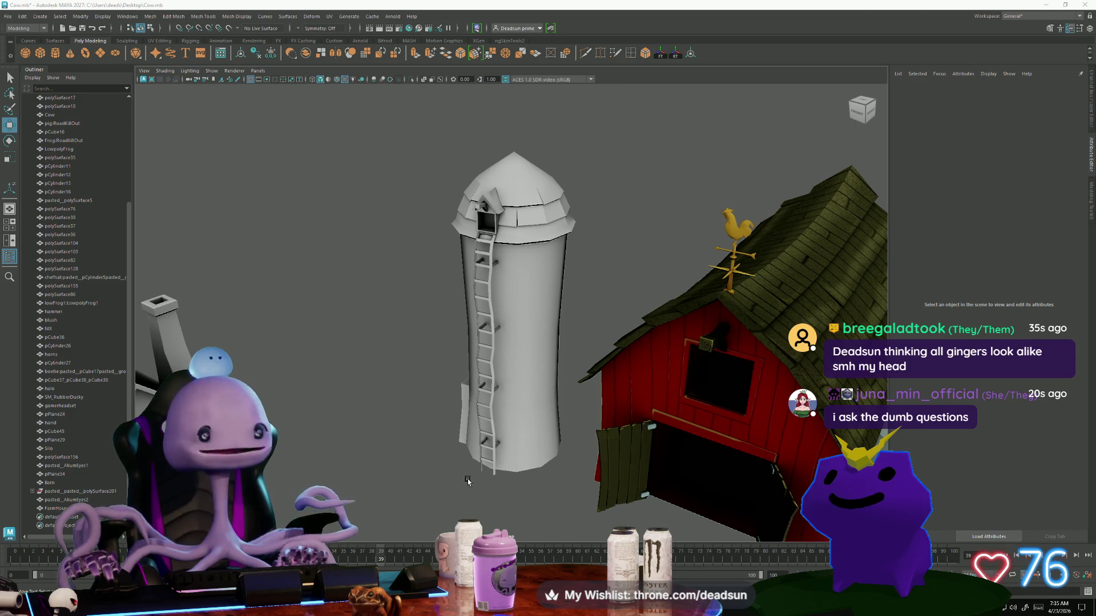
Select the silo and tumble the view around it.
left_click(485, 466)
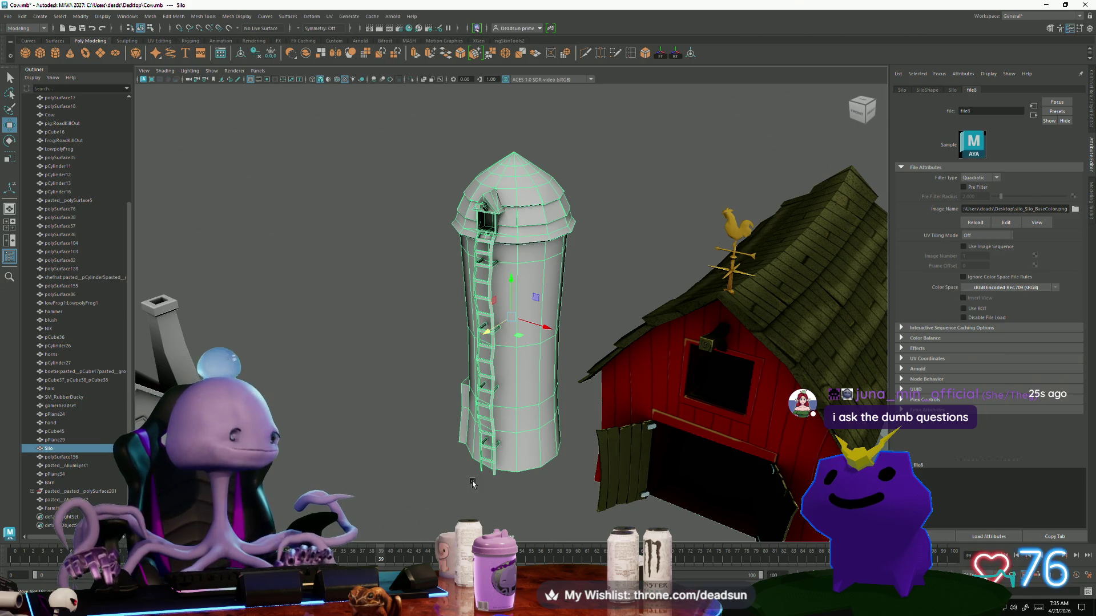
left_click(508, 483)
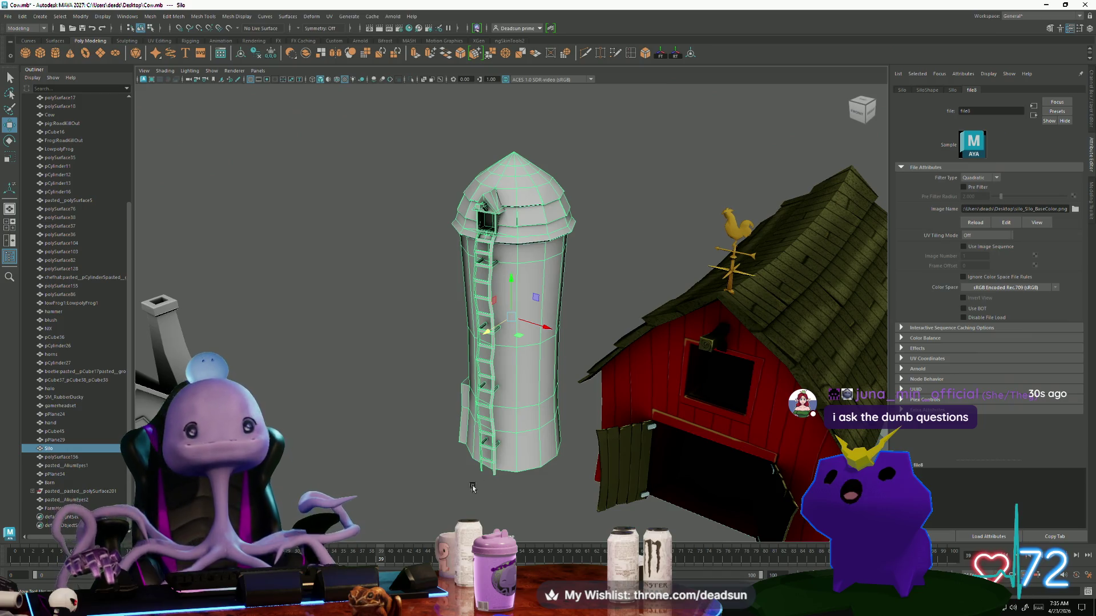
left_click(511, 449)
mouse_move(511, 450)
left_mouse_down("alt")
mouse_move(586, 499)
mouse_move(581, 464)
left_mouse_up("alt")
scroll(587, 500, "up", 2)
scroll(584, 479, "down", 3)
scroll(581, 463, "up", 3)
scroll(582, 463, "down", 1)
scroll(581, 464, "down", 3)
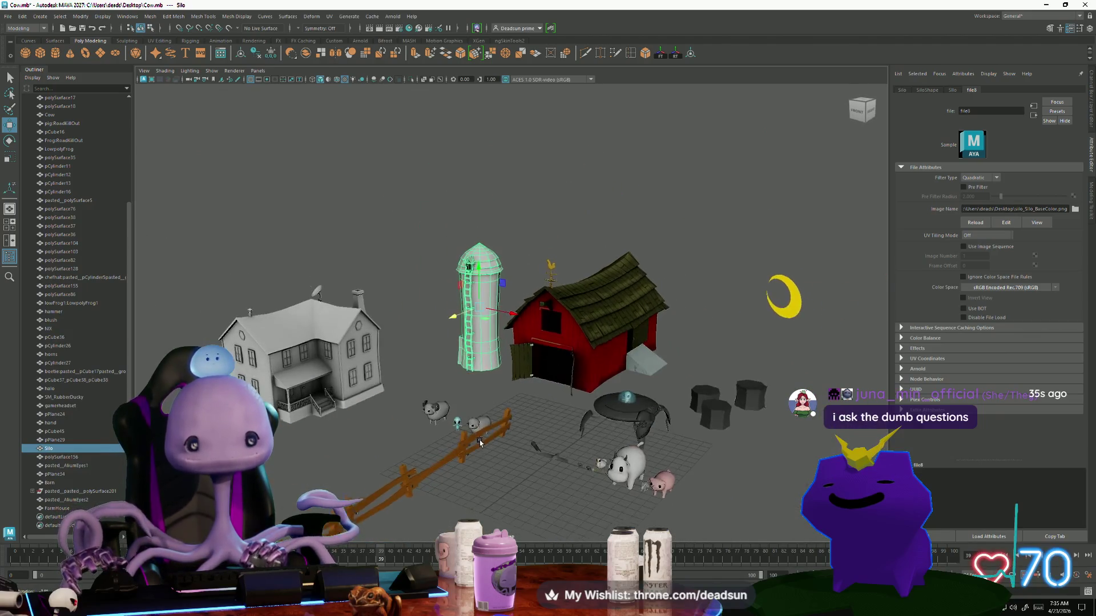
scroll(706, 423, "up", 2)
scroll(706, 424, "up", 3)
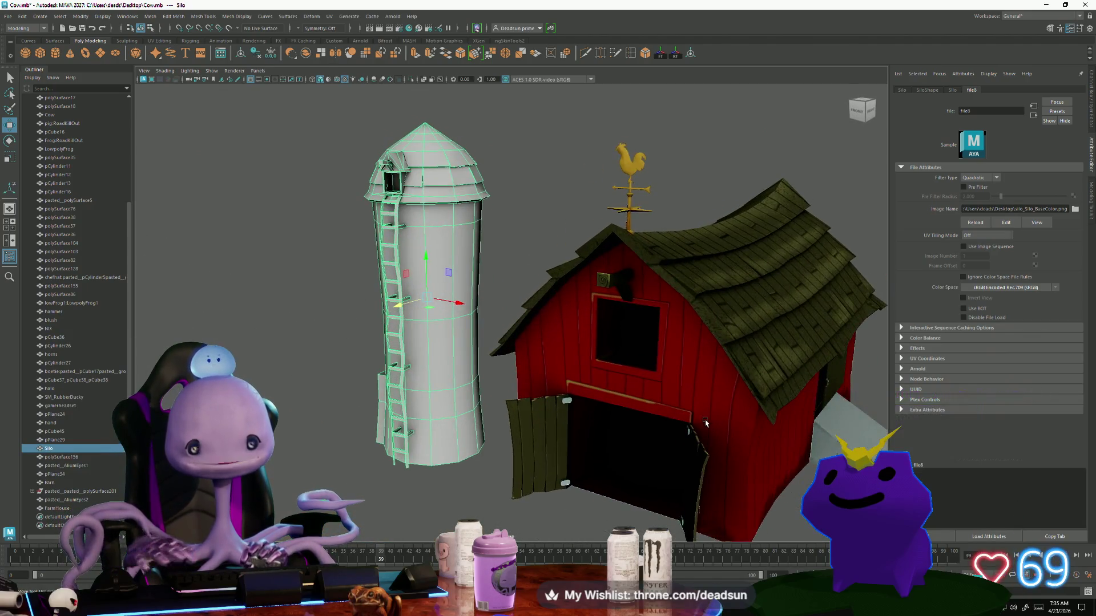
Frame the barn, deselect it, and orbit to view it from other angles.
left_click(706, 424)
key("f")
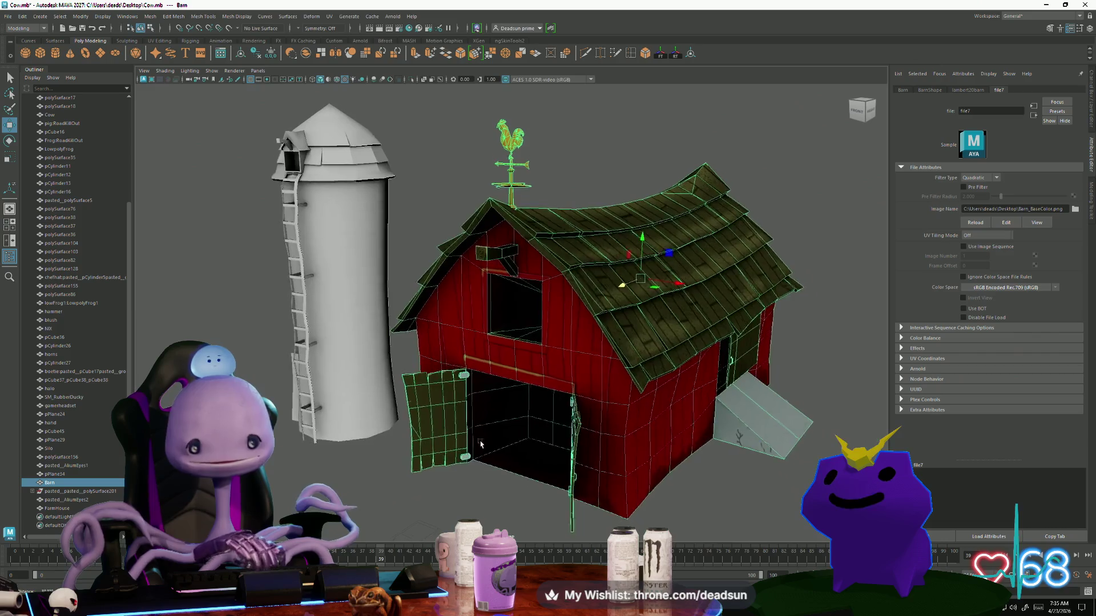
scroll(626, 505, "down", 3)
mouse_move(626, 505)
left_mouse_down("alt")
mouse_move(514, 488)
mouse_move(549, 480)
left_mouse_up("alt")
left_click(461, 486)
scroll(460, 487, "down", 2)
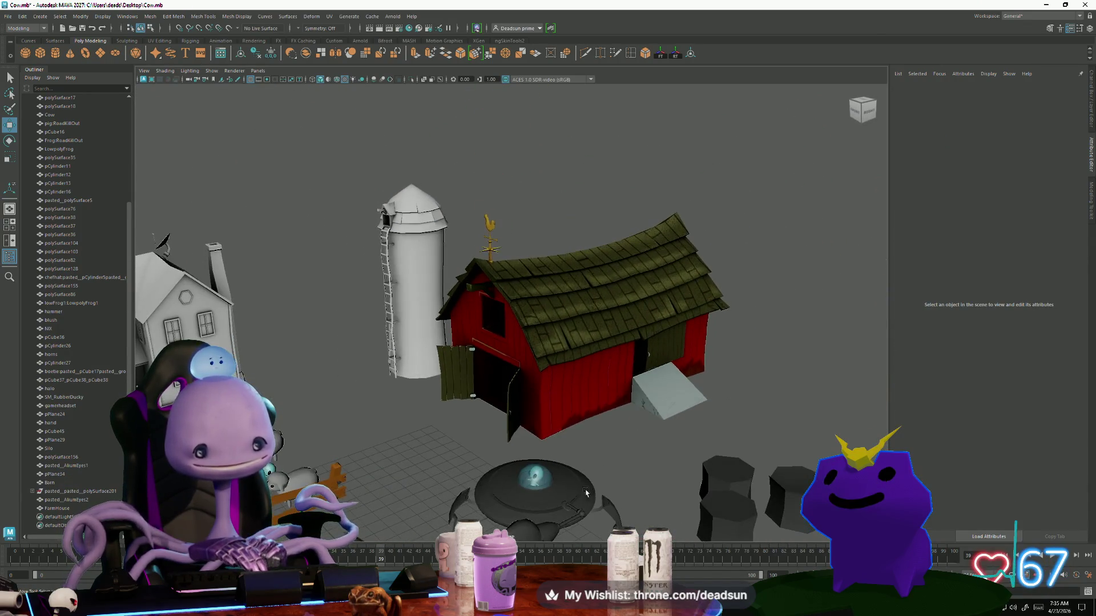
scroll(676, 466, "up", 3)
scroll(676, 467, "up", 2)
scroll(676, 466, "down", 4)
left_click_drag(675, 467, 488, 475, "alt")
scroll(488, 474, "up", 3)
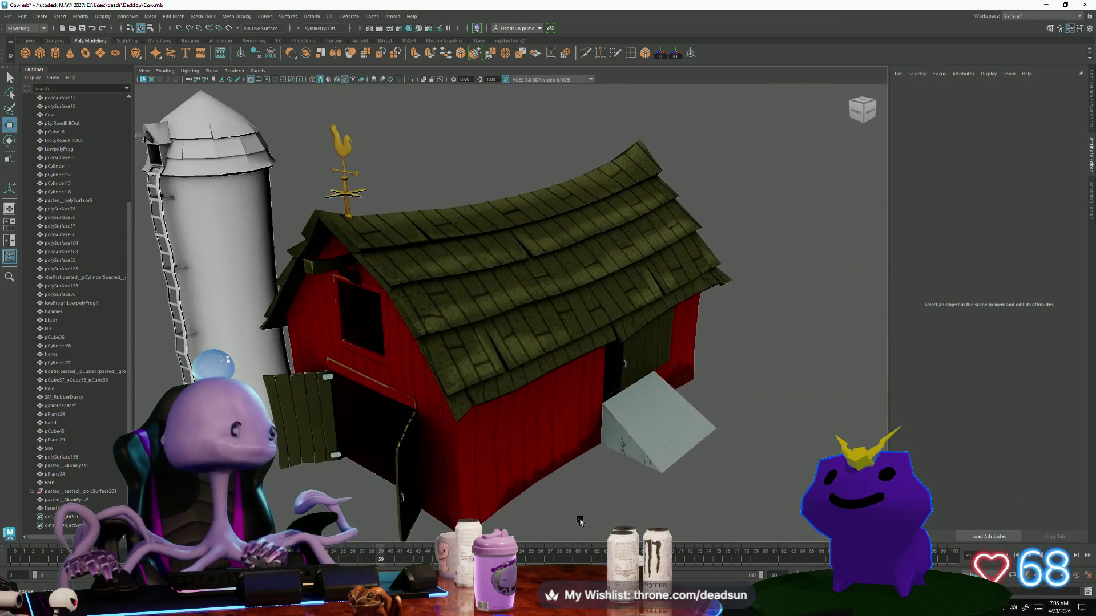
scroll(424, 505, "down", 1)
scroll(424, 506, "down", 1)
Bring the farmhouse into view and select it to show its FarmHouse_BaseColor texture.
mouse_move(424, 506)
left_mouse_down("alt")
mouse_move(463, 480)
mouse_move(491, 426)
left_mouse_up("alt")
scroll(463, 479, "down", 3)
left_click(389, 412)
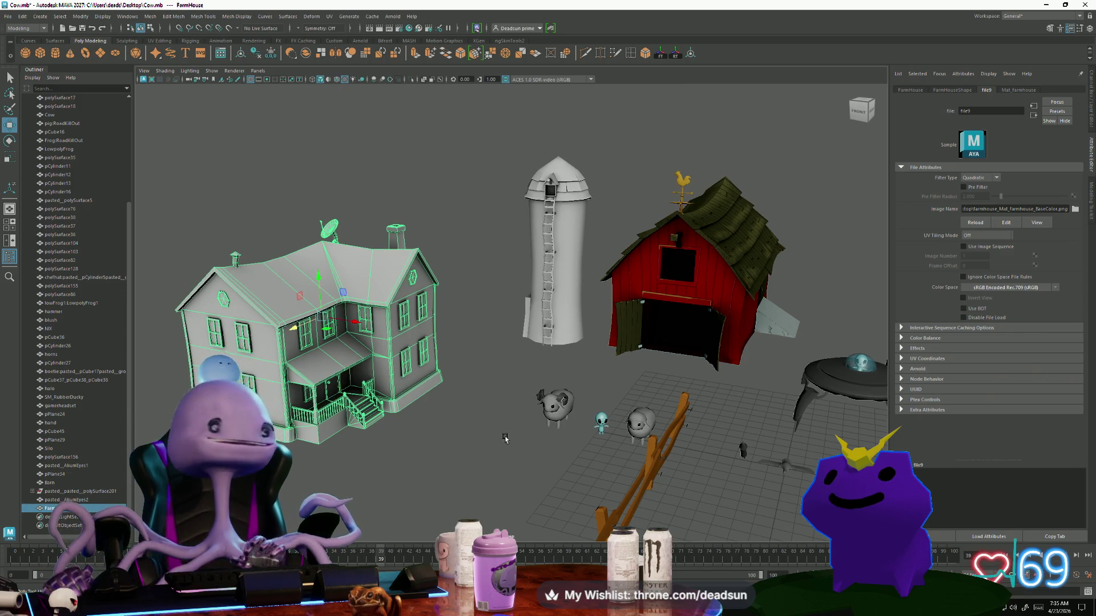
Frame the farmhouse, deselect it, orbit around its porch, then enlarge the UFO claw game video.
key("f")
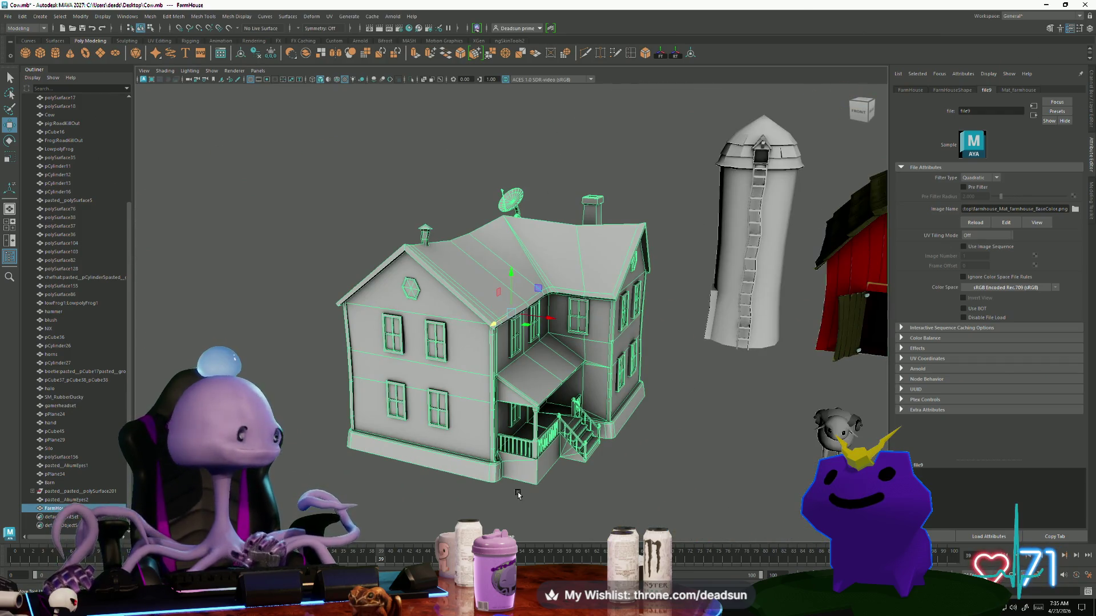
left_click(559, 488)
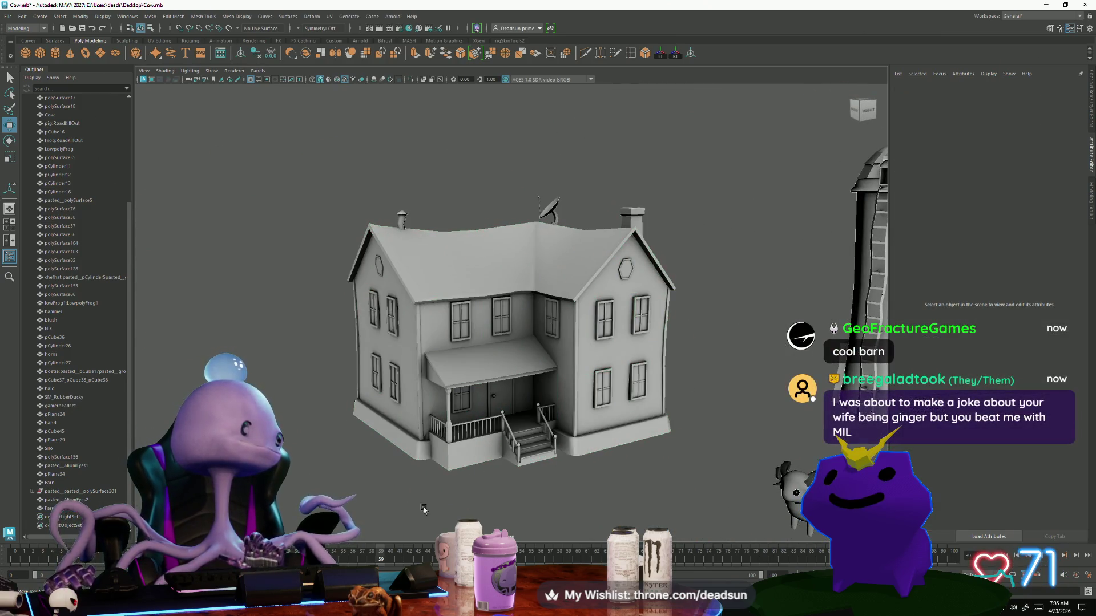
mouse_move(559, 488)
left_mouse_down("alt")
mouse_move(437, 462)
mouse_move(495, 468)
mouse_move(514, 489)
left_mouse_up("alt")
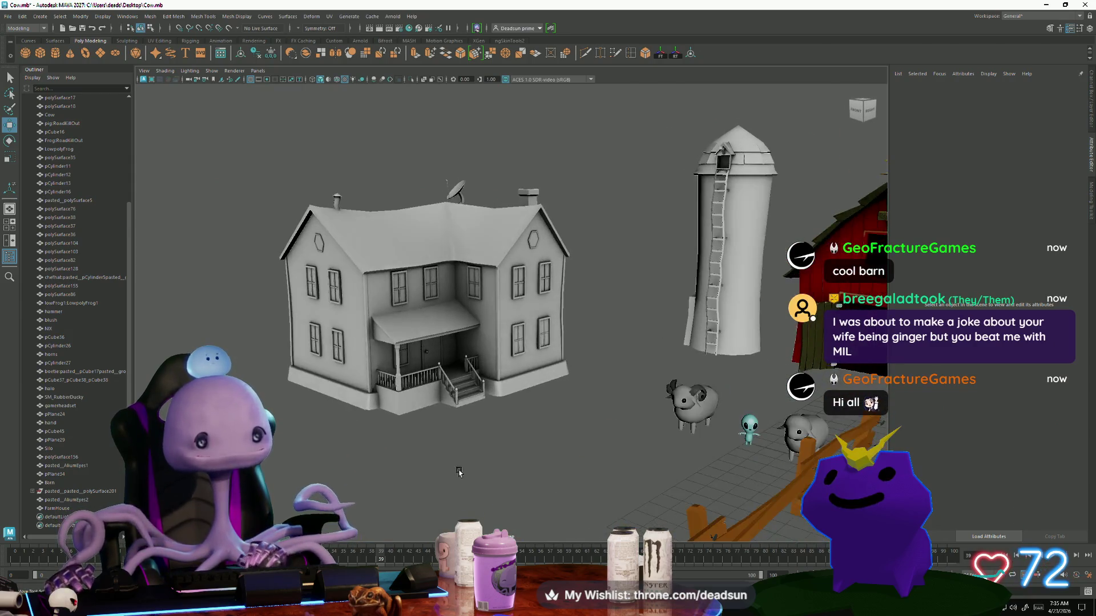
scroll(544, 521, "up", 5)
scroll(545, 522, "down", 3)
left_click_drag(557, 411, 503, 444, "alt")
scroll(514, 433, "up", 3)
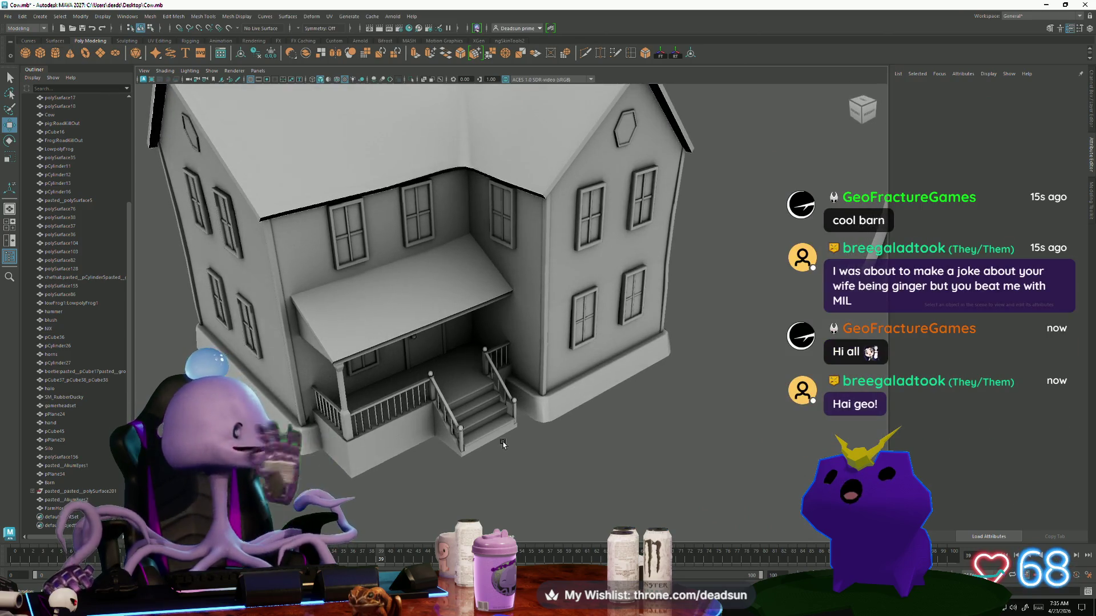
scroll(503, 444, "down", 2)
mouse_move(502, 444)
left_mouse_down("alt")
mouse_move(422, 428)
mouse_move(499, 416)
mouse_move(587, 448)
left_mouse_up("alt")
scroll(422, 428, "down", 2)
scroll(455, 424, "down", 2)
scroll(499, 415, "up", 3)
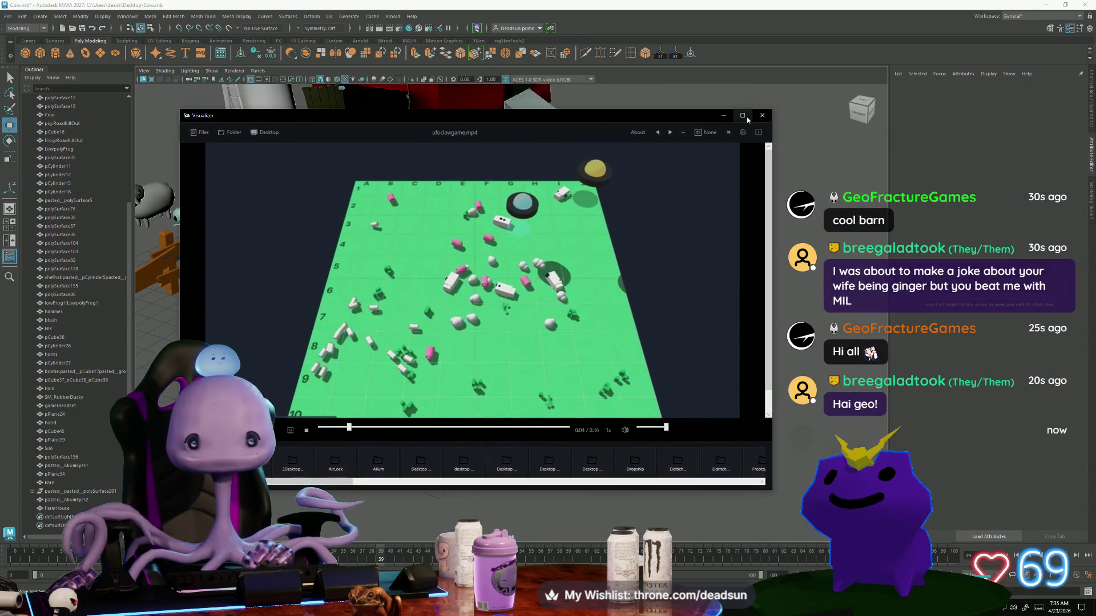
left_click(743, 116)
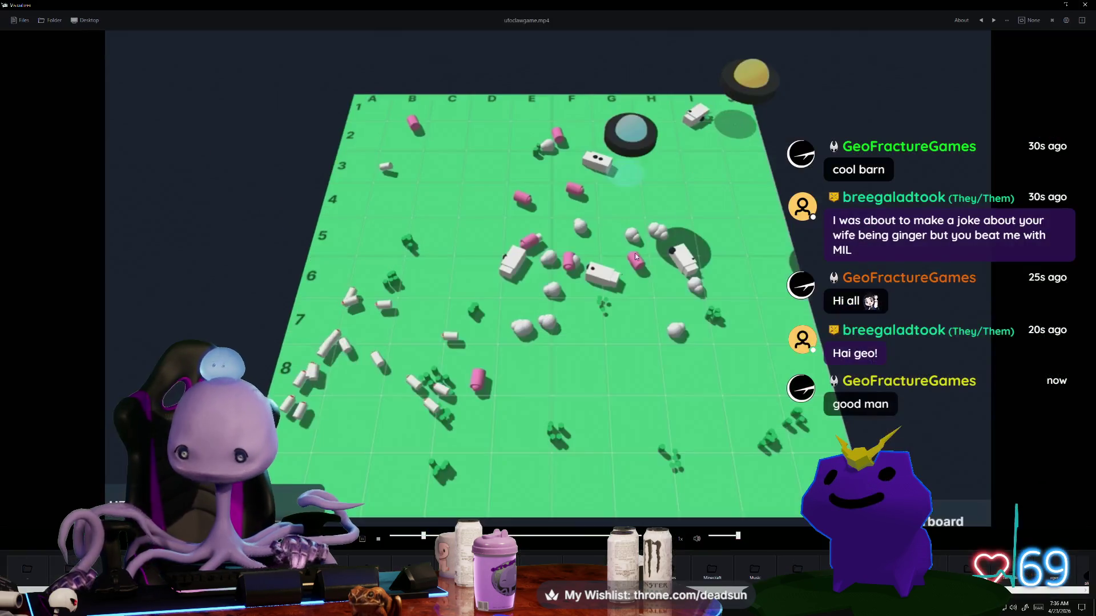
Rewind the UFO claw clip to an earlier moment, then close the player back to Maya.
left_click_drag(428, 538, 390, 536)
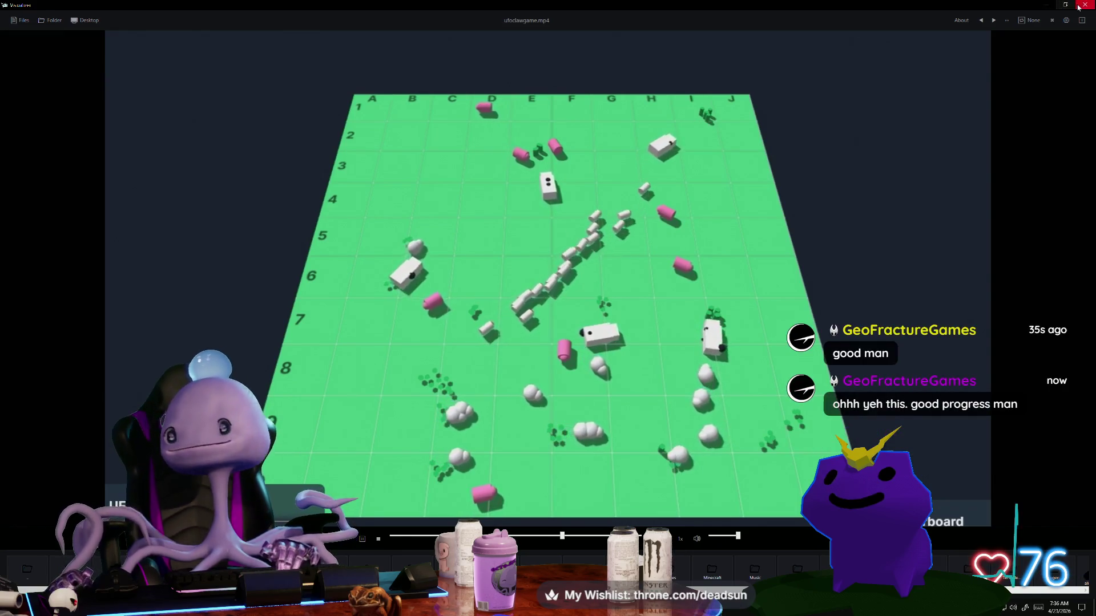
left_click(1053, 20)
scroll(497, 282, "up", 5)
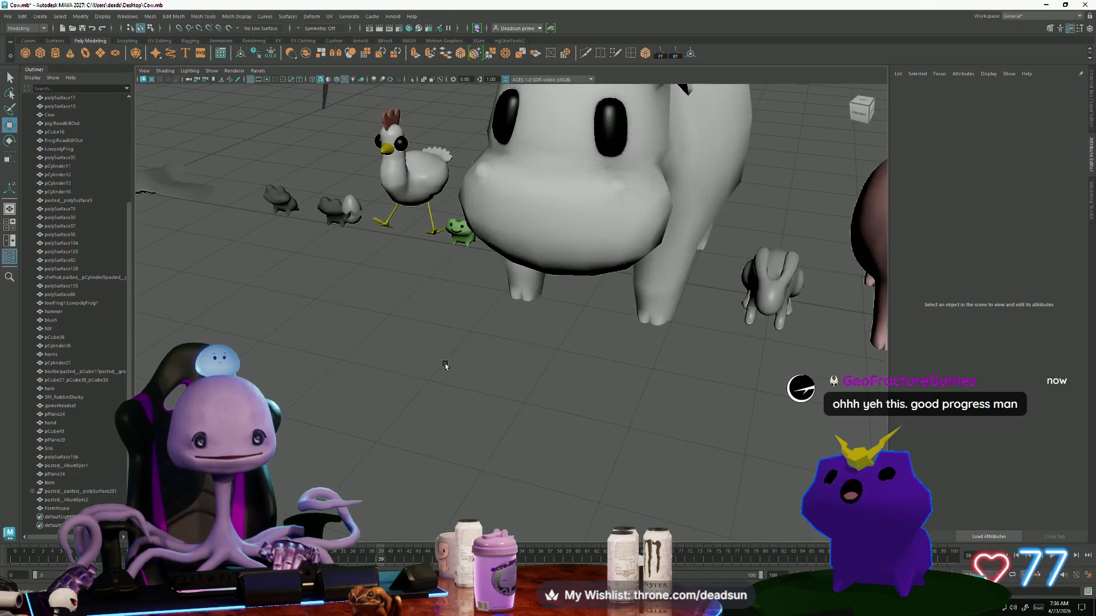
scroll(592, 225, "up", 3)
Pick through the cow, pig, chicken and pPlane34 while tumbling toward the cow.
left_click(591, 224)
scroll(548, 257, "down", 5)
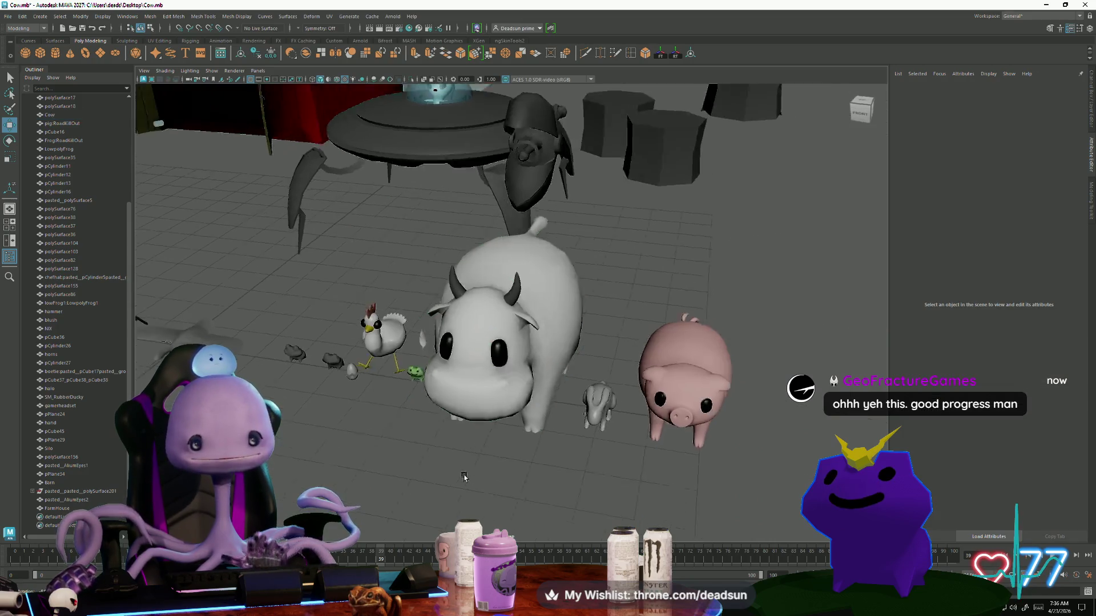
left_click(500, 463)
scroll(501, 462, "down", 3)
left_click(646, 377)
mouse_move(647, 377)
left_mouse_down("alt")
mouse_move(402, 348)
mouse_move(449, 433)
mouse_move(442, 289)
mouse_move(442, 465)
left_mouse_up("alt")
left_click(402, 349)
left_click(442, 289)
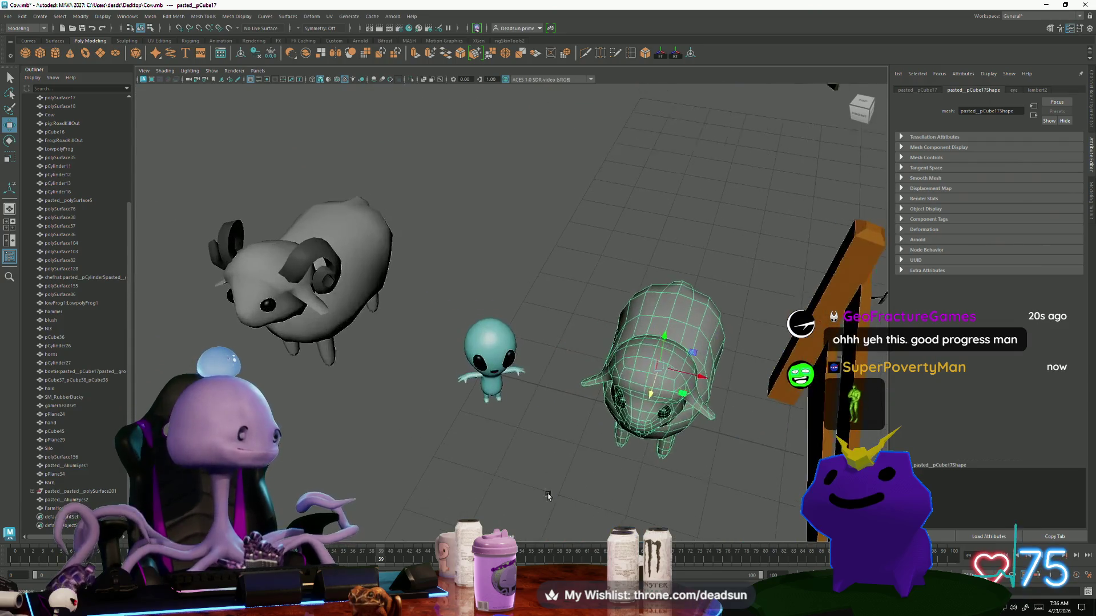
scroll(557, 485, "up", 5)
scroll(557, 485, "down", 5)
scroll(687, 502, "up", 4)
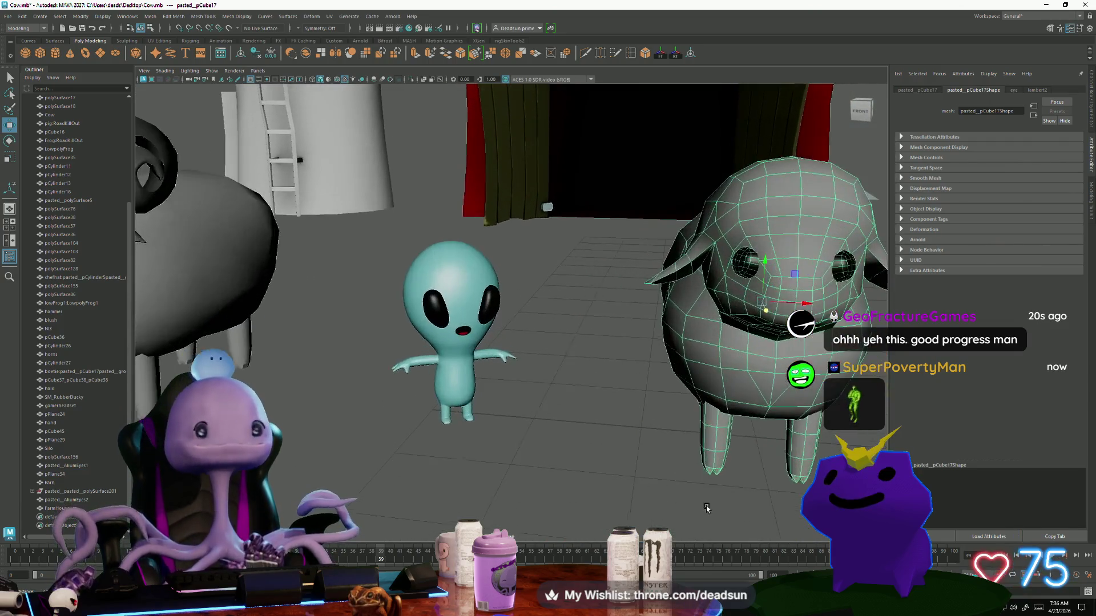
scroll(687, 501, "up", 2)
scroll(688, 502, "up", 2)
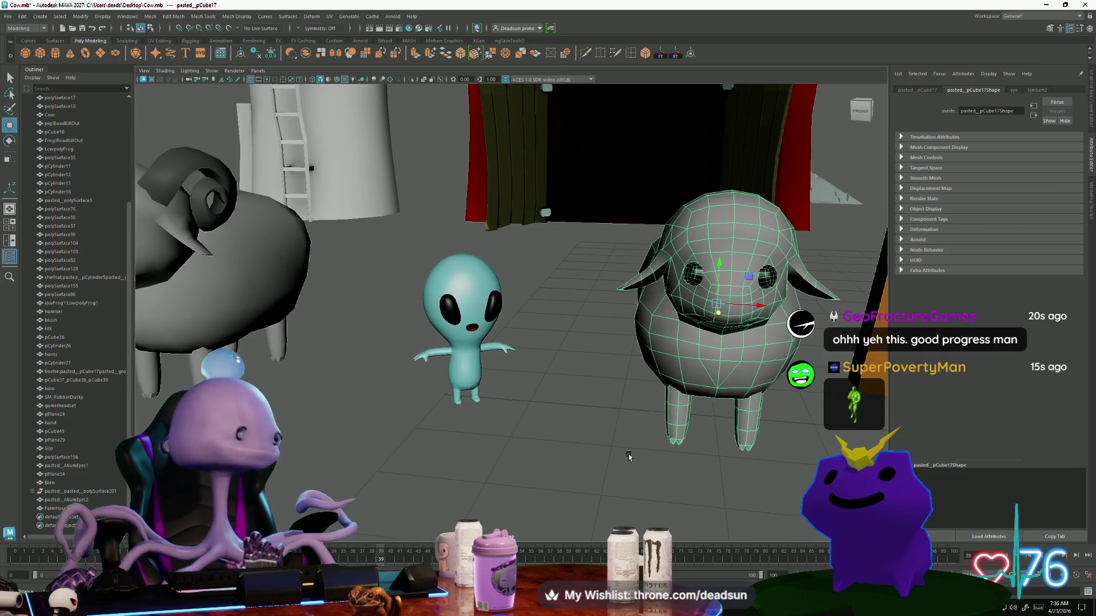
scroll(729, 509, "up", 1)
scroll(730, 509, "up", 1)
Frame the alien, deselect it and pull back until house, silo and barn show.
left_click(446, 368)
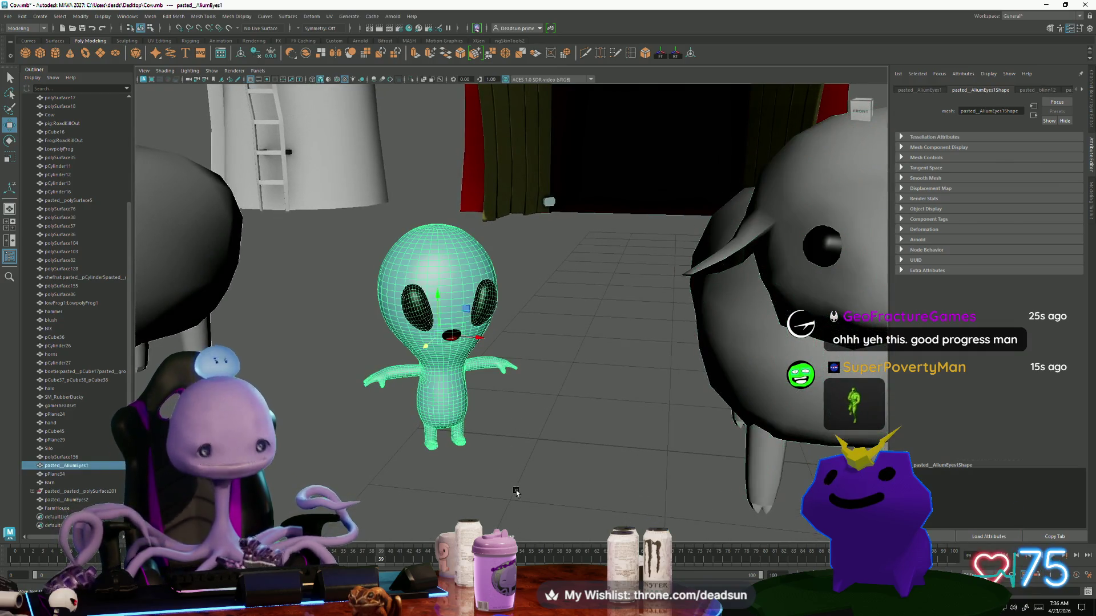
key("f")
left_click(525, 495)
mouse_move(525, 496)
left_mouse_down("alt")
mouse_move(597, 437)
mouse_move(373, 380)
left_mouse_up("alt")
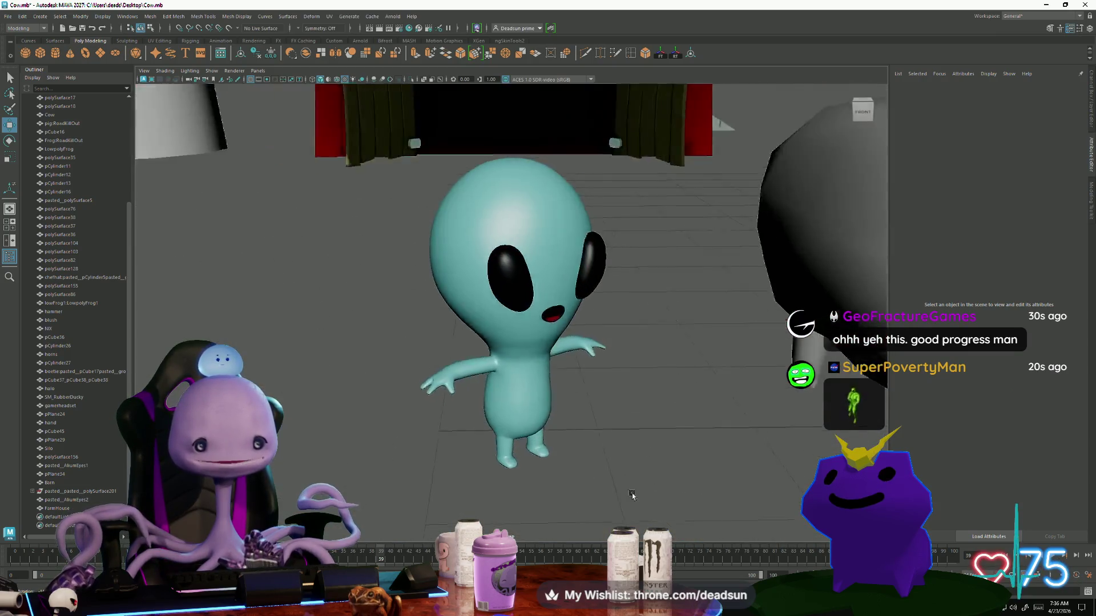
scroll(372, 380, "down", 2)
scroll(372, 380, "down", 4)
left_click_drag(372, 381, 365, 436, "alt")
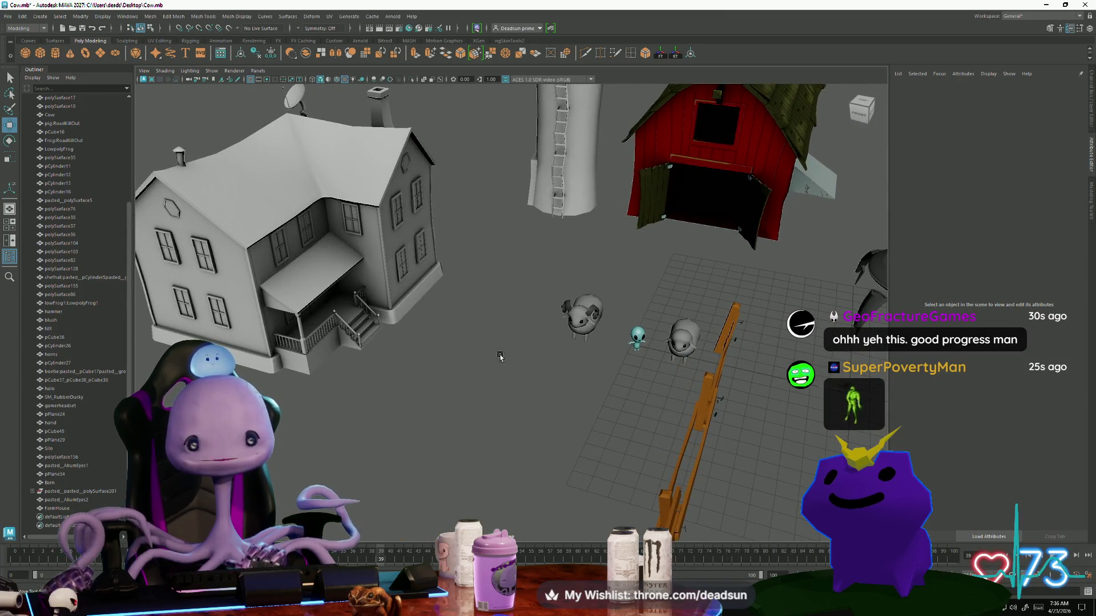
Tumble to a level front view of the farmhouse, then view its porch from below.
mouse_move(500, 356)
left_mouse_down("alt")
mouse_move(476, 493)
mouse_move(497, 480)
mouse_move(465, 469)
left_mouse_up("alt")
scroll(476, 493, "up", 2)
scroll(476, 493, "up", 2)
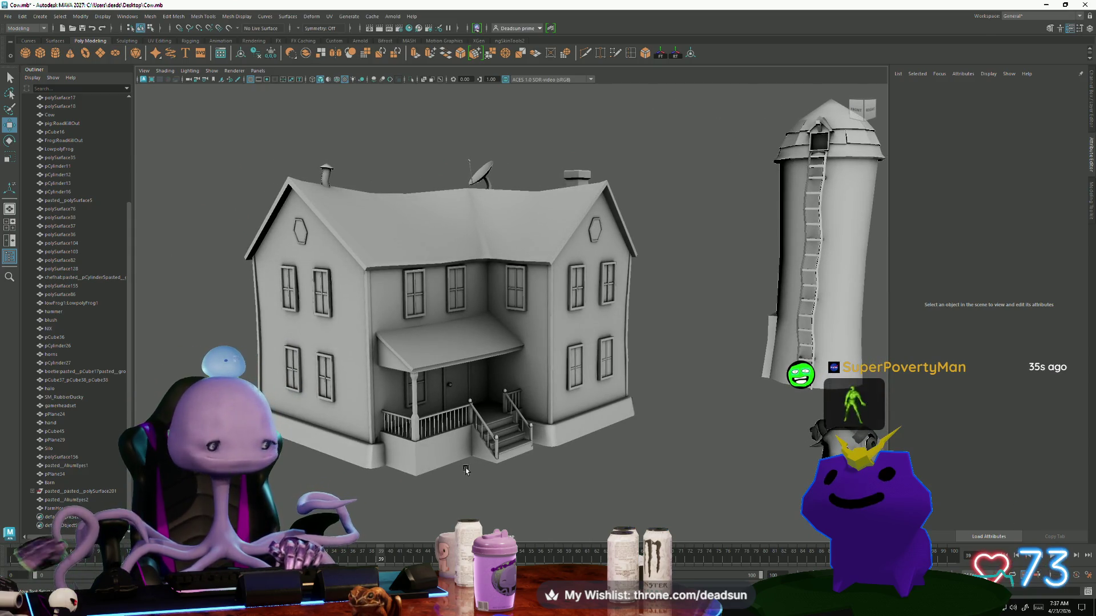
key("alt+Tab")
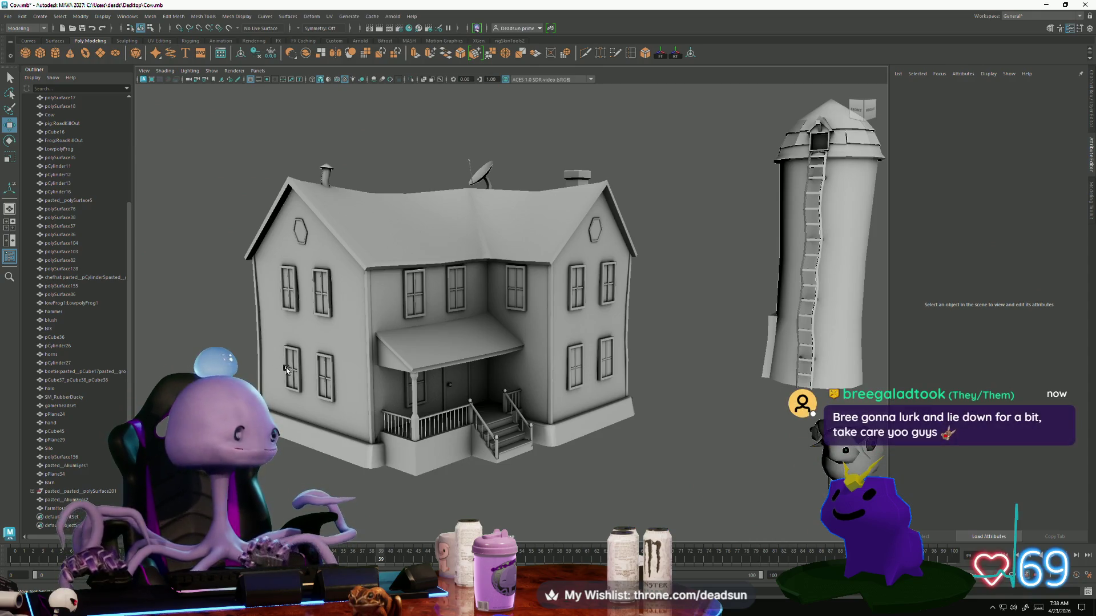
middle_click_drag(404, 359, 369, 356, "alt")
mouse_move(369, 357)
left_mouse_down("alt")
mouse_move(358, 335)
mouse_move(559, 396)
mouse_move(478, 471)
mouse_move(497, 413)
mouse_move(559, 423)
mouse_move(416, 426)
mouse_move(493, 419)
left_mouse_up("alt")
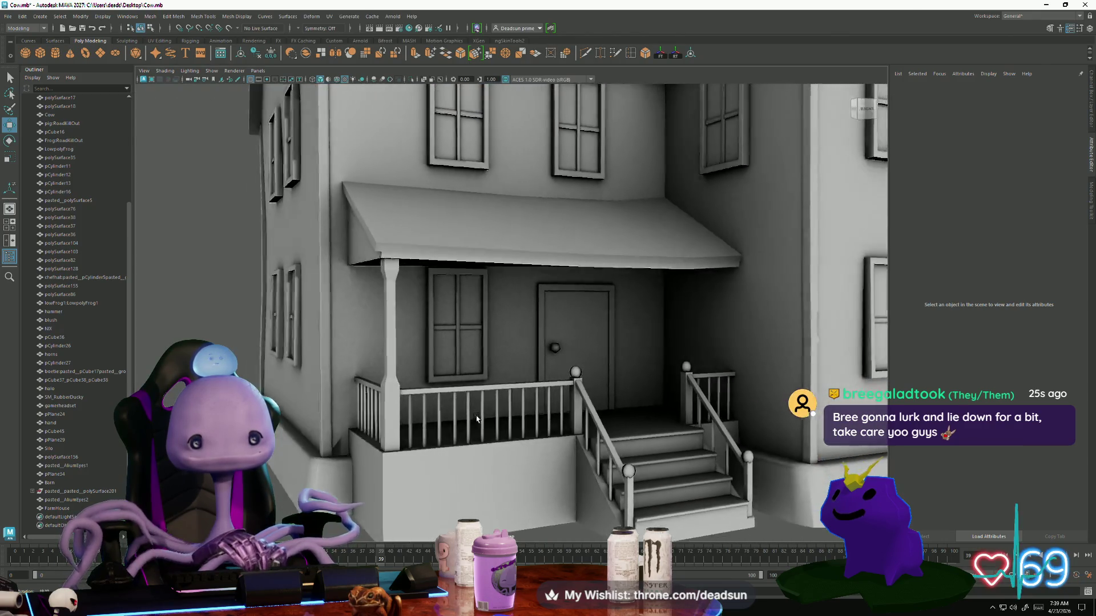
Pull back from the porch and orbit round the house to reveal silo, barn and sheep.
right_click_drag(492, 419, 475, 441, "alt")
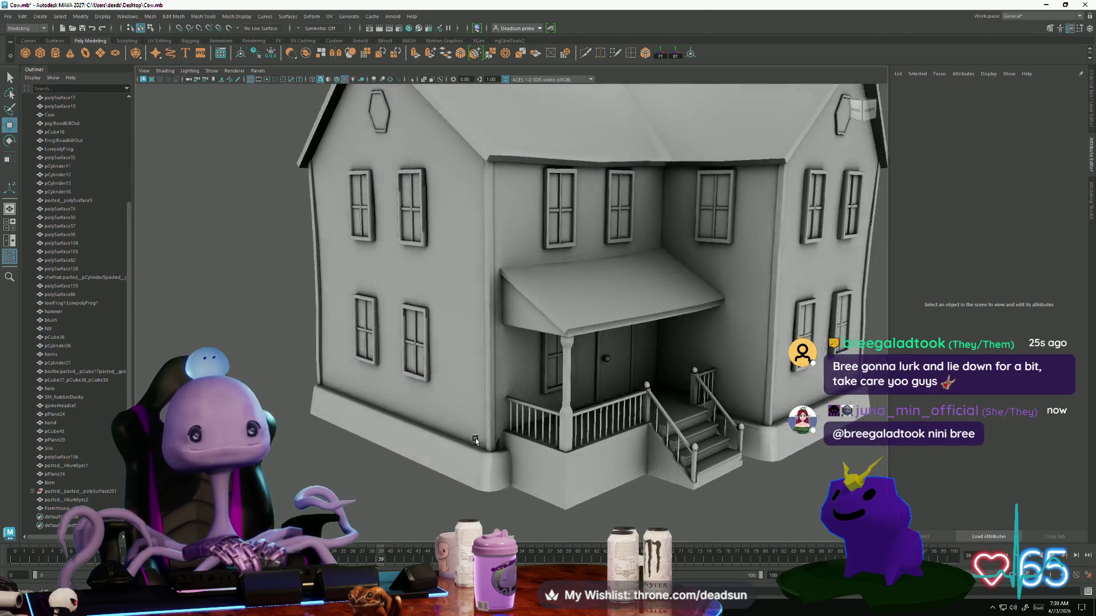
left_click_drag(475, 441, 546, 431, "alt")
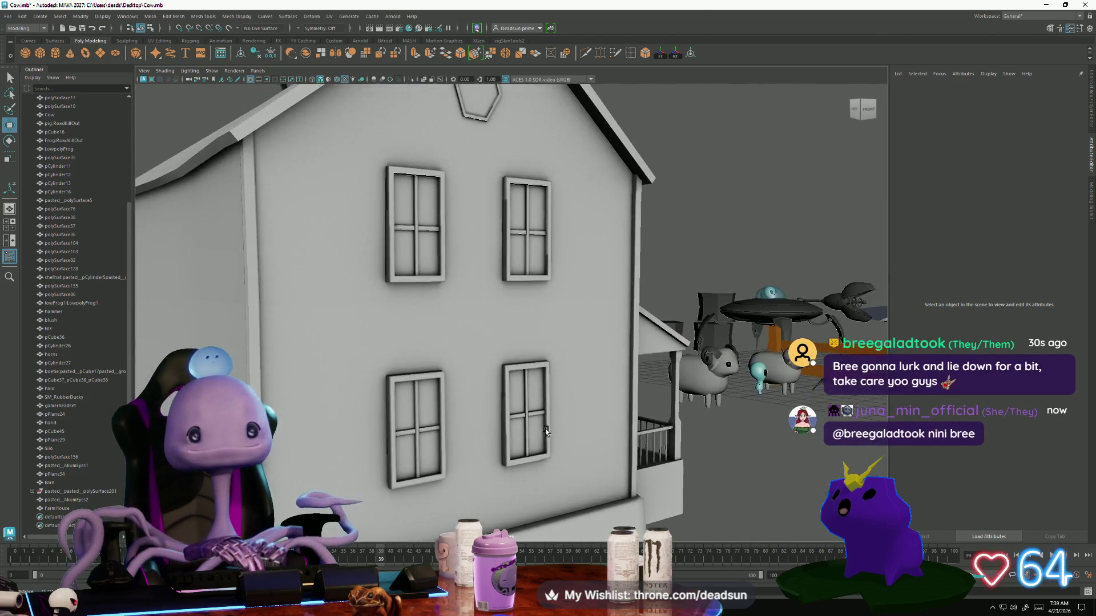
right_click_drag(547, 430, 514, 445, "alt")
mouse_move(514, 445)
left_mouse_down("alt")
mouse_move(454, 464)
mouse_move(517, 520)
left_mouse_up("alt")
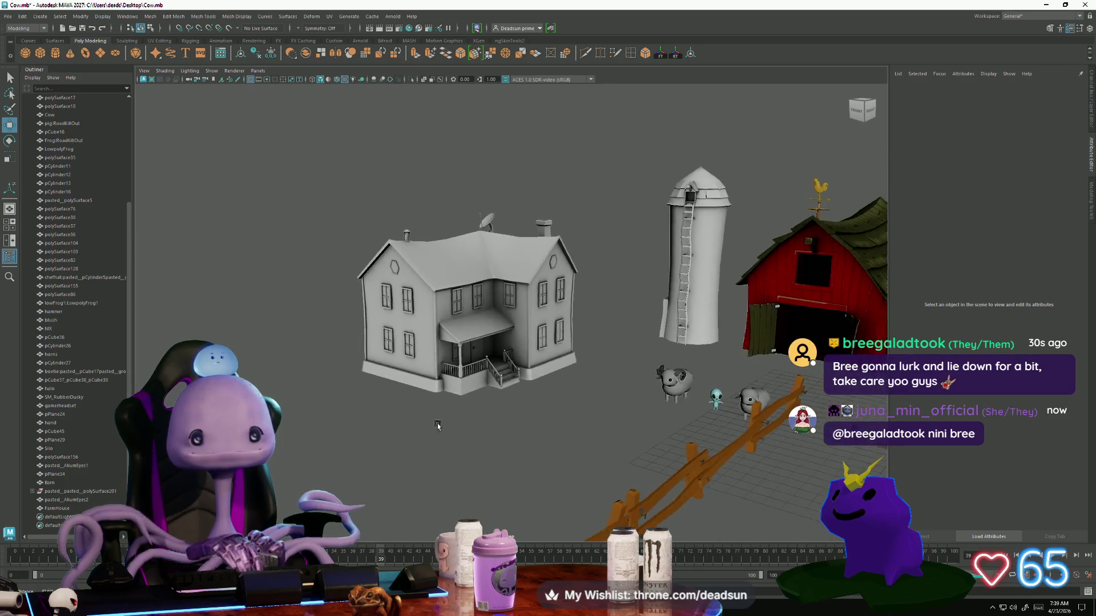
Frame the red barn with F, deselect it and orbit to a top-down farm view.
left_click(545, 343)
key("f")
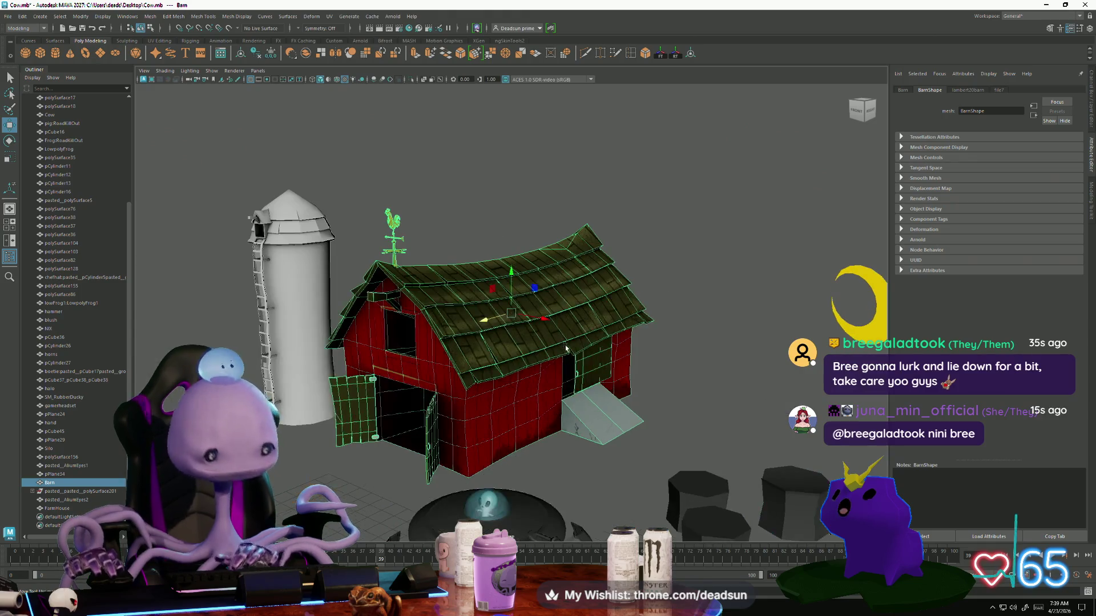
left_click(707, 383)
mouse_move(708, 383)
left_mouse_down("alt")
mouse_move(638, 430)
mouse_move(637, 446)
mouse_move(614, 392)
mouse_move(449, 411)
mouse_move(438, 444)
mouse_move(493, 382)
mouse_move(711, 397)
mouse_move(513, 439)
left_mouse_up("alt")
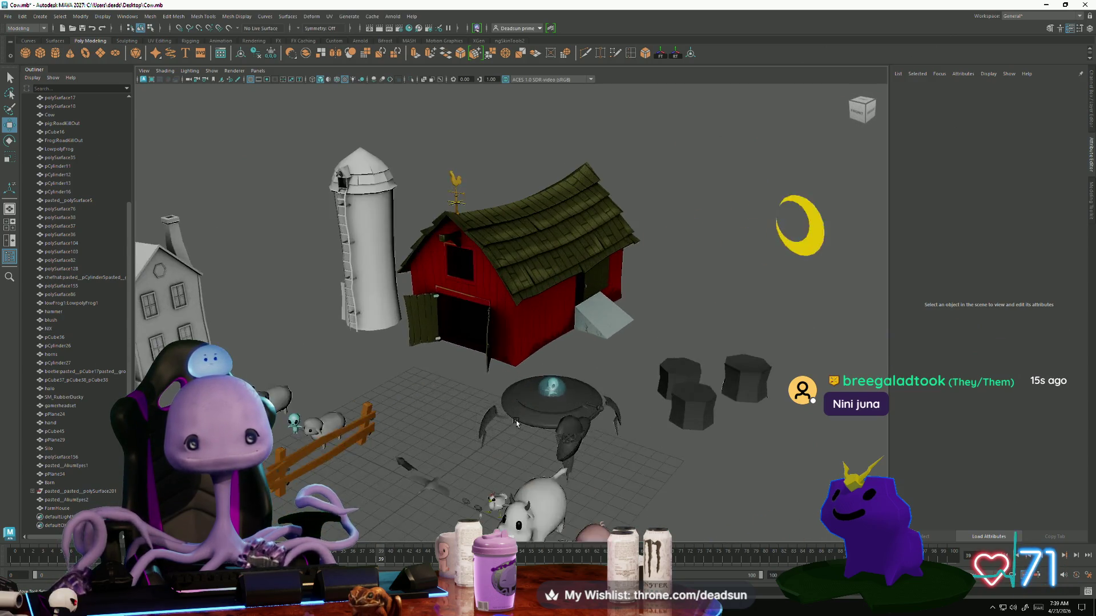
Orbit low around the barn, cow and UFO, selecting and deselecting the barn.
left_click_drag(514, 440, 511, 455, "alt")
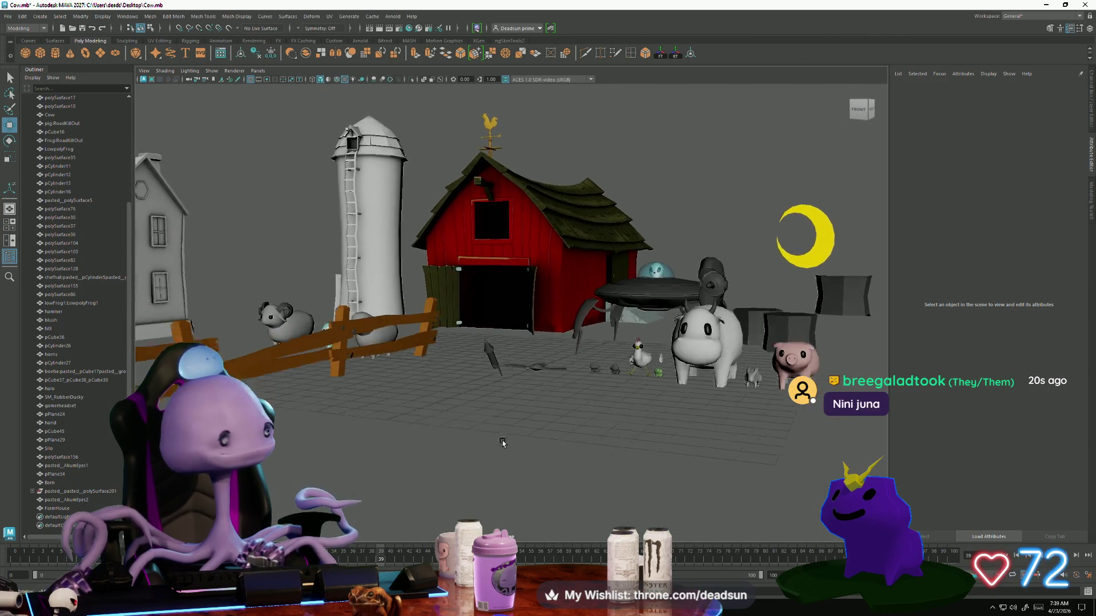
right_click_drag(511, 456, 503, 469, "alt")
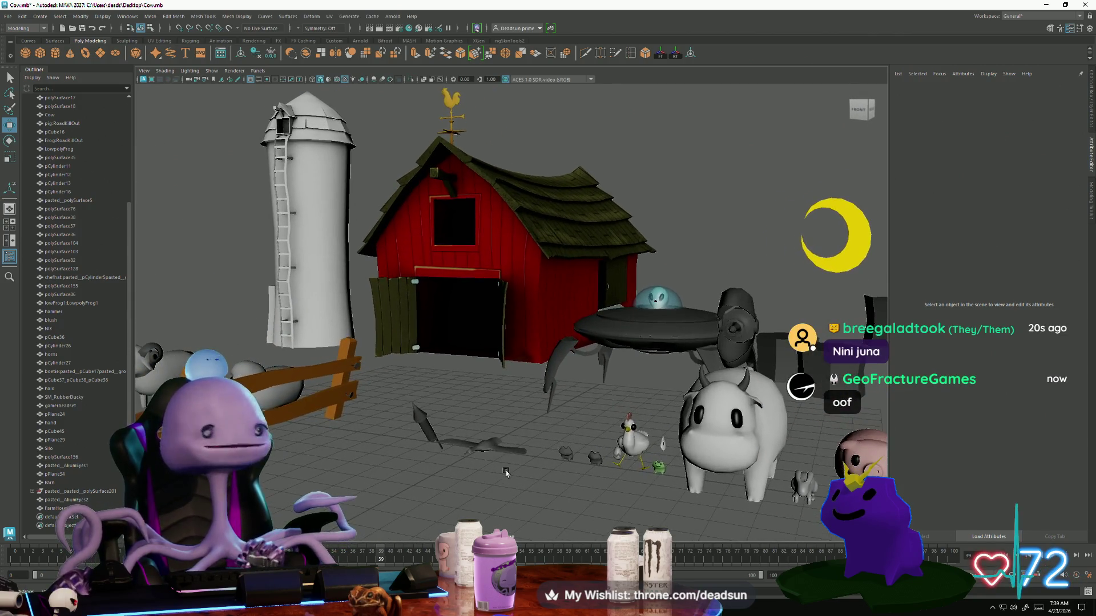
mouse_move(502, 468)
left_mouse_down("alt")
mouse_move(553, 471)
mouse_move(484, 485)
left_mouse_up("alt")
left_click(536, 292)
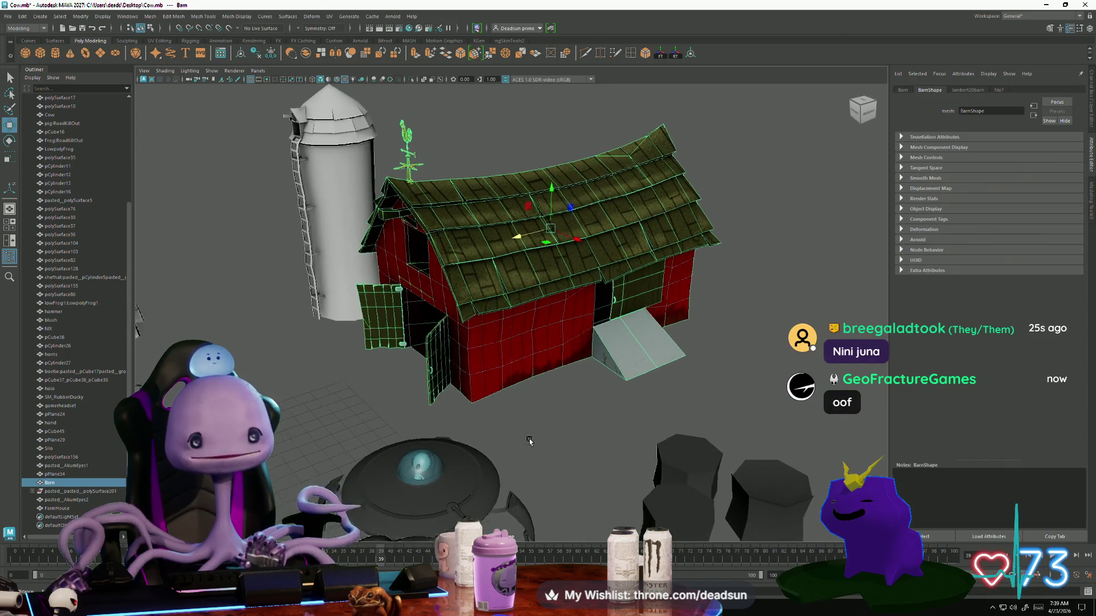
mouse_move(536, 292)
left_mouse_down("alt")
mouse_move(531, 497)
mouse_move(521, 465)
left_mouse_up("alt")
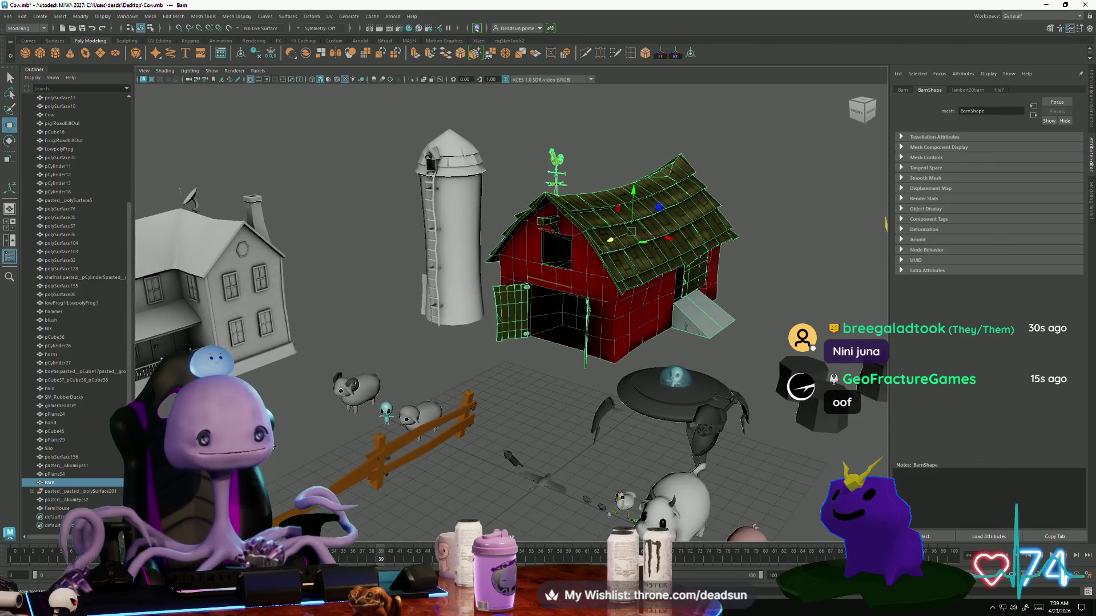
left_click(430, 362)
left_click_drag(402, 364, 430, 361, "alt")
Frame the farmhouse with F, deselect and orbit to see it with silo, barn and fence.
left_click(420, 335)
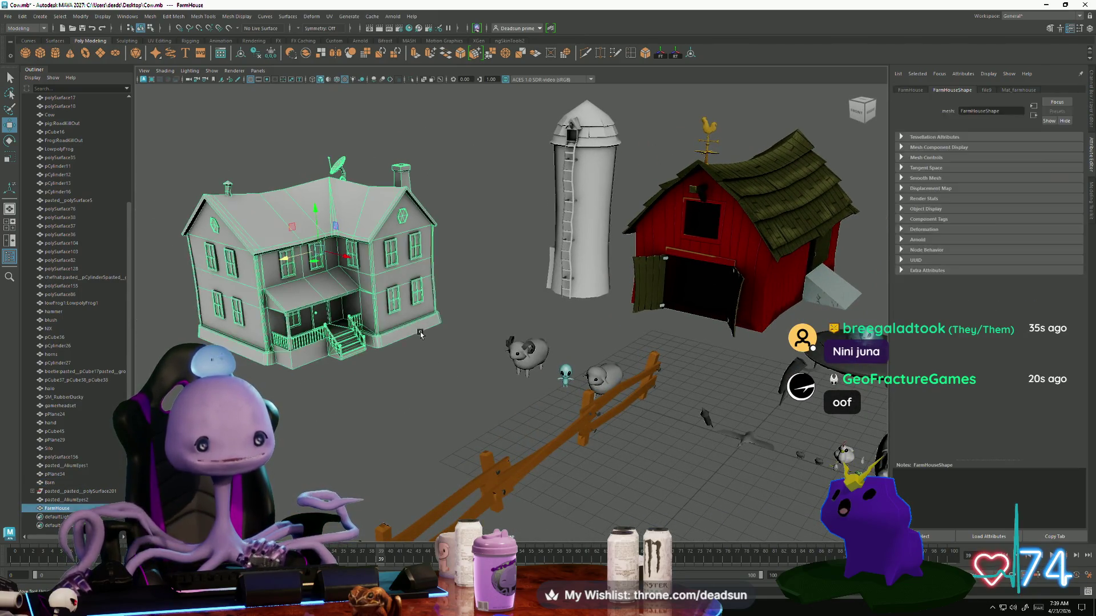
key("f")
left_click(402, 503)
left_click_drag(402, 502, 386, 464, "alt")
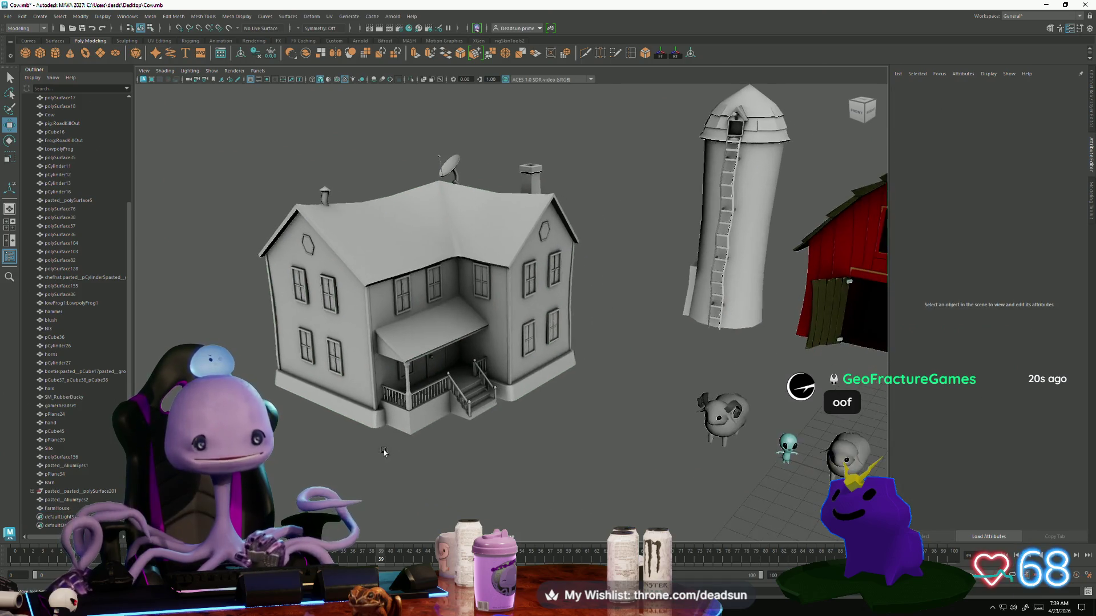
mouse_move(503, 492)
left_mouse_down("alt")
mouse_move(400, 497)
mouse_move(439, 83)
left_mouse_up("alt")
scroll(368, 502, "up", 5)
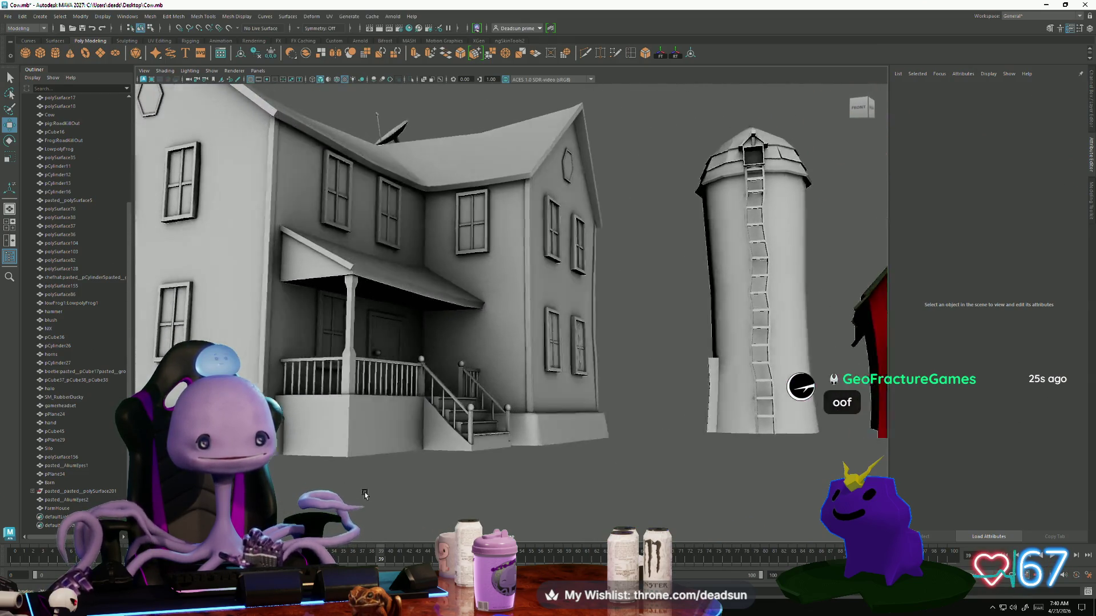
scroll(440, 84, "down", 5)
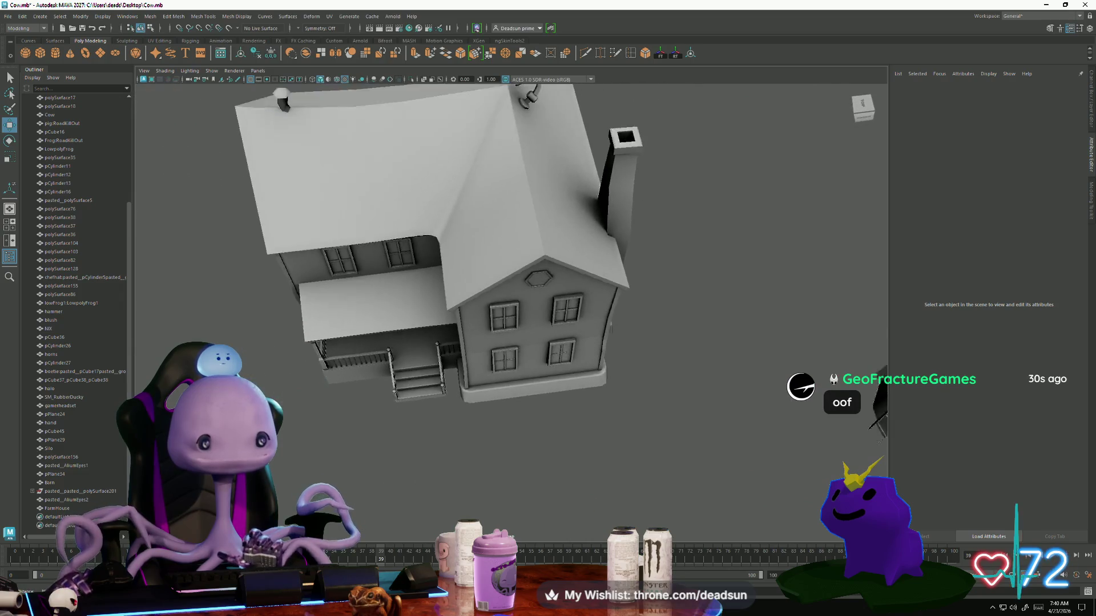
mouse_move(439, 83)
left_mouse_down("alt")
mouse_move(342, 424)
mouse_move(467, 422)
left_mouse_up("alt")
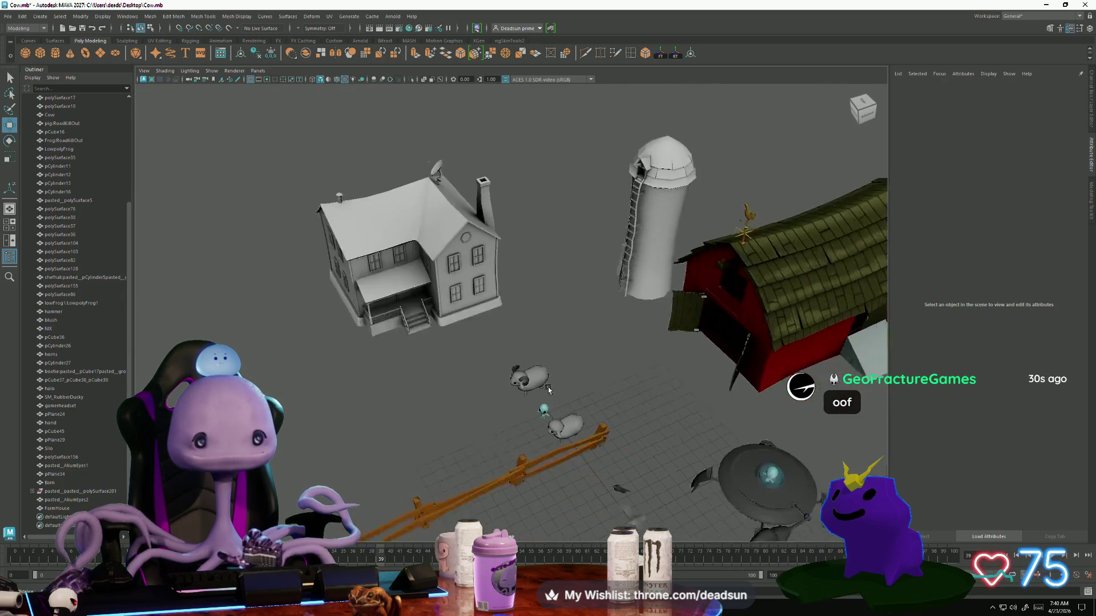
scroll(466, 423, "up", 2)
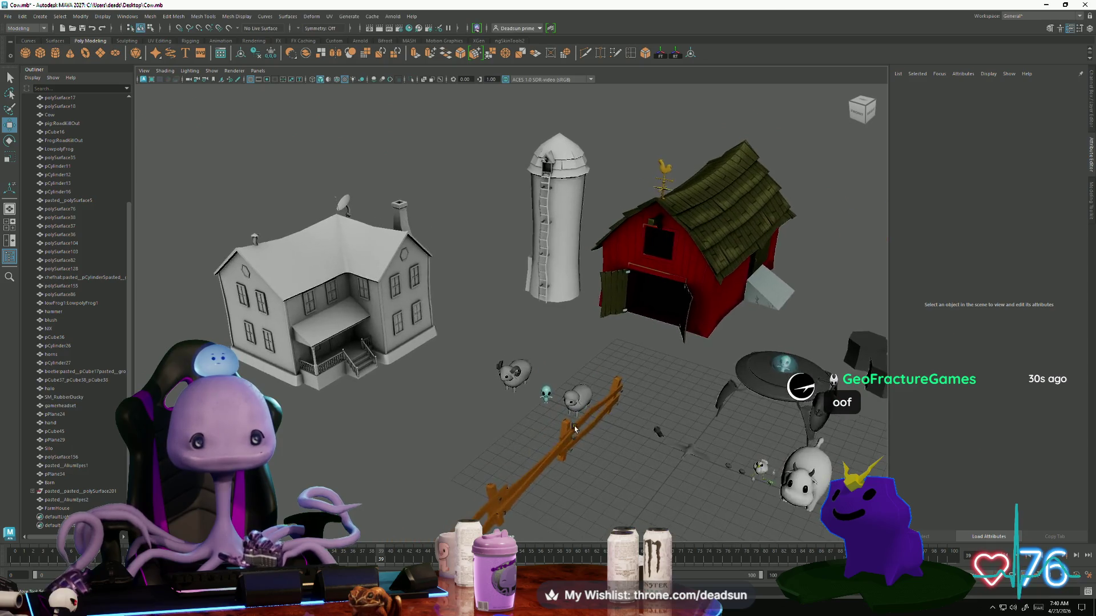
scroll(462, 428, "up", 2)
scroll(514, 441, "up", 2)
scroll(558, 457, "down", 2)
scroll(557, 458, "down", 3)
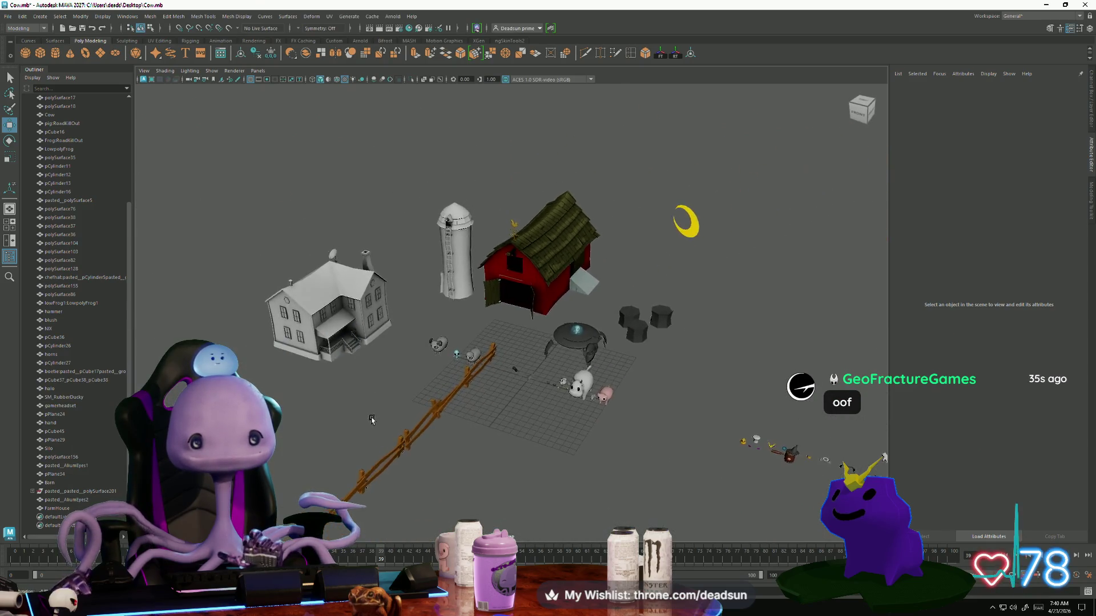
Orbit the zoomed-out farm, move in on the porch, then pull back over the farmyard.
left_click_drag(558, 457, 371, 425, "alt")
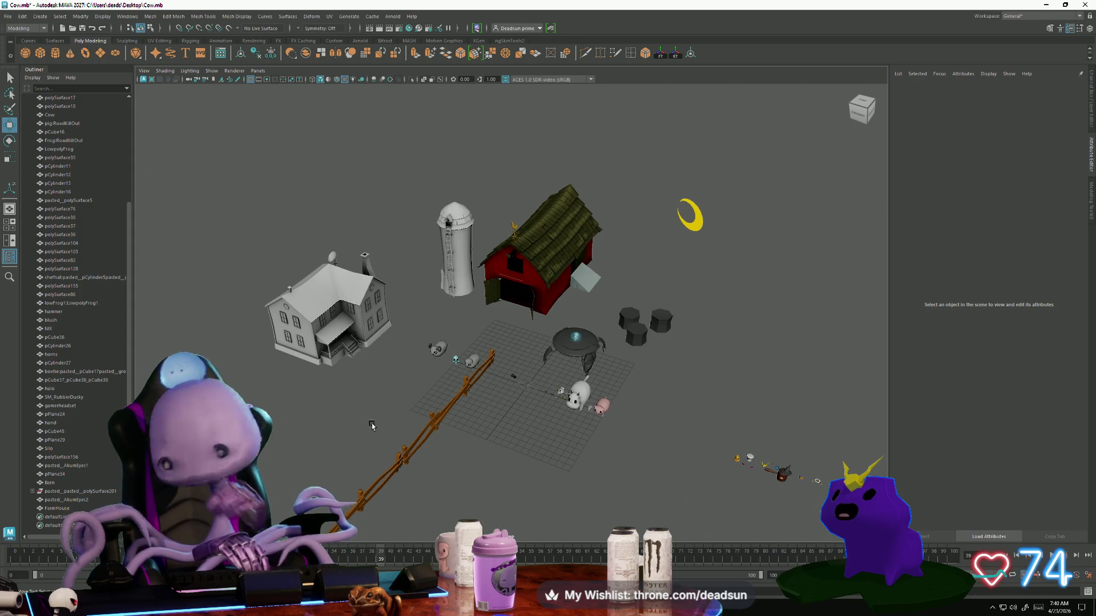
left_click_drag(281, 393, 402, 383, "alt")
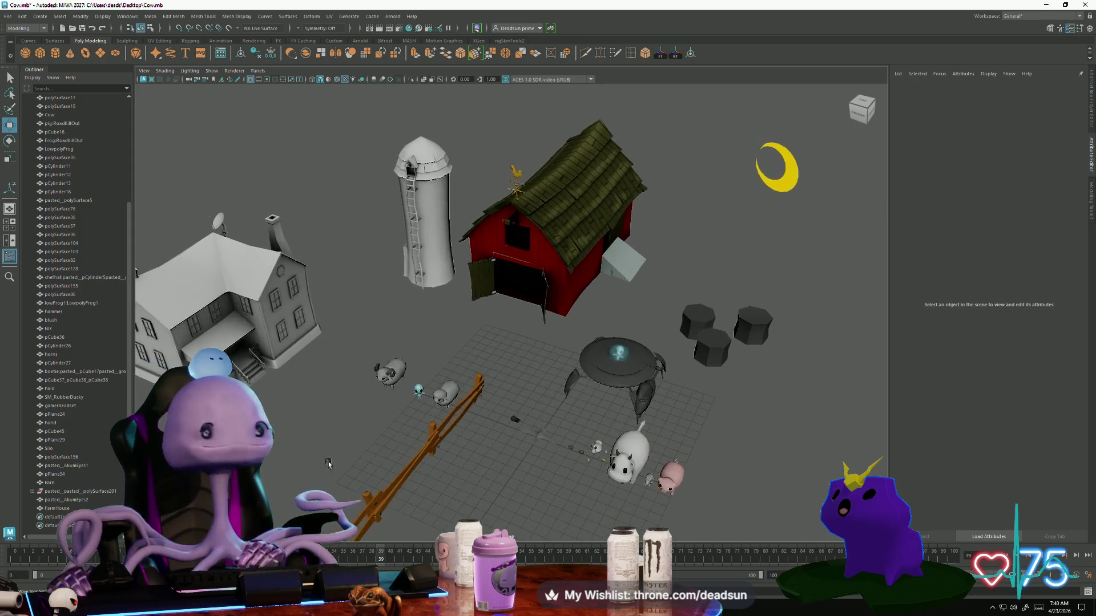
mouse_move(402, 384)
right_mouse_down("alt")
mouse_move(485, 400)
mouse_move(318, 399)
mouse_move(453, 441)
mouse_move(421, 440)
right_mouse_up("alt")
mouse_move(421, 440)
left_mouse_down("alt")
mouse_move(375, 404)
mouse_move(449, 379)
left_mouse_up("alt")
mouse_move(406, 394)
left_mouse_down("alt")
mouse_move(335, 407)
mouse_move(454, 391)
mouse_move(443, 391)
left_mouse_up("alt")
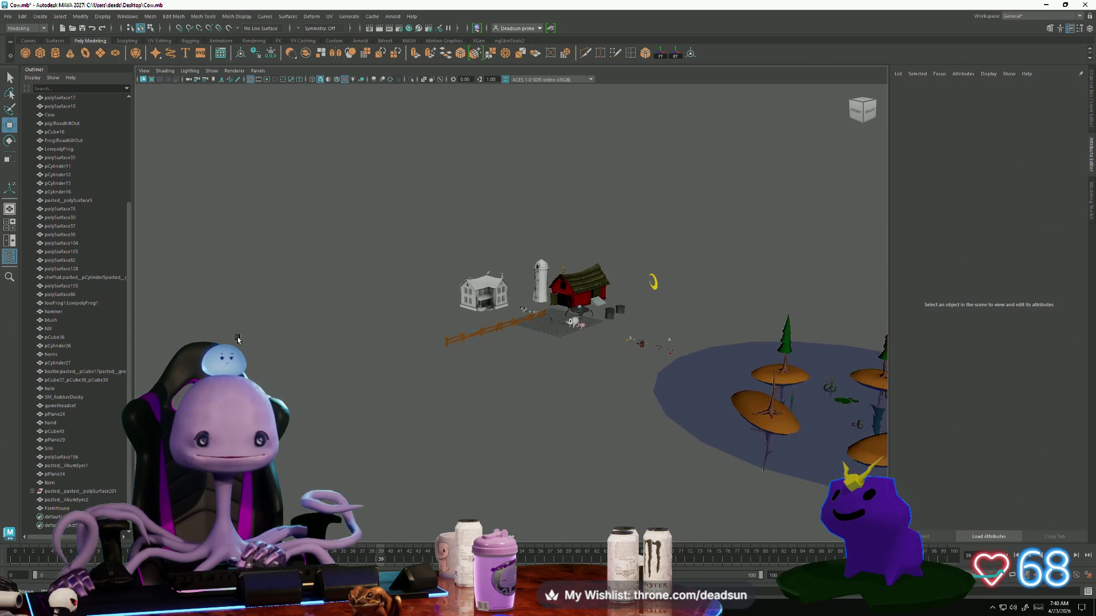
scroll(236, 339, "up", 5)
Orbit the house, silo and barn, briefly selecting the barn for its attributes.
mouse_move(237, 340)
left_mouse_down("alt")
mouse_move(562, 458)
mouse_move(507, 453)
mouse_move(550, 431)
mouse_move(545, 476)
mouse_move(508, 445)
mouse_move(440, 453)
mouse_move(523, 448)
mouse_move(388, 437)
left_mouse_up("alt")
scroll(517, 443, "down", 3)
scroll(511, 441, "up", 3)
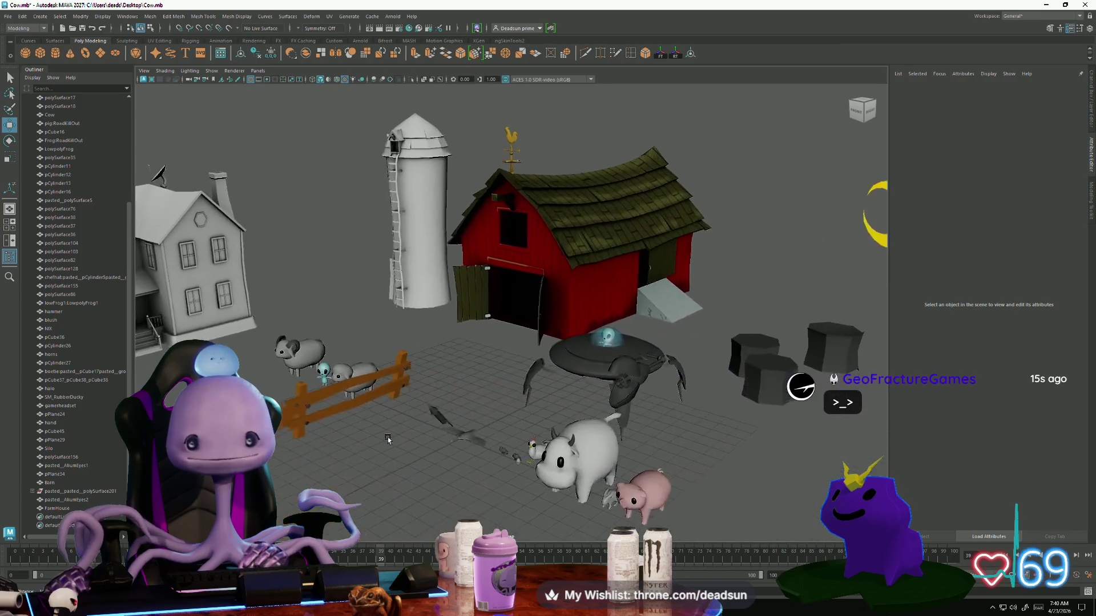
scroll(564, 379, "up", 3)
scroll(564, 379, "up", 2)
left_click(559, 268)
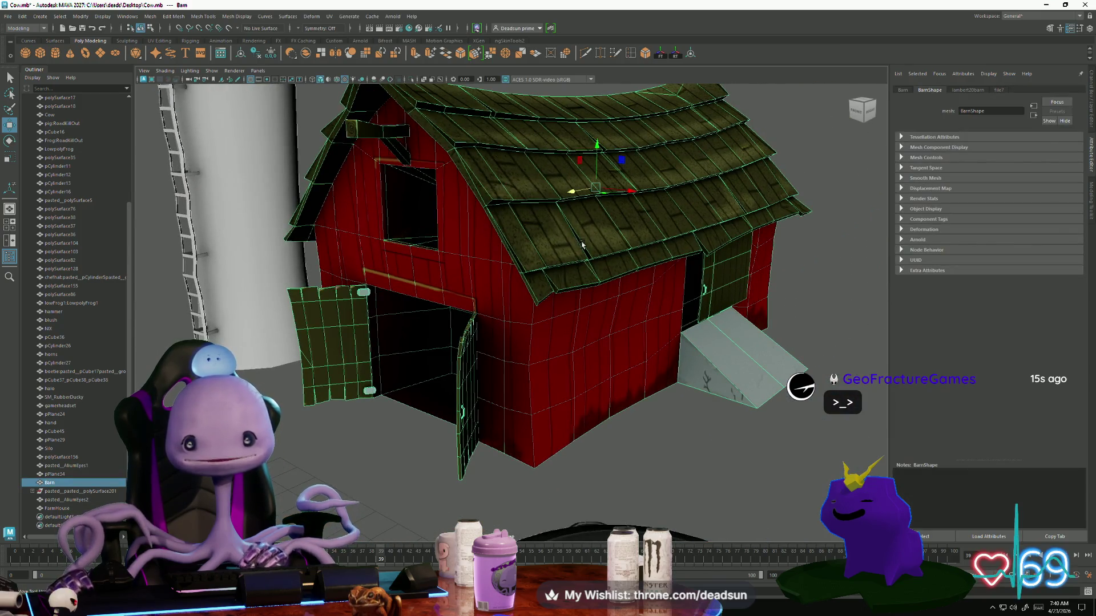
left_click(411, 469)
scroll(410, 468, "down", 3)
left_click_drag(410, 468, 447, 432, "alt")
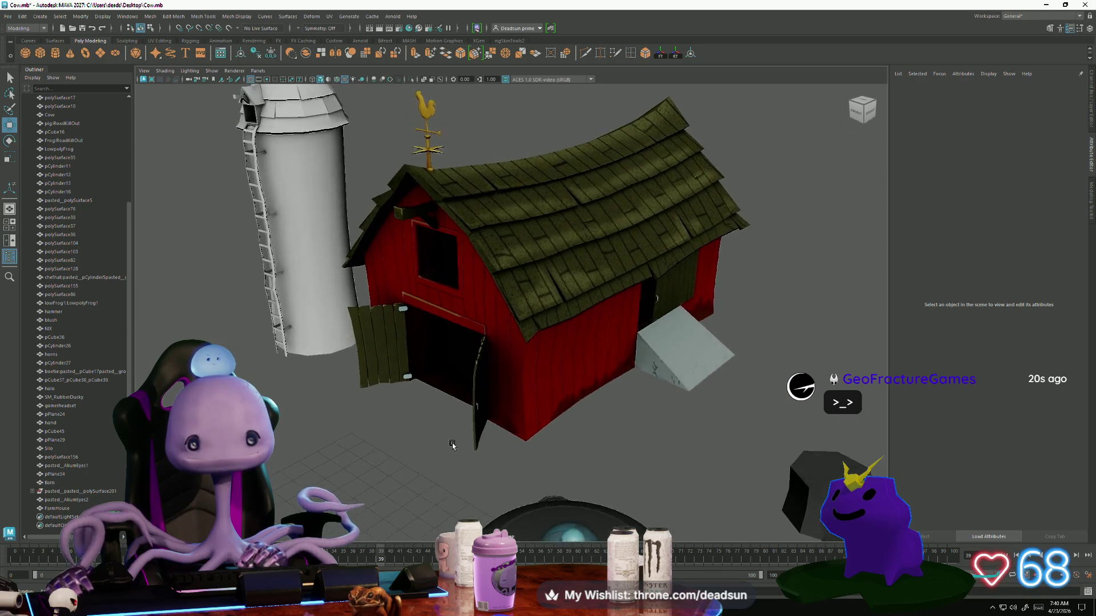
scroll(447, 432, "down", 3)
scroll(446, 432, "down", 3)
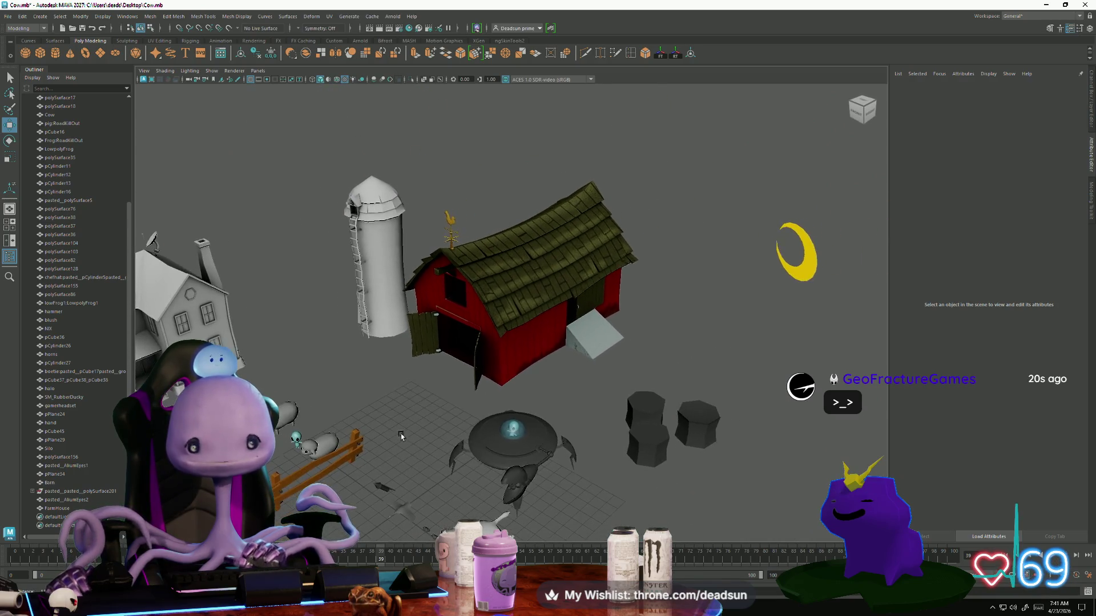
Tumble around the barn and silo, then select the long fence (polySurface35).
mouse_move(400, 437)
left_mouse_down("alt")
mouse_move(508, 429)
mouse_move(393, 419)
left_mouse_up("alt")
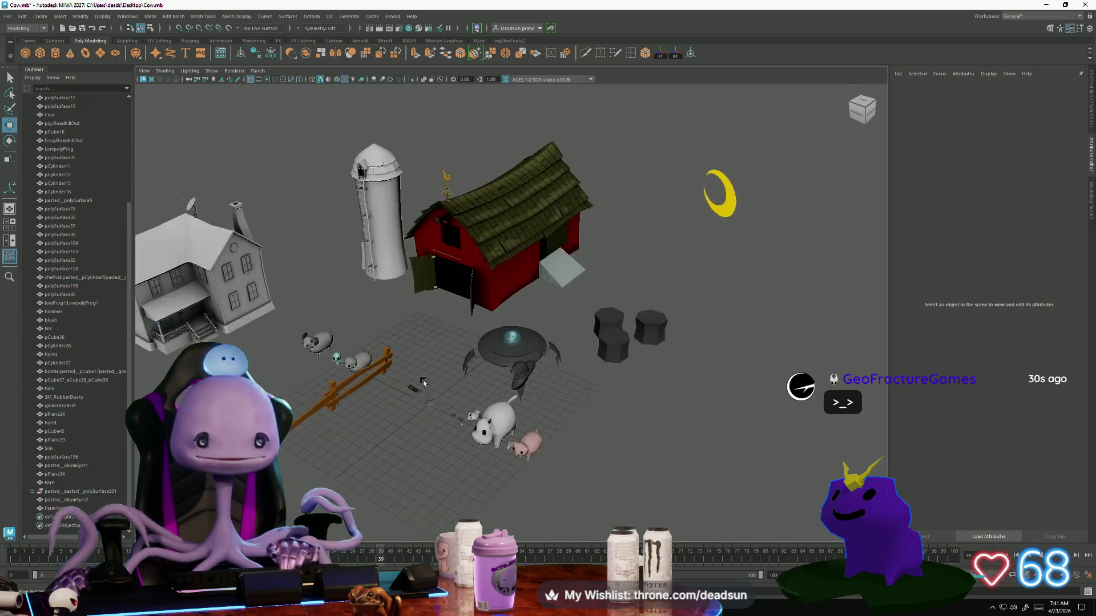
scroll(454, 420, "up", 2)
scroll(514, 421, "up", 1)
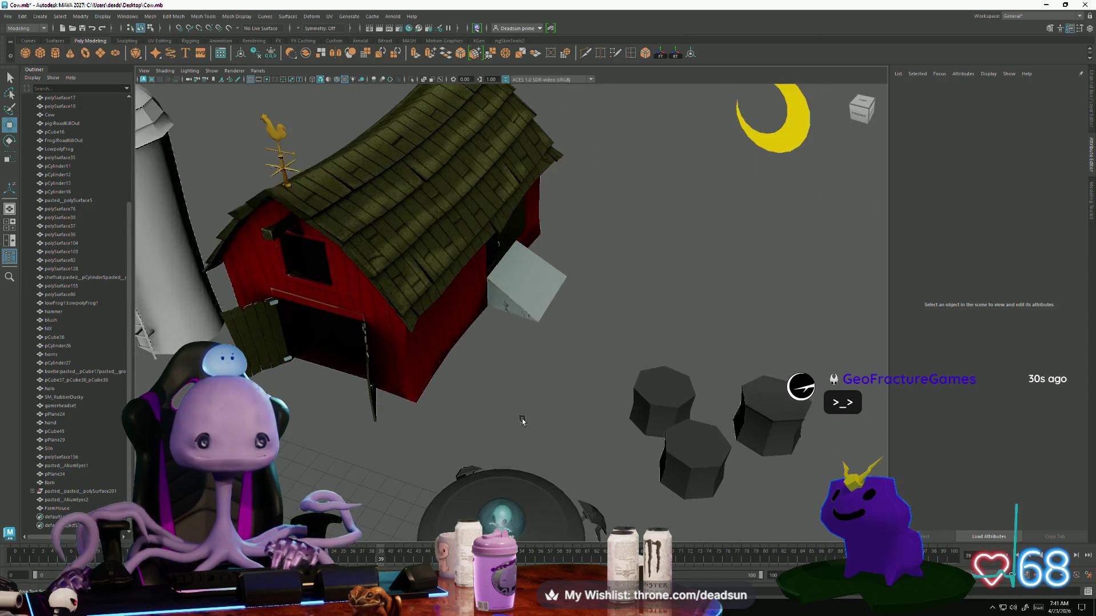
scroll(511, 423, "up", 1)
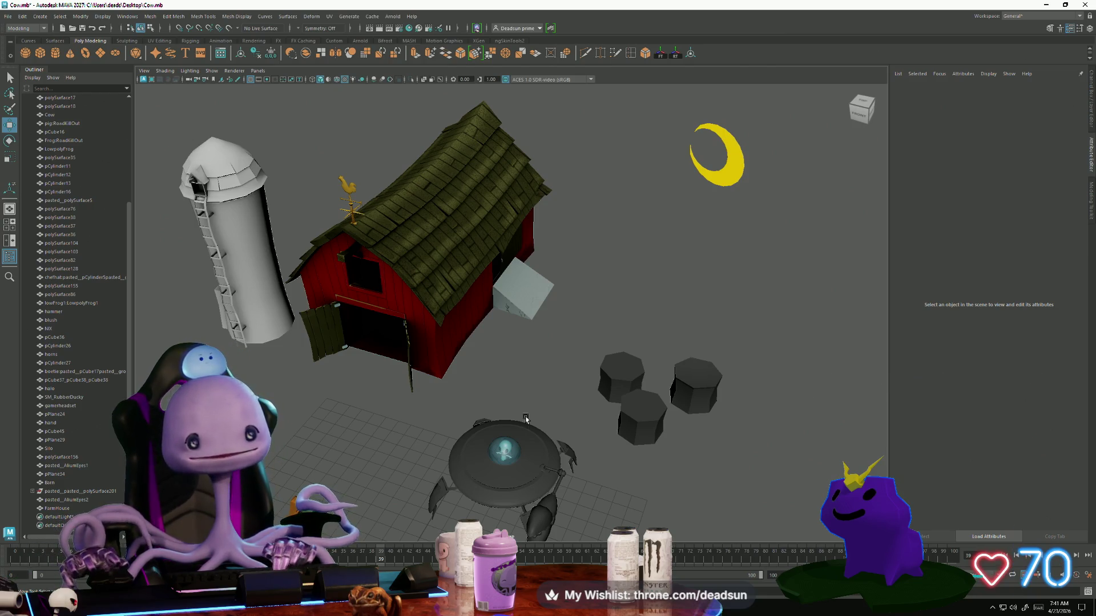
mouse_move(556, 331)
left_mouse_down("alt")
mouse_move(501, 450)
mouse_move(378, 454)
mouse_move(370, 471)
mouse_move(406, 458)
mouse_move(400, 419)
mouse_move(417, 388)
left_mouse_up("alt")
scroll(501, 450, "down", 3)
left_click(373, 364)
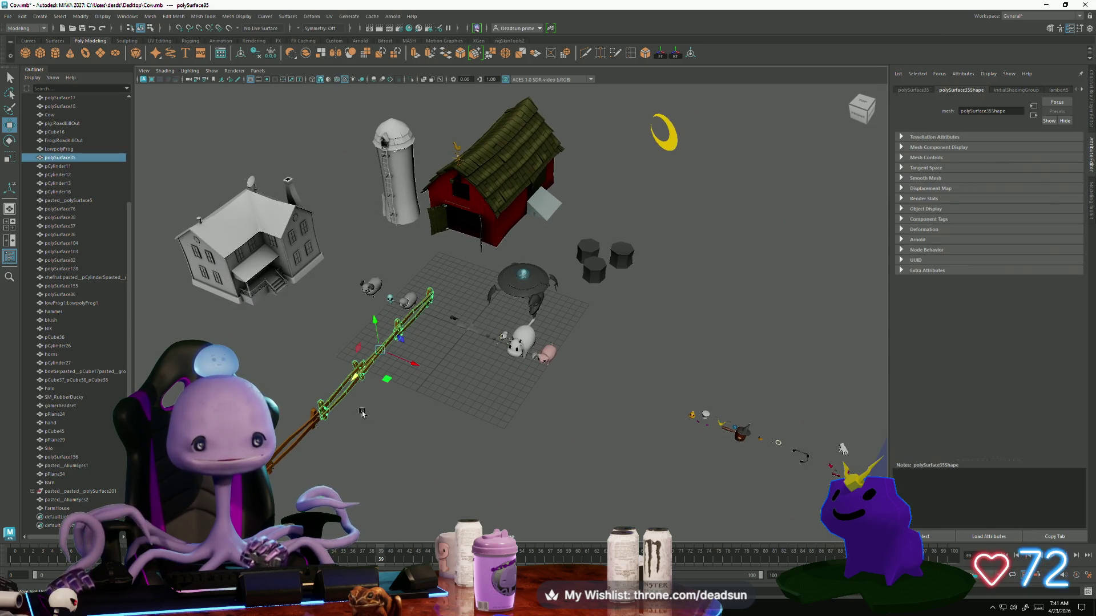
scroll(326, 396, "up", 3)
scroll(227, 343, "down", 1)
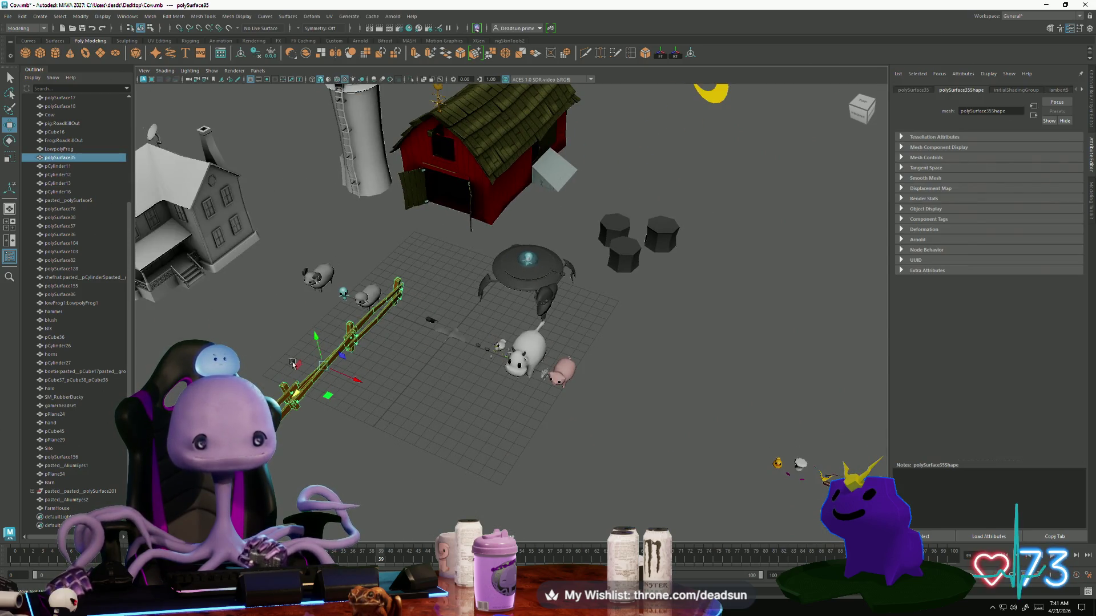
scroll(420, 413, "up", 2)
left_click(419, 396)
scroll(419, 392, "up", 1)
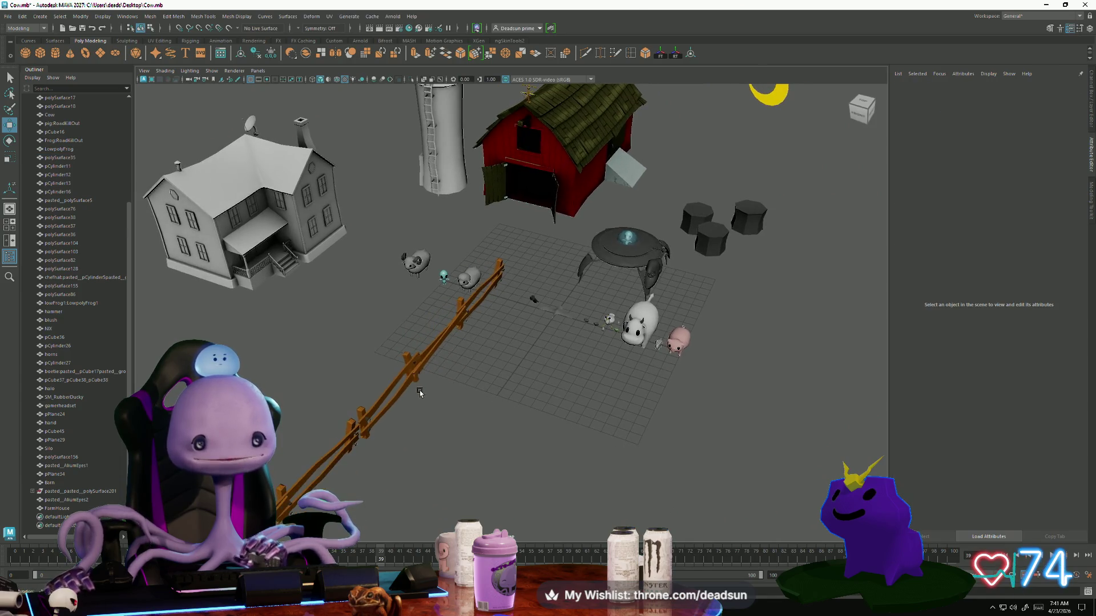
left_click(409, 359)
left_click_drag(408, 453, 520, 462, "alt")
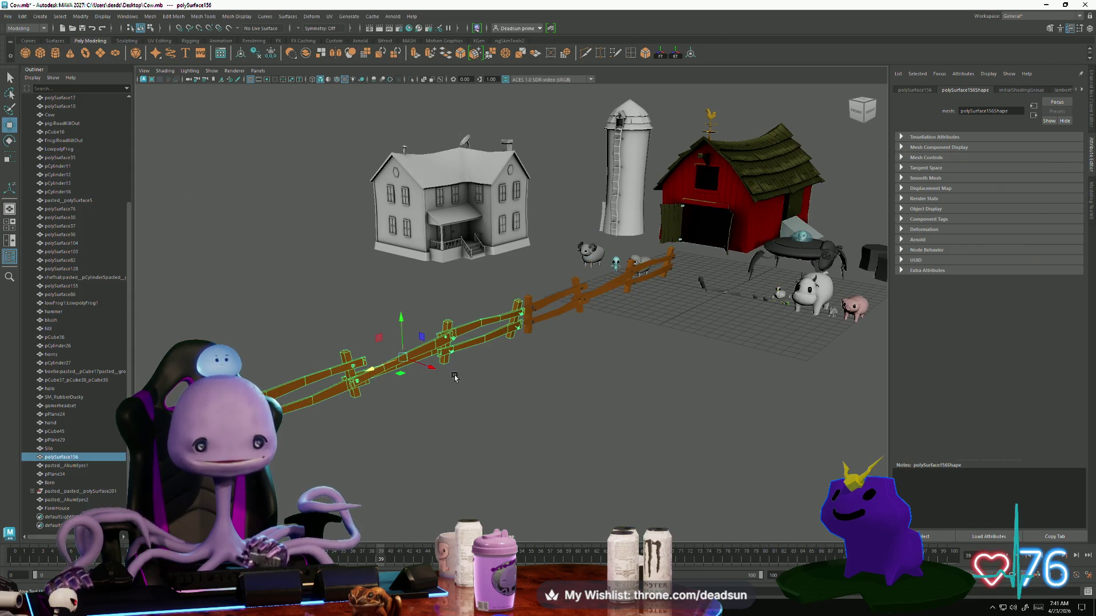
mouse_move(466, 388)
left_mouse_down("alt")
mouse_move(342, 412)
mouse_move(460, 441)
mouse_move(340, 414)
left_mouse_up("alt")
left_click(342, 412)
left_click(298, 396)
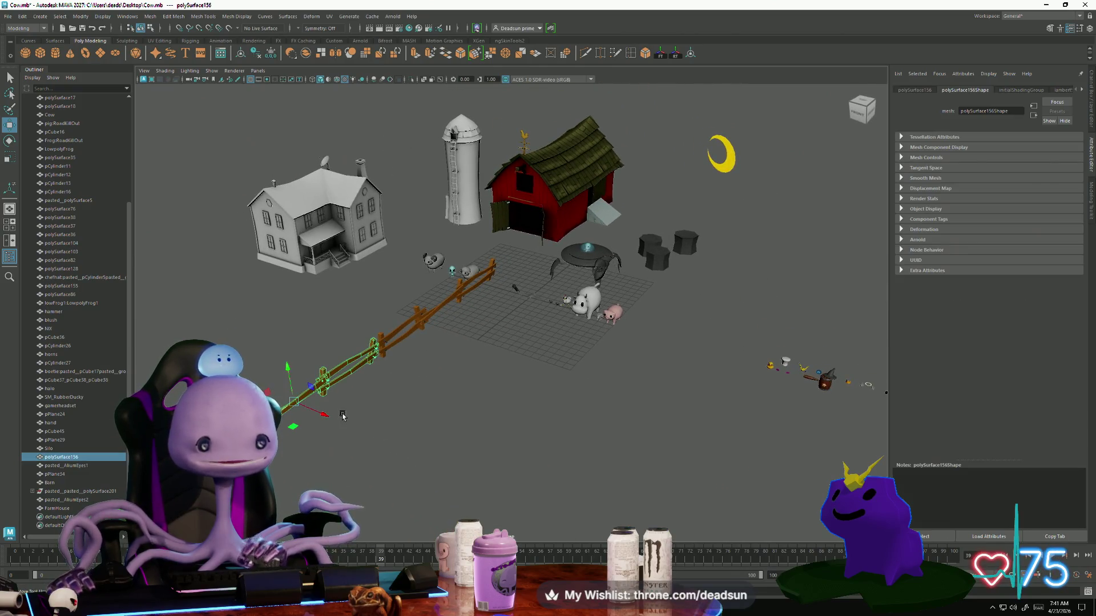
left_click(346, 419)
left_click(403, 338)
key("f")
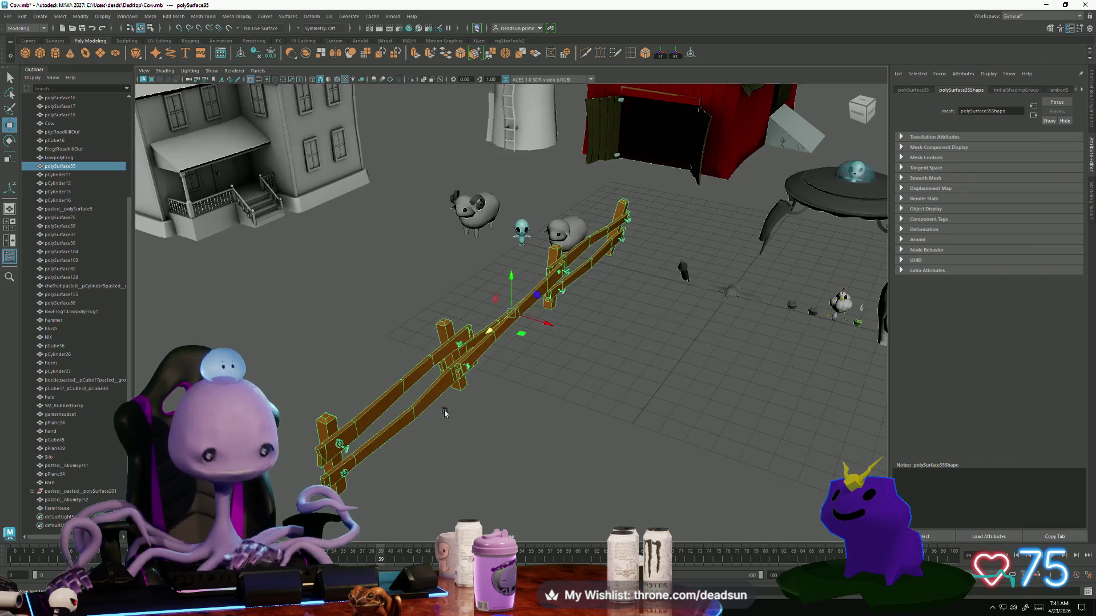
left_click(455, 423)
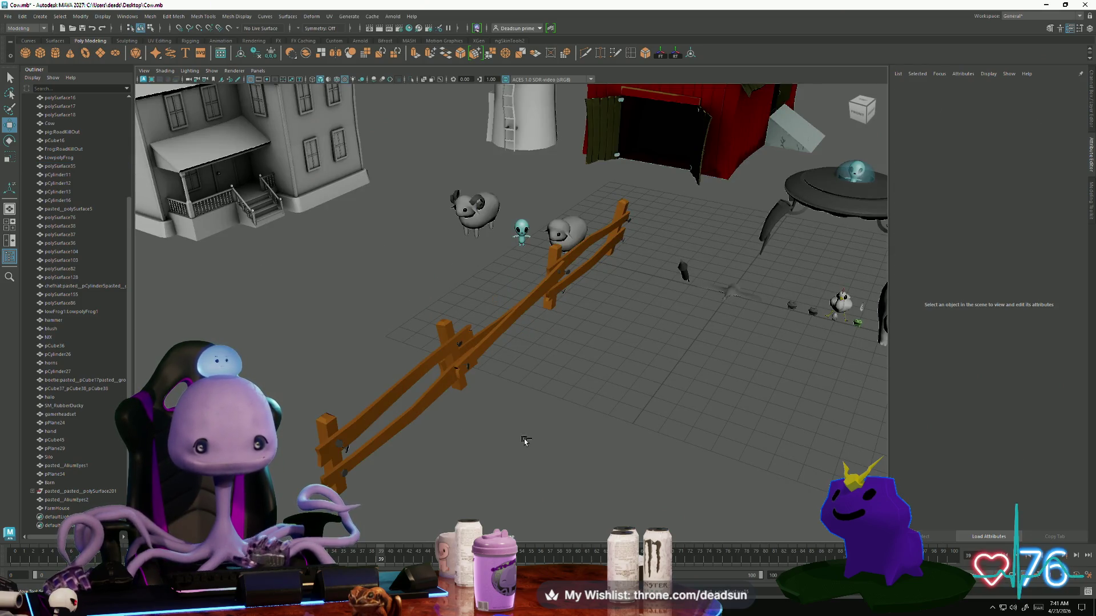
left_click(459, 350)
mouse_move(459, 350)
left_mouse_down("alt")
mouse_move(555, 439)
mouse_move(594, 391)
left_mouse_up("alt")
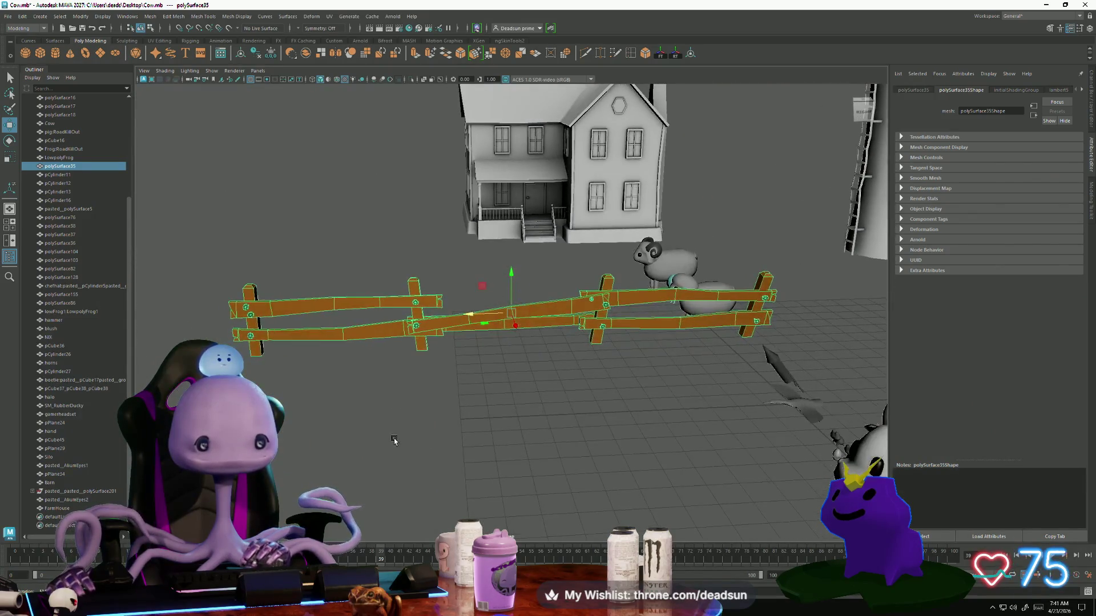
scroll(595, 391, "up", 3)
scroll(595, 392, "down", 3)
scroll(610, 399, "down", 2)
mouse_move(594, 391)
left_mouse_down("alt")
mouse_move(610, 399)
mouse_move(472, 448)
mouse_move(495, 467)
mouse_move(710, 424)
mouse_move(583, 201)
left_mouse_up("alt")
scroll(496, 467, "up", 3)
scroll(496, 467, "up", 2)
scroll(494, 467, "down", 3)
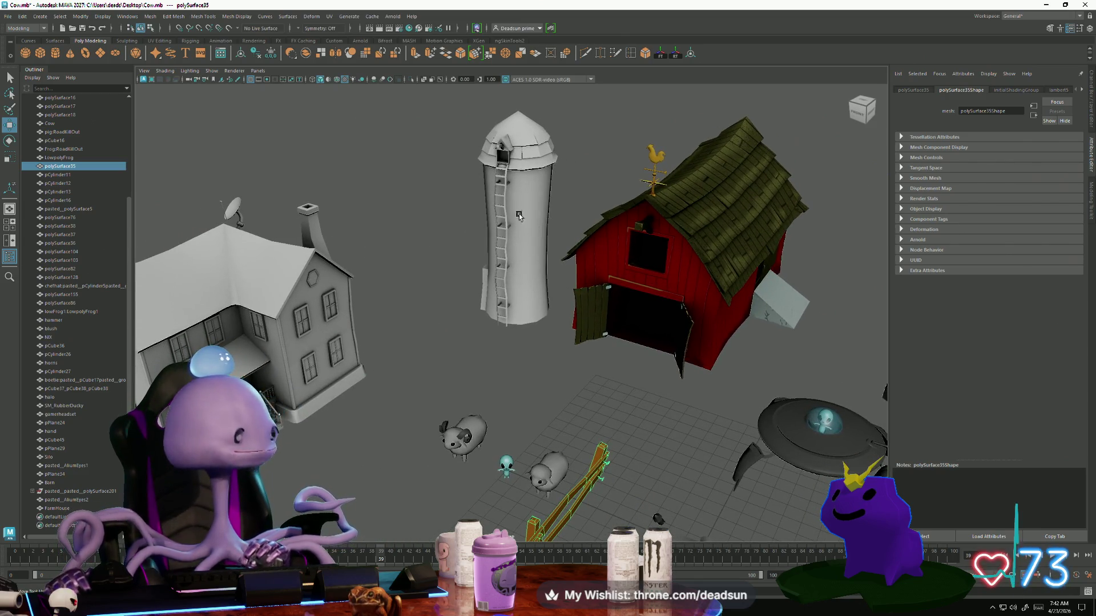
scroll(512, 186, "down", 2)
left_click_drag(511, 187, 409, 354, "alt")
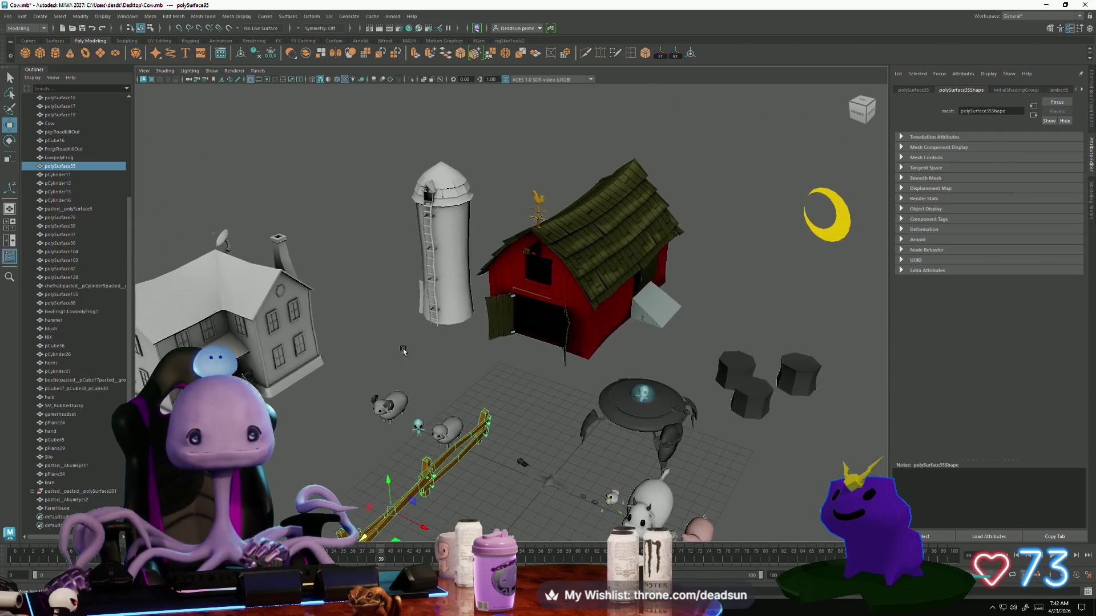
scroll(381, 406, "down", 2)
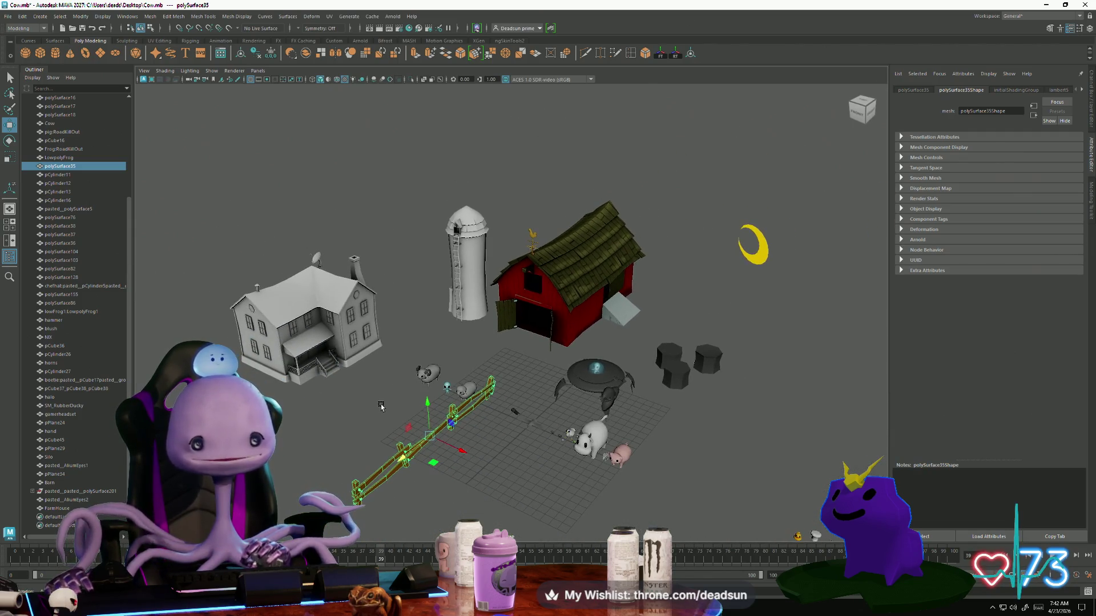
scroll(436, 377, "up", 2)
scroll(611, 380, "up", 2)
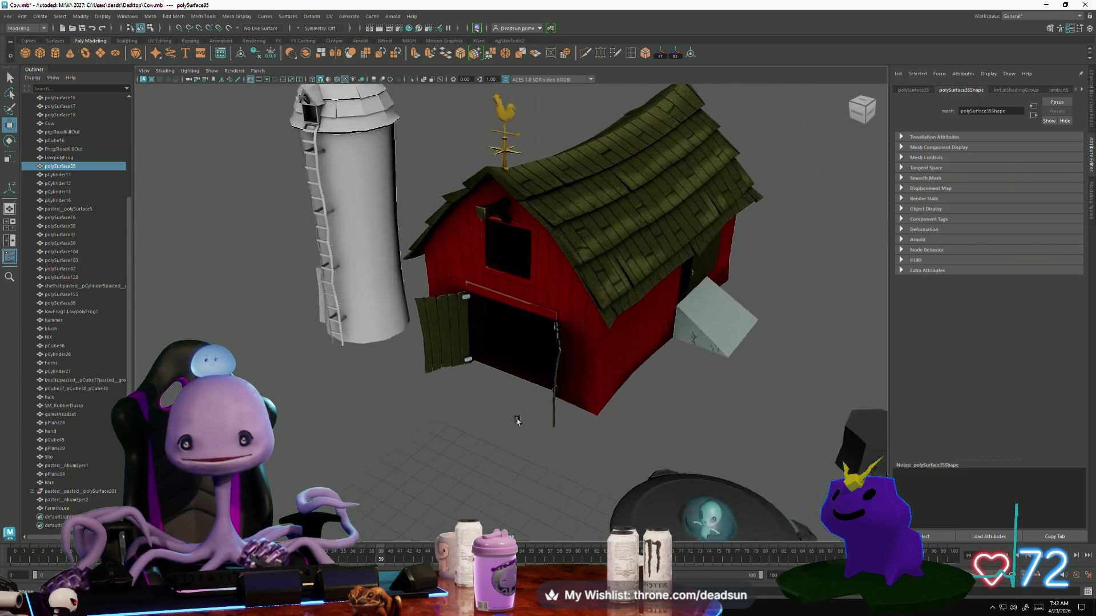
scroll(515, 421, "up", 2)
scroll(551, 396, "up", 2)
scroll(551, 395, "down", 2)
mouse_move(550, 396)
left_mouse_down("alt")
mouse_move(538, 401)
mouse_move(618, 324)
left_mouse_up("alt")
scroll(548, 402, "up", 2)
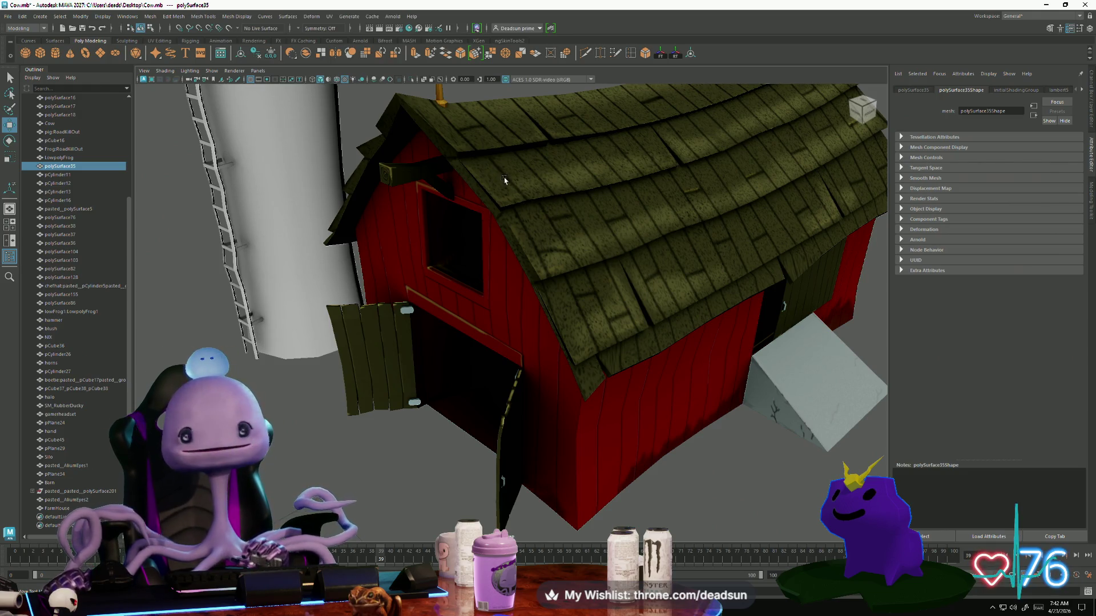
left_click_drag(628, 262, 636, 287, "alt")
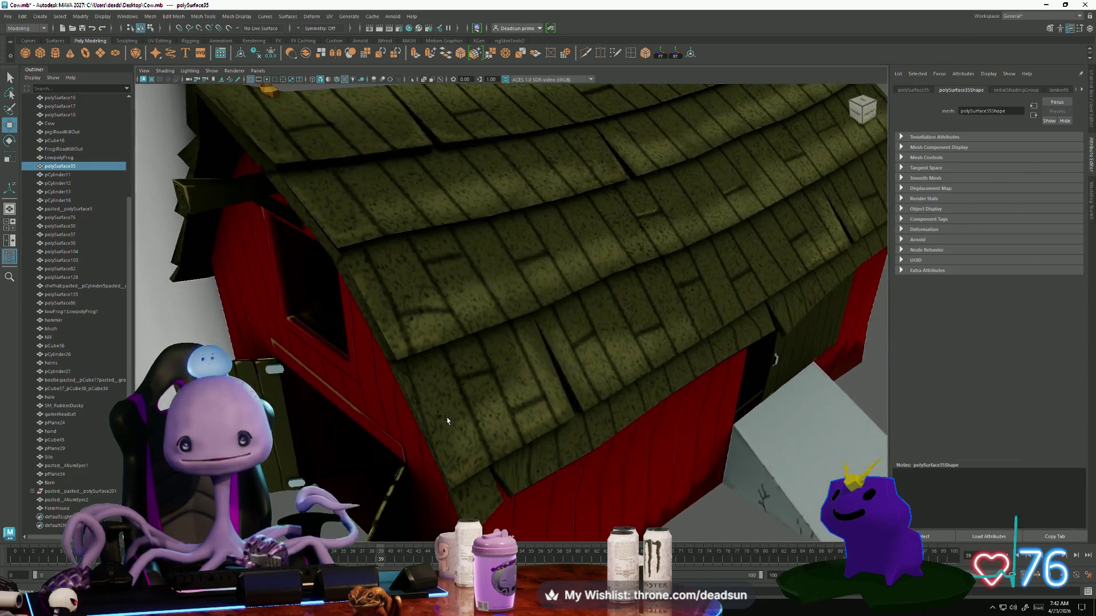
scroll(446, 356, "down", 3)
mouse_move(446, 356)
left_mouse_down("alt")
mouse_move(483, 346)
mouse_move(472, 409)
left_mouse_up("alt")
scroll(465, 372, "down", 5)
scroll(471, 394, "up", 3)
scroll(476, 414, "up", 2)
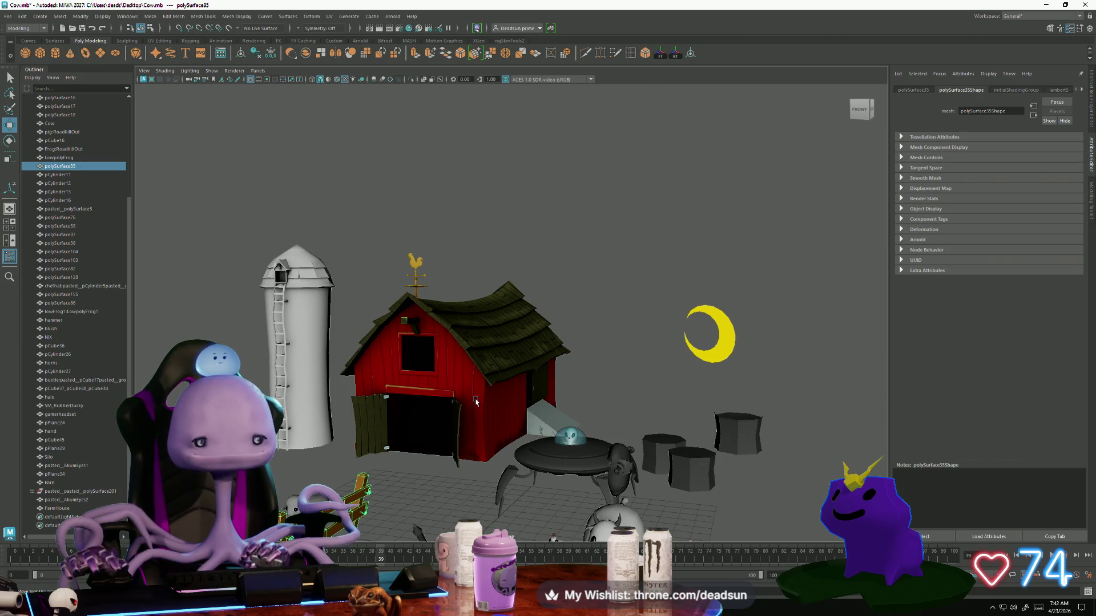
left_click_drag(410, 377, 467, 347, "alt")
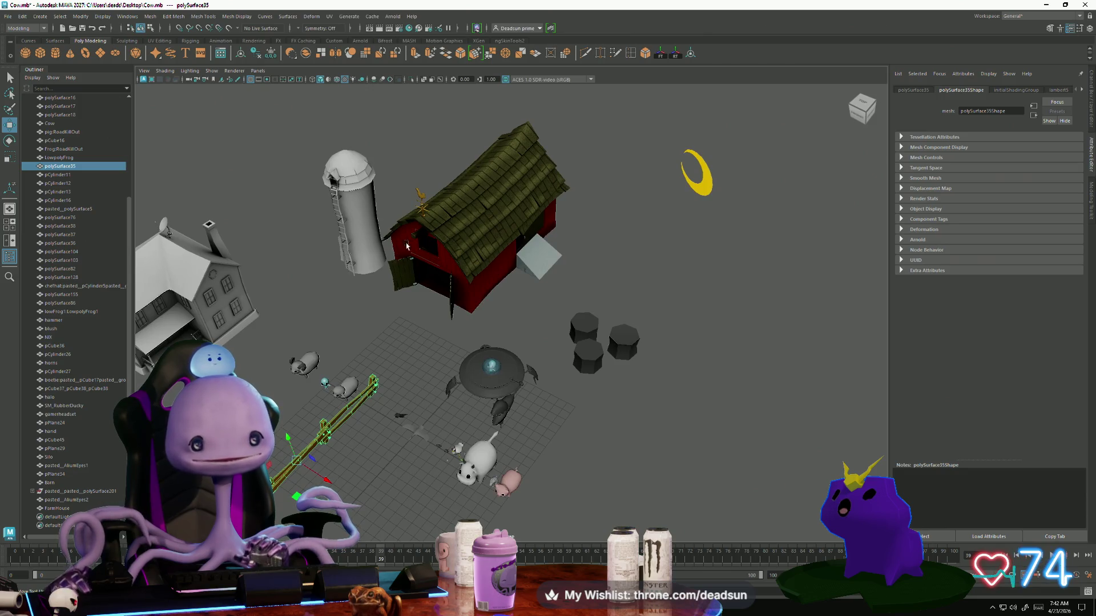
mouse_move(397, 288)
left_mouse_down("alt")
mouse_move(618, 307)
mouse_move(607, 307)
left_mouse_up("alt")
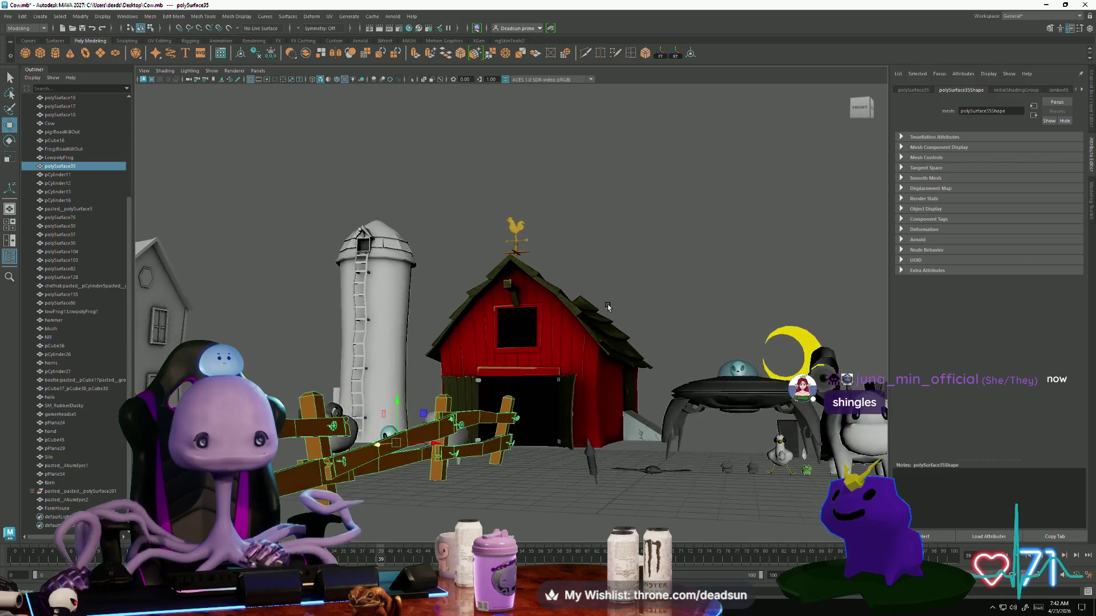
mouse_move(702, 318)
left_mouse_down("alt")
mouse_move(593, 293)
mouse_move(657, 302)
mouse_move(619, 331)
left_mouse_up("alt")
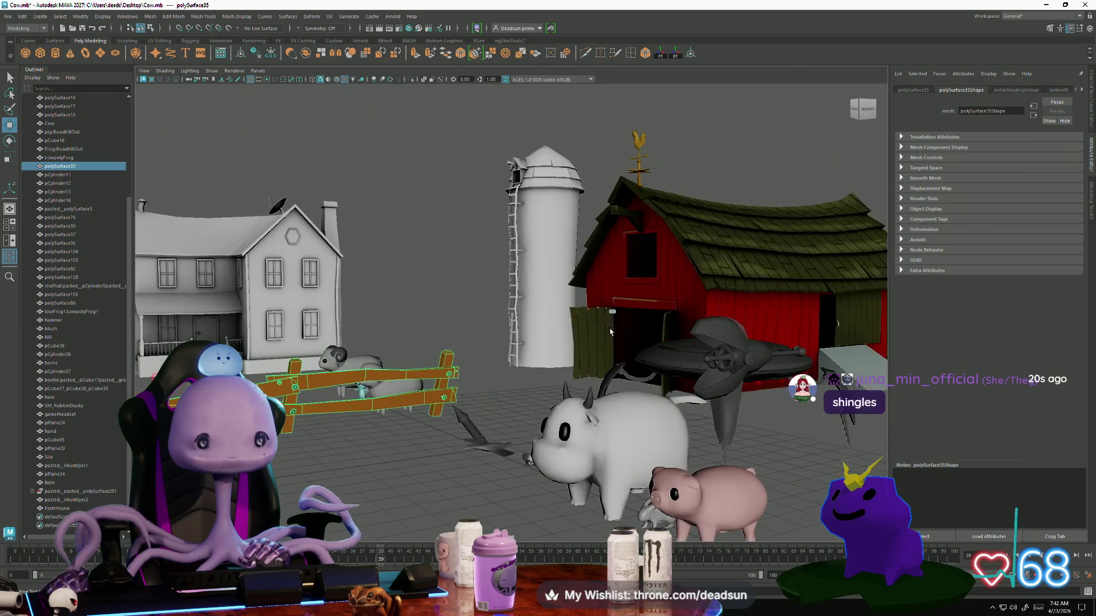
mouse_move(618, 331)
right_mouse_down("alt")
mouse_move(493, 331)
mouse_move(580, 309)
right_mouse_up("alt")
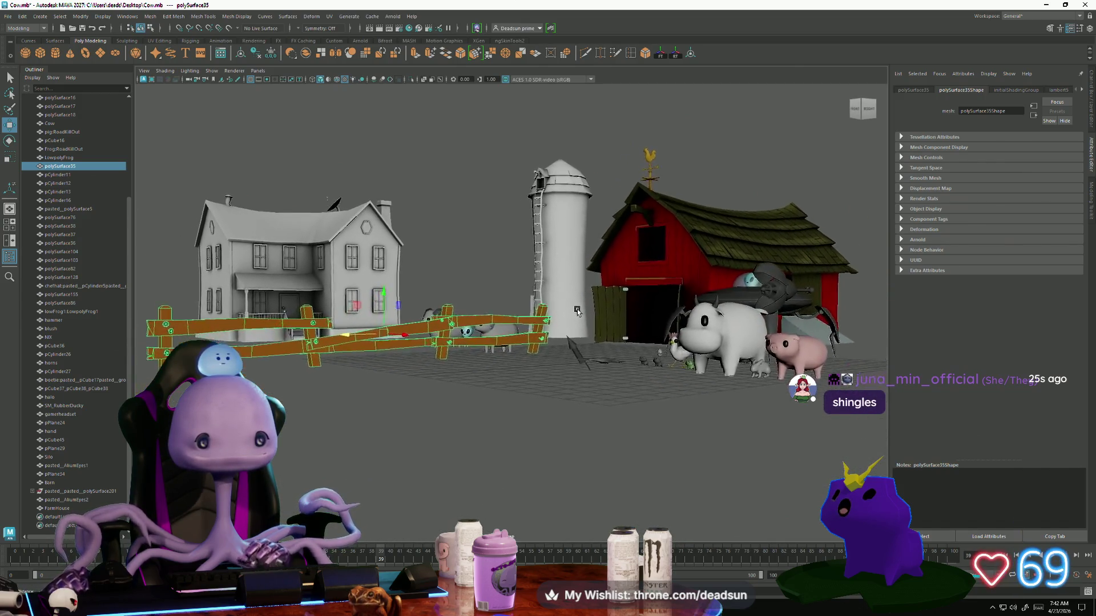
left_click_drag(511, 324, 515, 349, "alt")
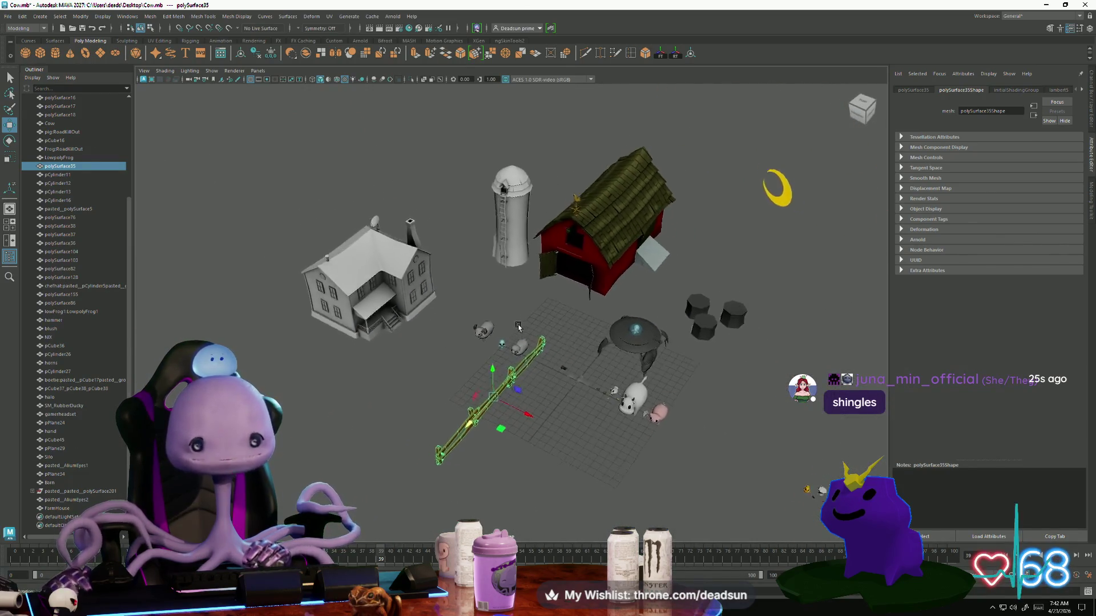
right_click_drag(515, 348, 428, 283, "alt")
Pan to the pond and tilt down over the forest island trees.
middle_click_drag(428, 282, 275, 191, "alt")
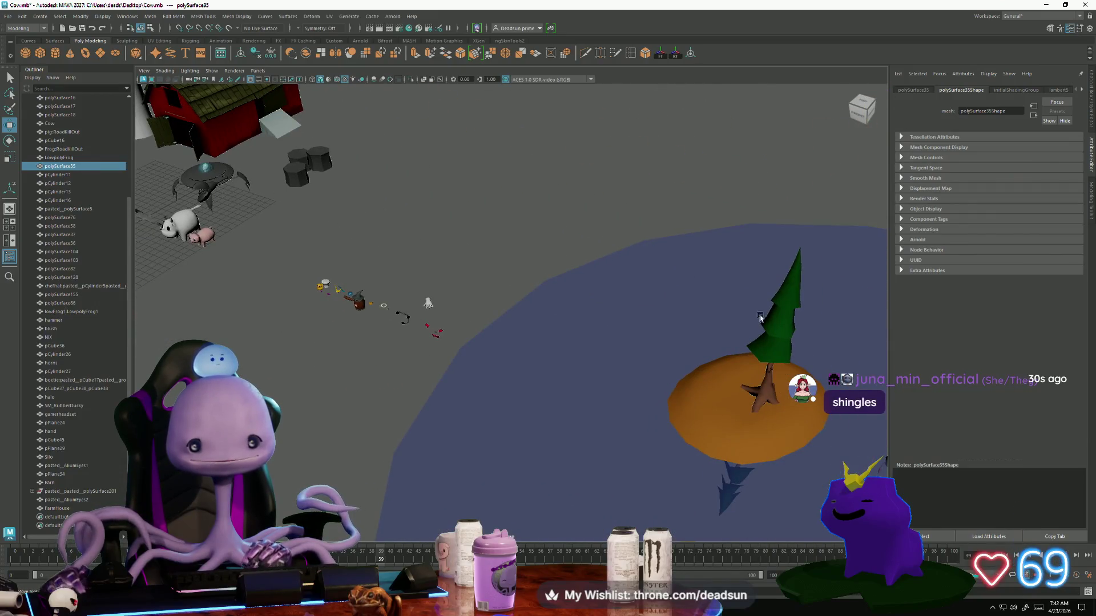
right_click_drag(774, 376, 728, 351, "alt")
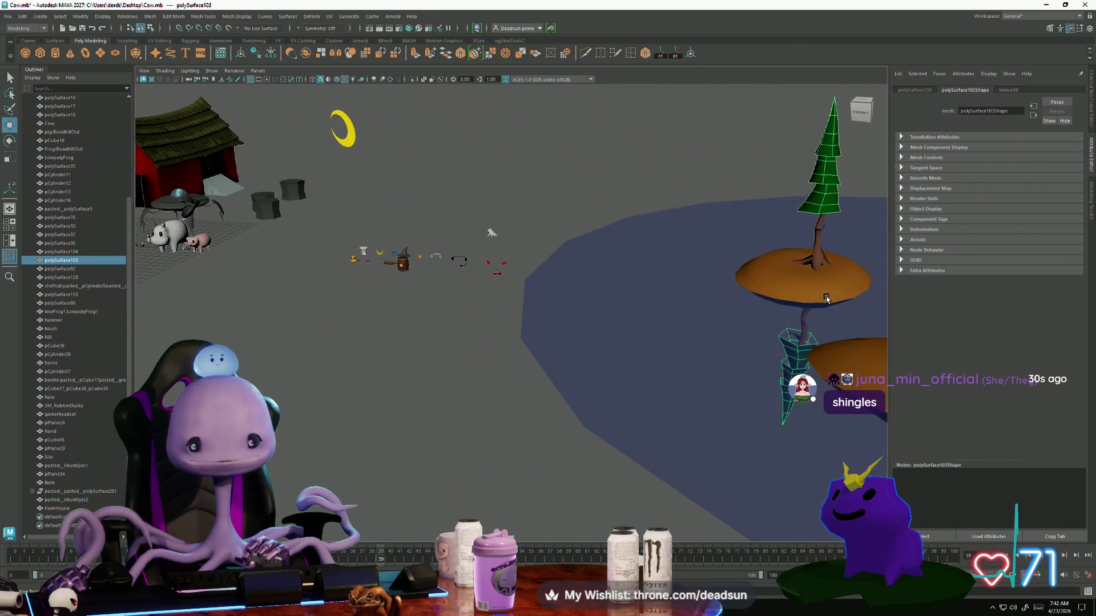
left_click_drag(728, 351, 593, 283, "alt")
right_click_drag(637, 288, 684, 322, "alt")
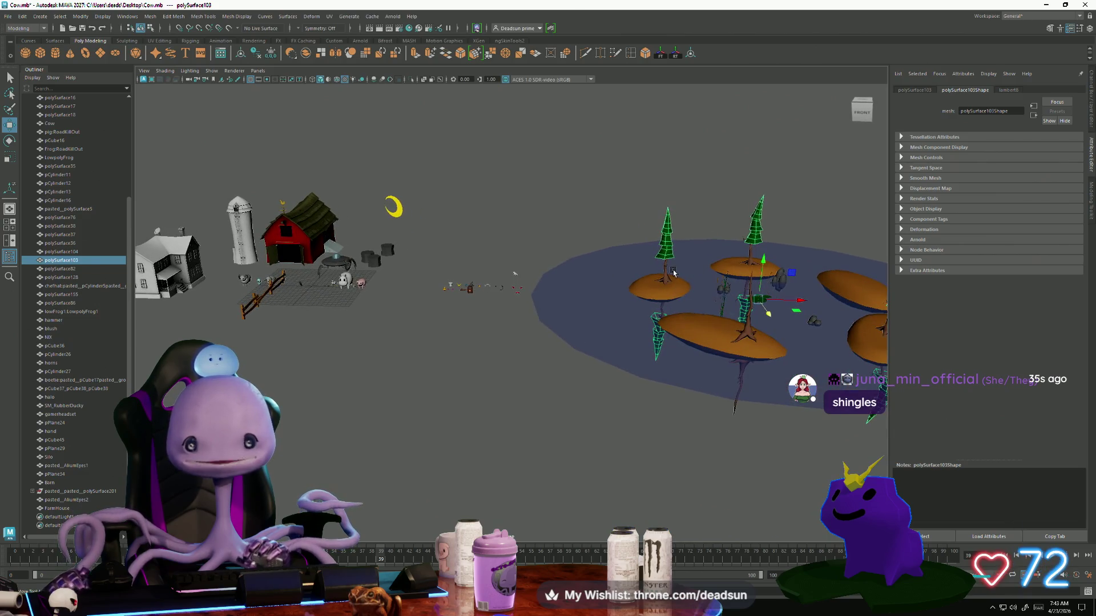
Pan the farm back to centre and orbit up to a higher view of it.
middle_click_drag(688, 277, 625, 309, "alt")
middle_click_drag(728, 299, 856, 295, "alt")
scroll(700, 377, "up", 5)
scroll(698, 377, "up", 2)
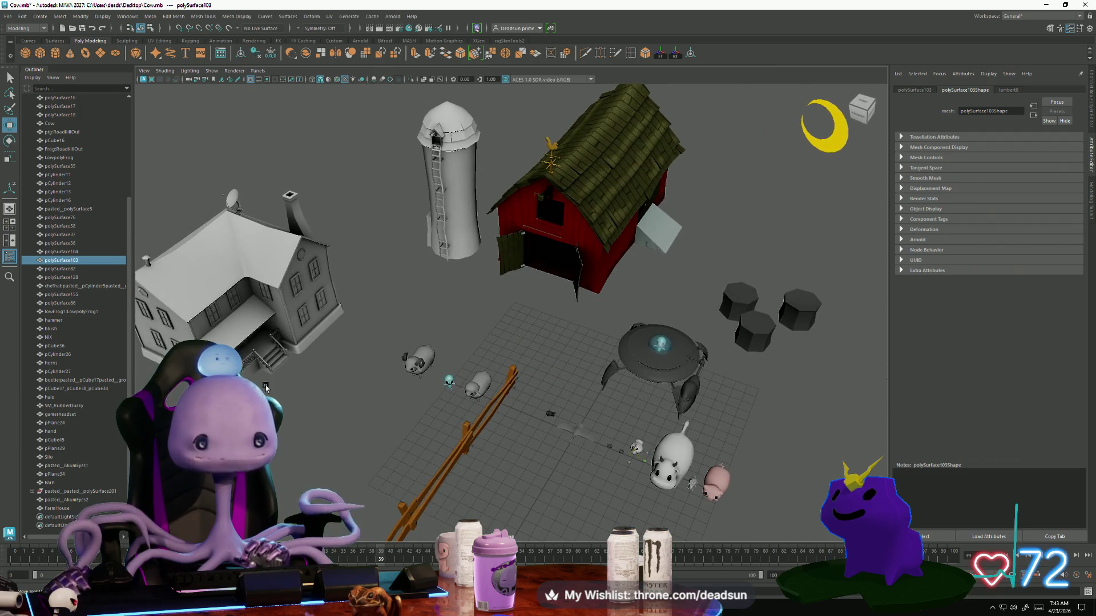
scroll(266, 388, "down", 4)
scroll(385, 402, "down", 3)
scroll(510, 426, "up", 5)
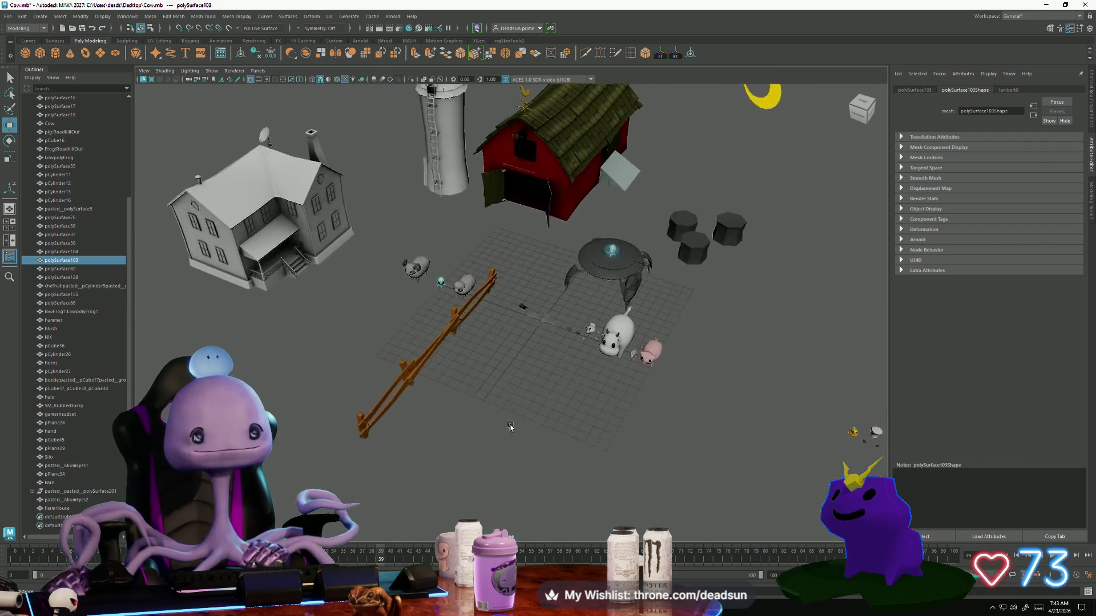
scroll(510, 426, "down", 2)
mouse_move(310, 322)
left_mouse_down("alt")
mouse_move(323, 302)
mouse_move(390, 325)
mouse_move(387, 307)
mouse_move(377, 318)
mouse_move(385, 294)
mouse_move(365, 309)
left_mouse_up("alt")
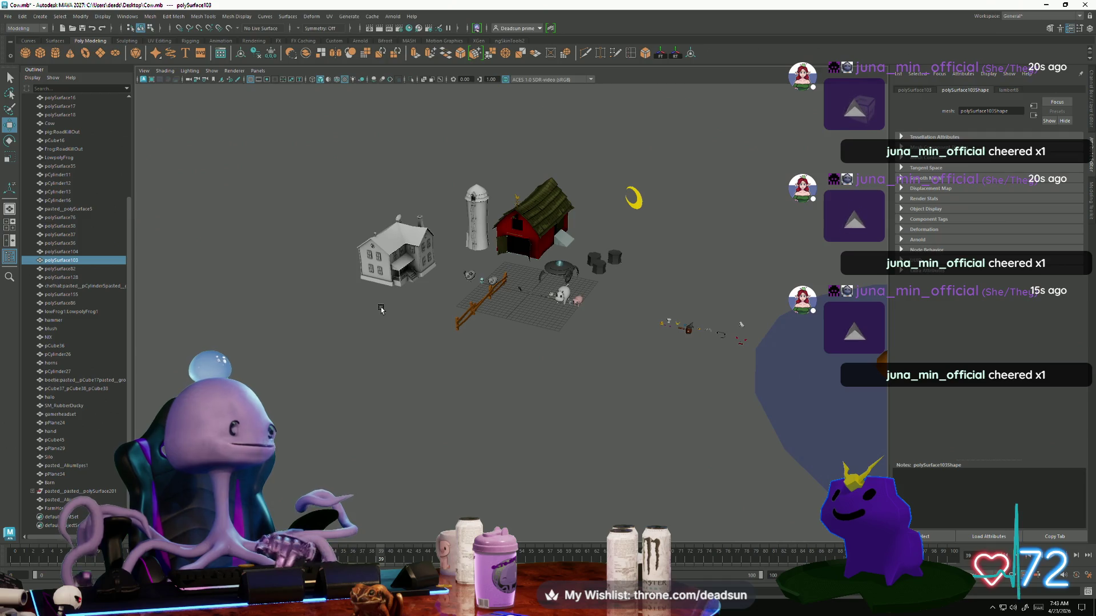
scroll(251, 358, "up", 3)
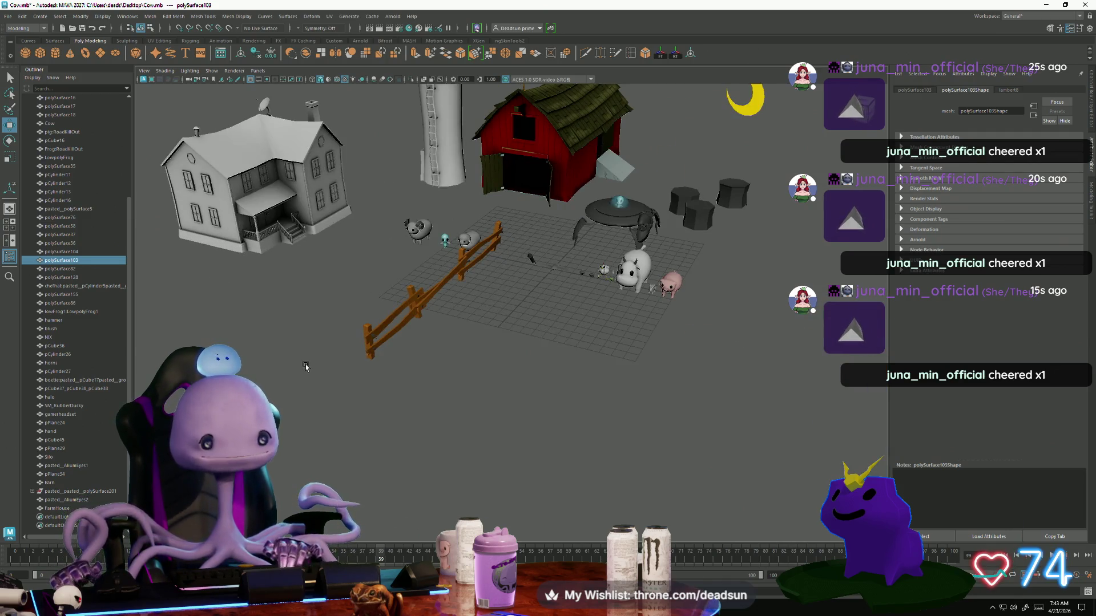
Orbit in on the laddered silo beside the barn and clear the selection.
mouse_move(384, 283)
left_mouse_down("alt")
mouse_move(650, 425)
mouse_move(387, 255)
left_mouse_up("alt")
scroll(649, 425, "up", 4)
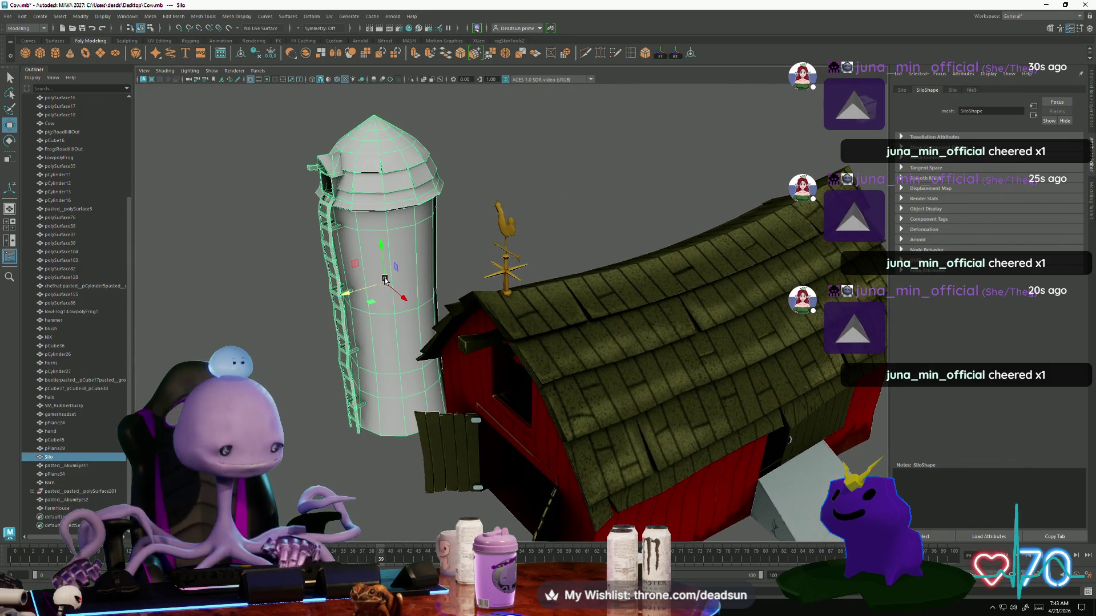
left_click(392, 313)
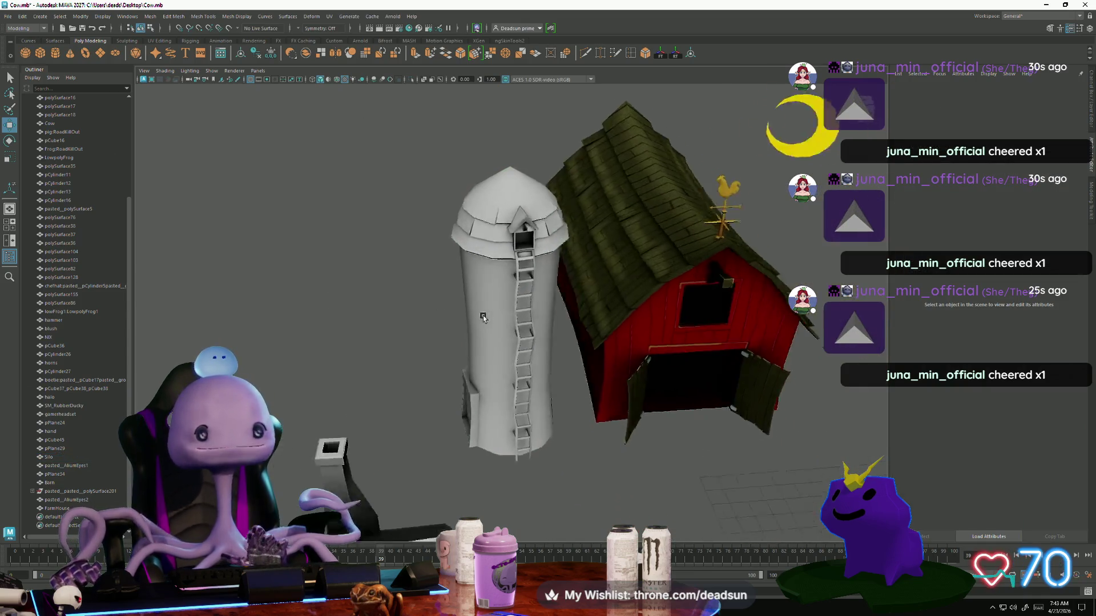